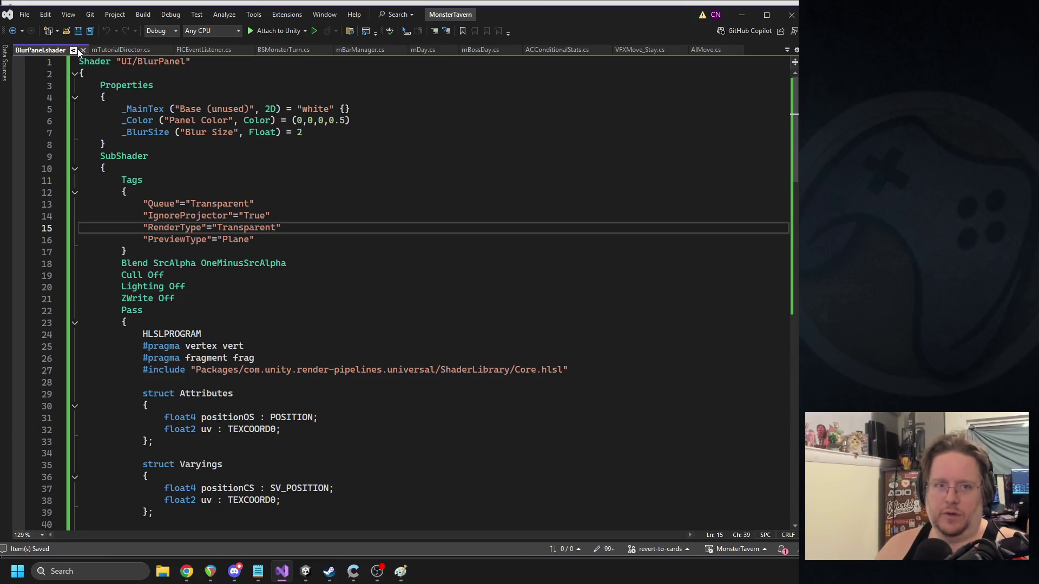
- Close the BlurPanel.shader tab in Visual Studio and switch back to the Unity Editor
click(83, 50)
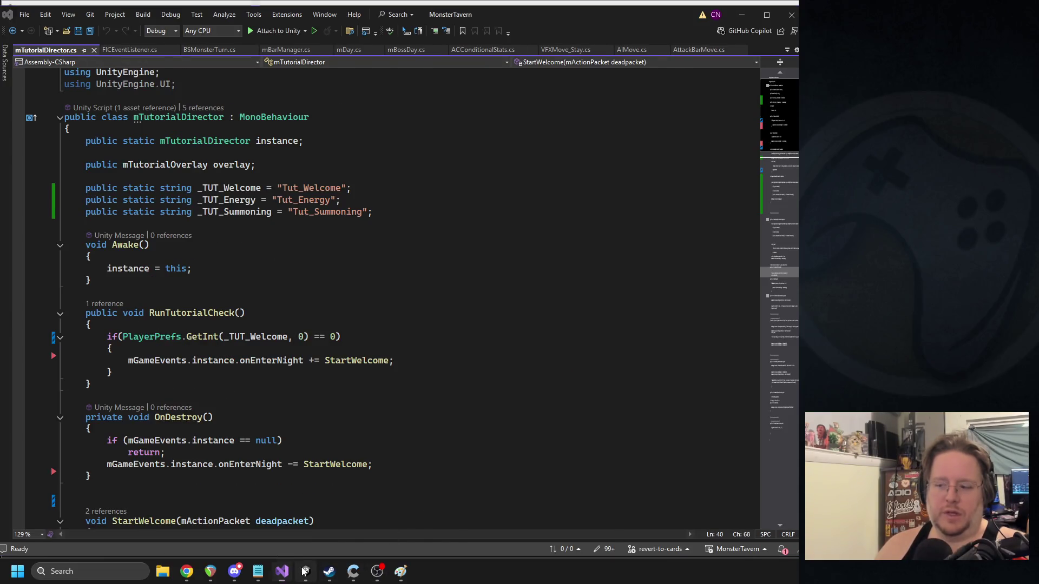
click(305, 571)
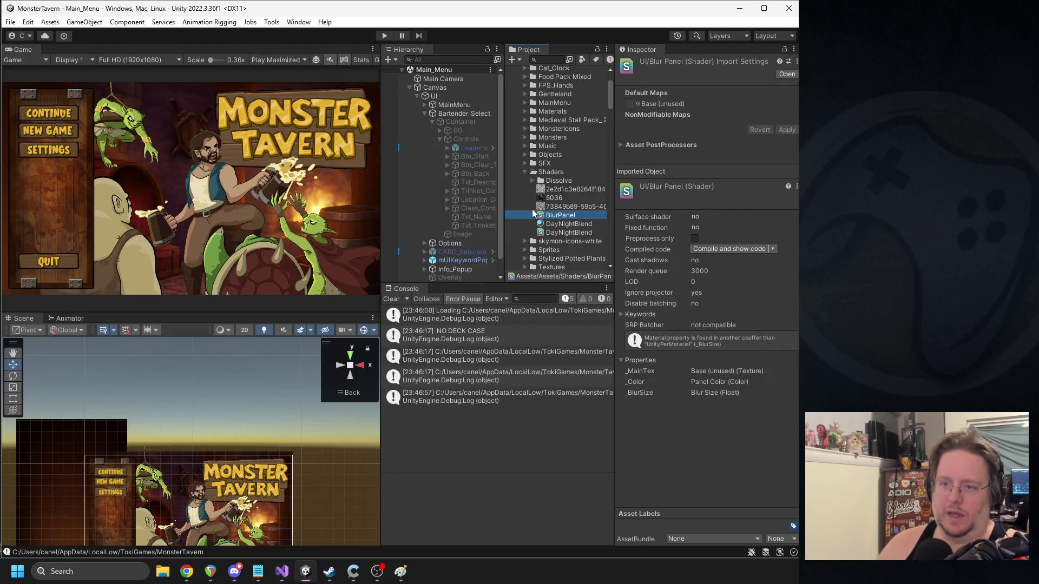
- Widen the Hierarchy and collapse the Controls, Container and Bartender_Select groups
drag(501, 187, 512, 188)
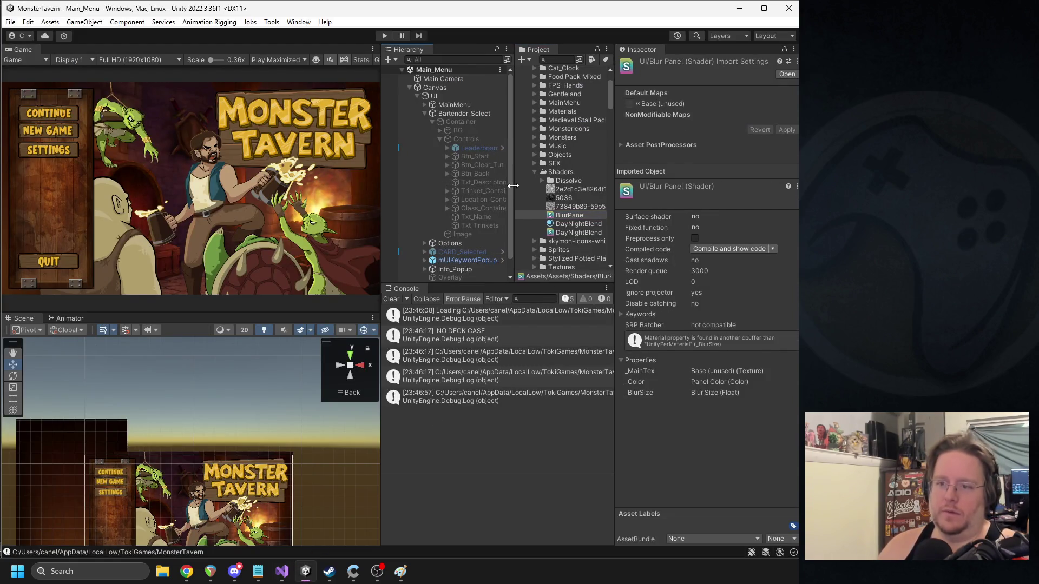
drag(382, 206, 348, 204)
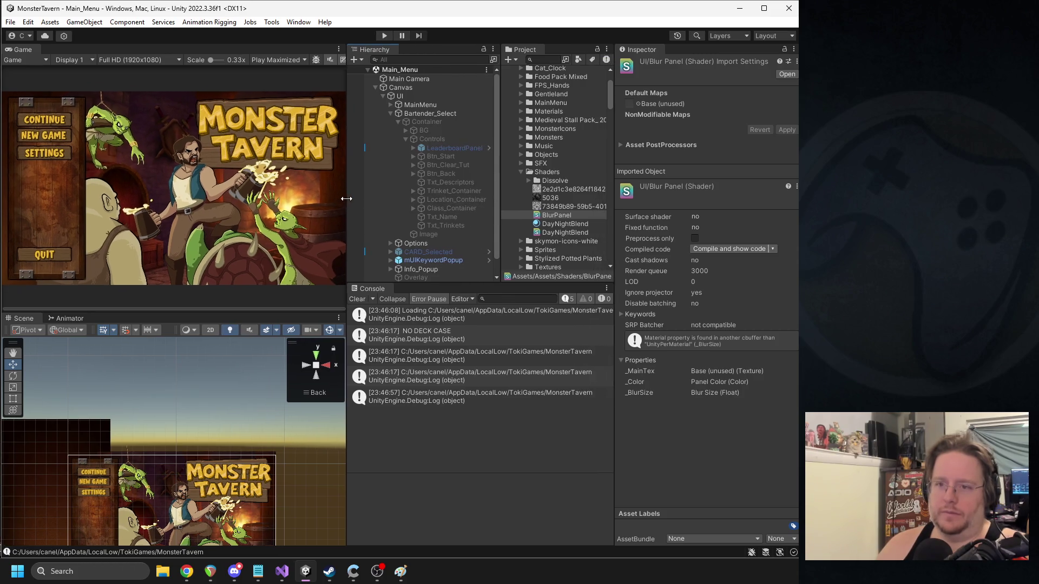
click(406, 140)
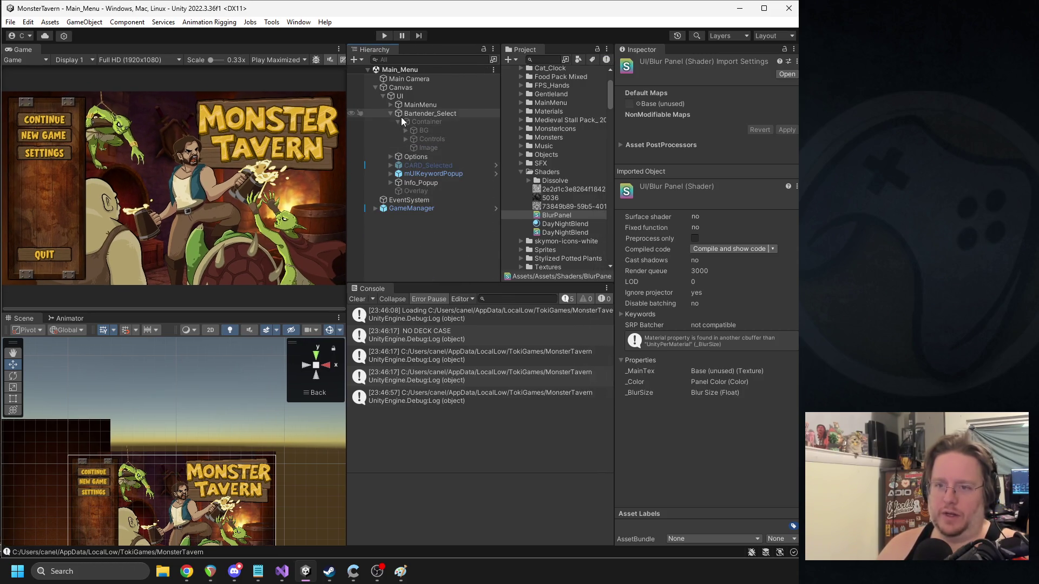
click(398, 120)
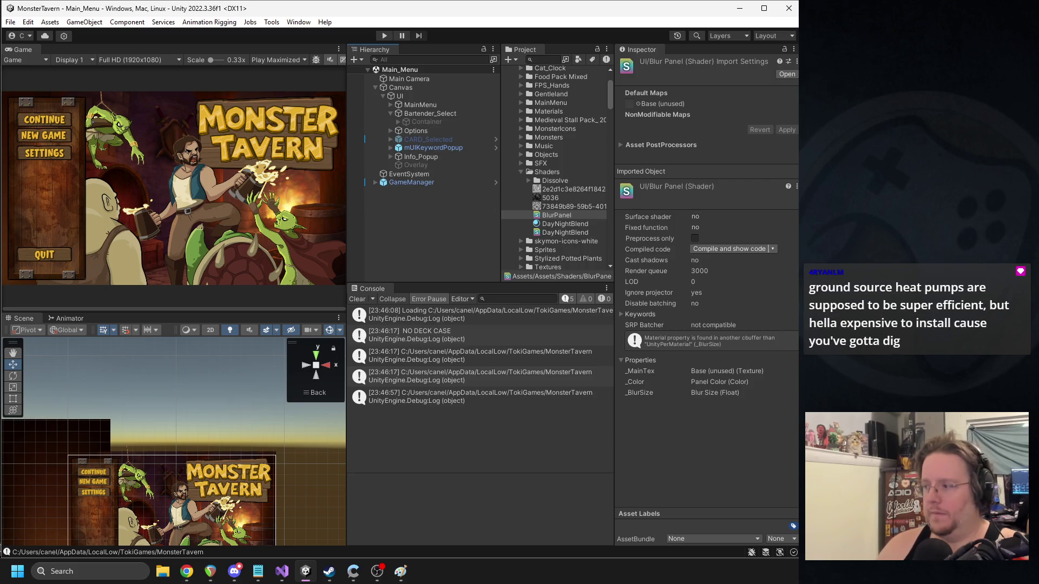
click(391, 113)
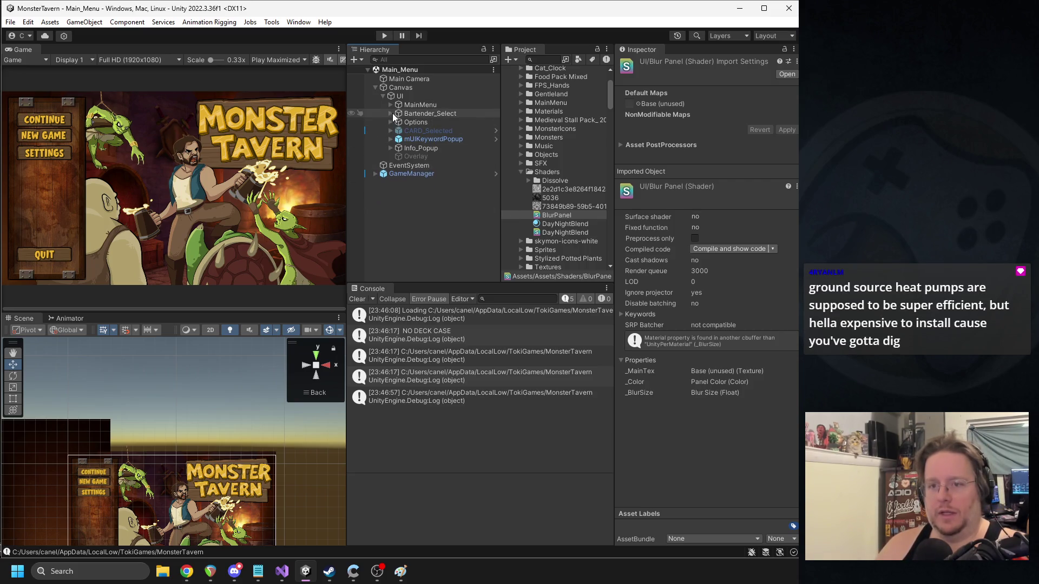
- Create a UI > Raw Image under the UI object, then select the DayNightBlend material
click(402, 99)
right_click(402, 99)
mouse_move(465, 384)
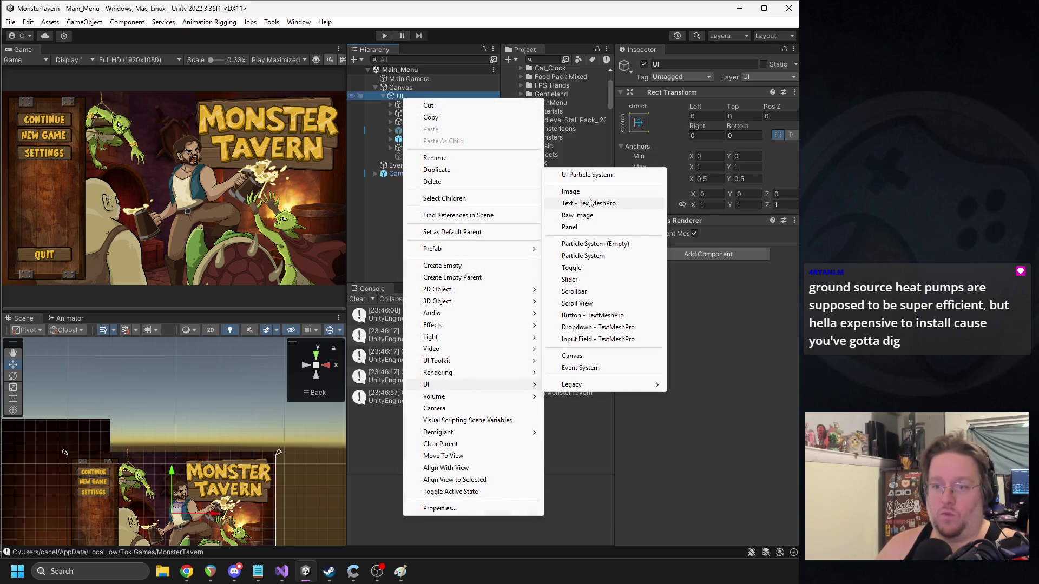
click(578, 215)
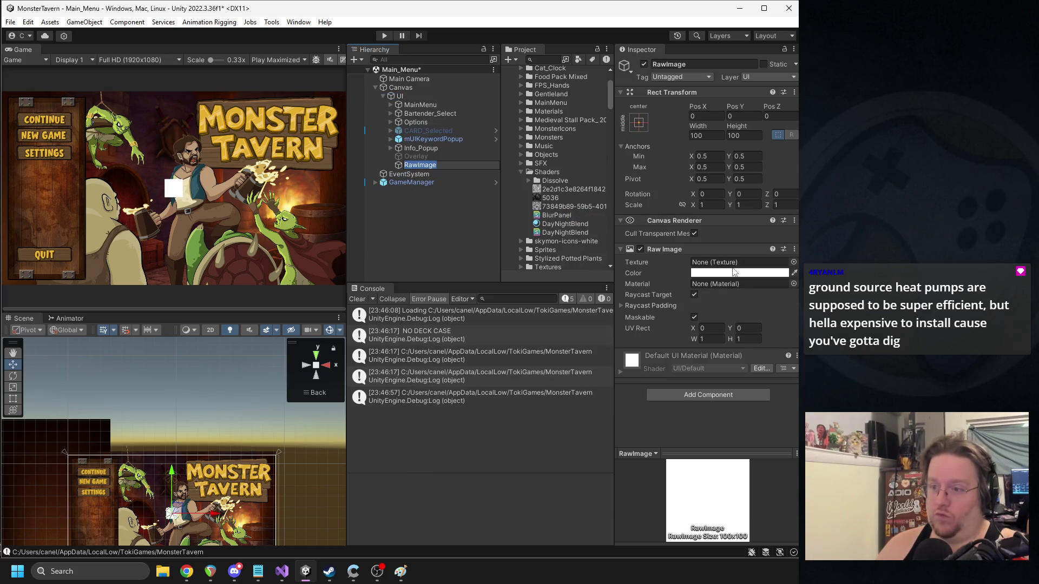
click(564, 224)
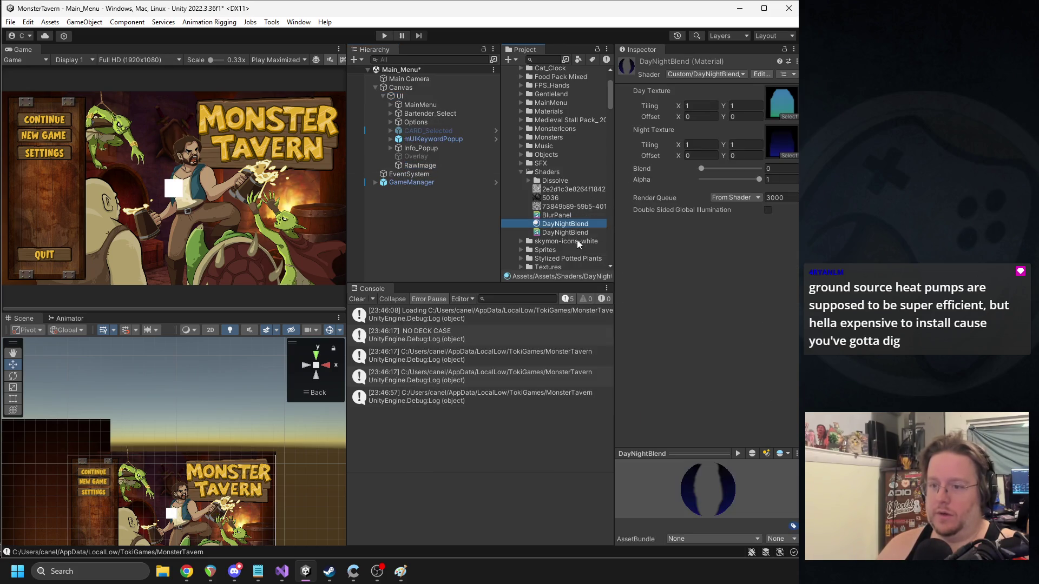
- Duplicate the DayNightBlend material and name the copy Blue_Panel
key(ctrl+d)
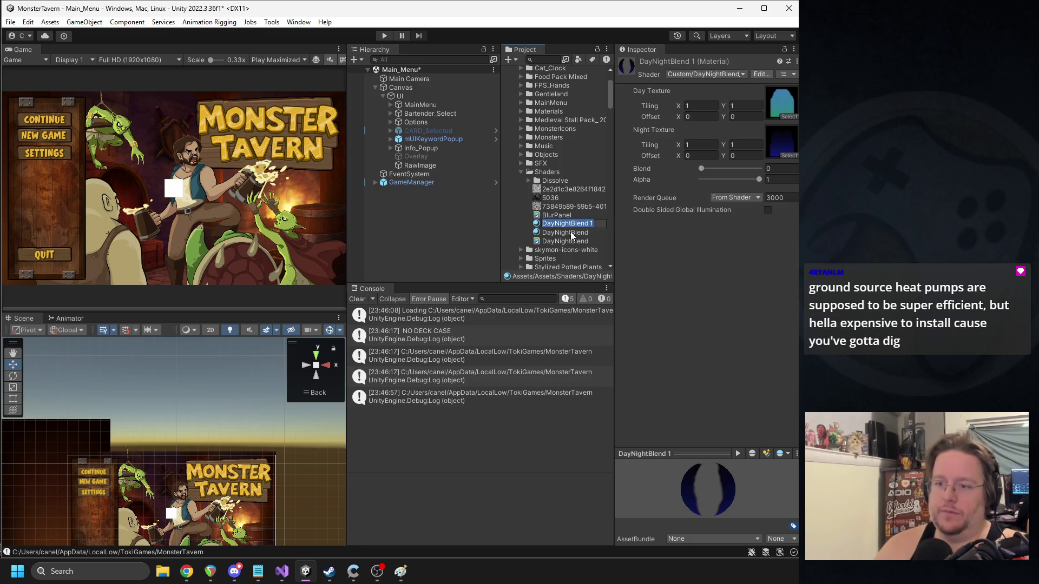
text(Blue_Panel)
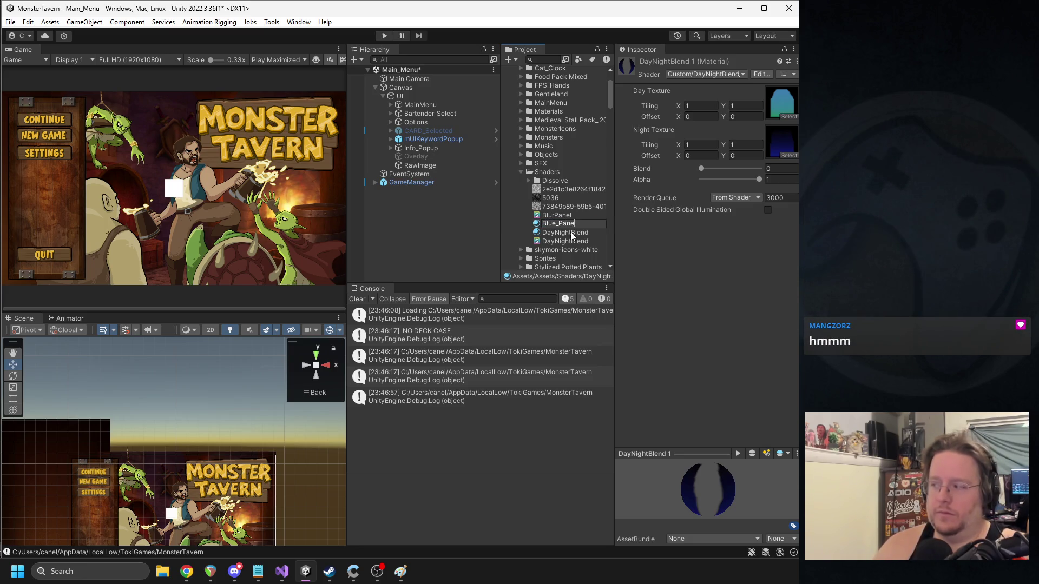
key(Return)
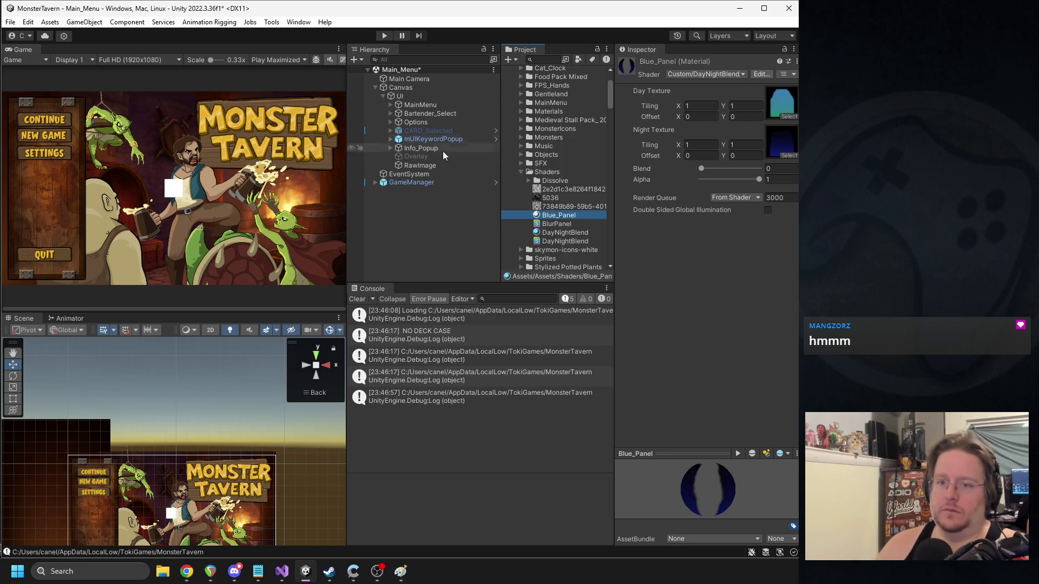
- Switch Blue_Panel's shader to UI/BlurPanel and try dragging it onto the RawImage
click(436, 165)
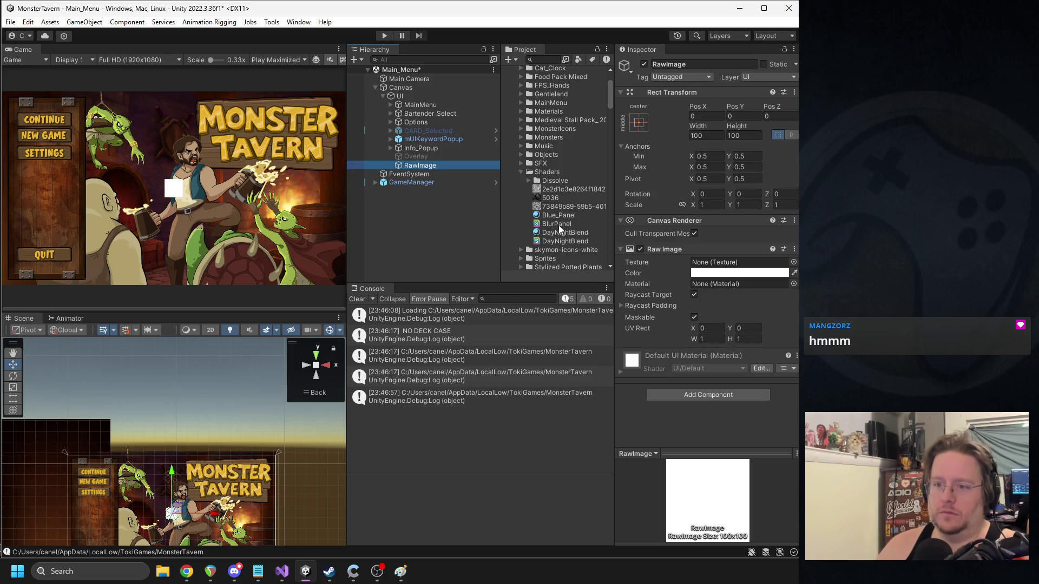
click(557, 216)
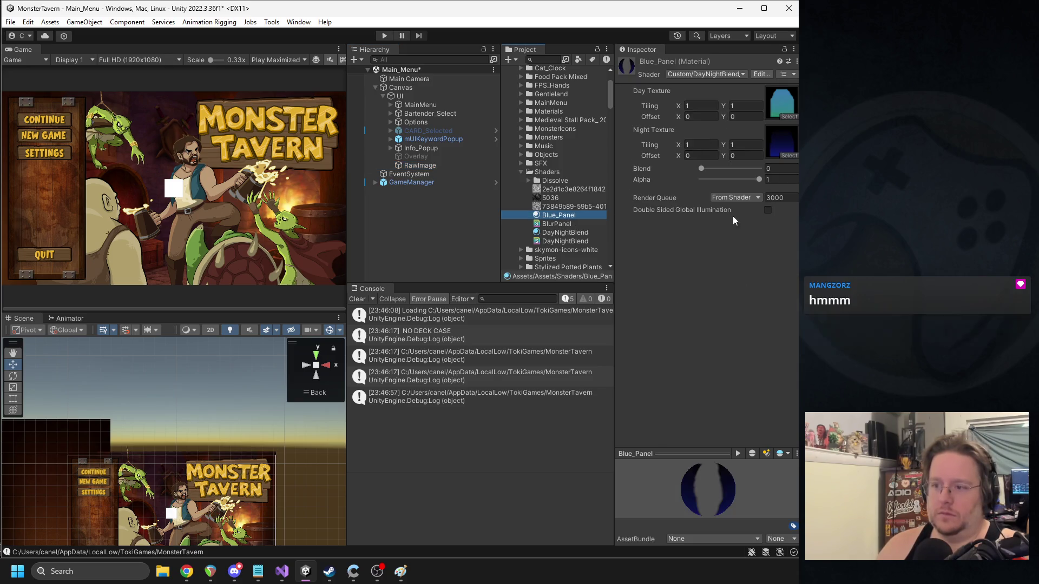
click(709, 76)
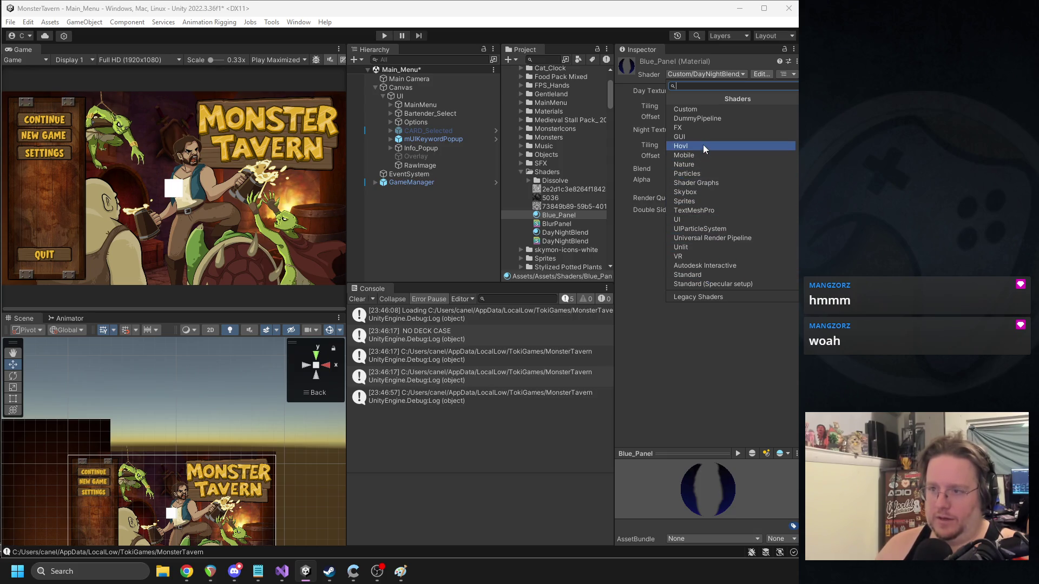
click(703, 110)
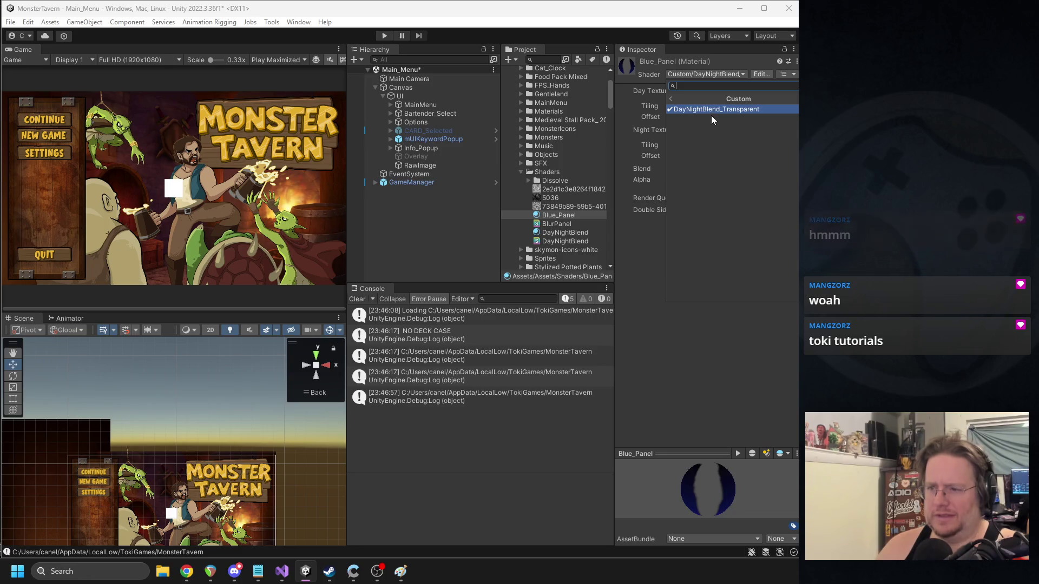
click(669, 97)
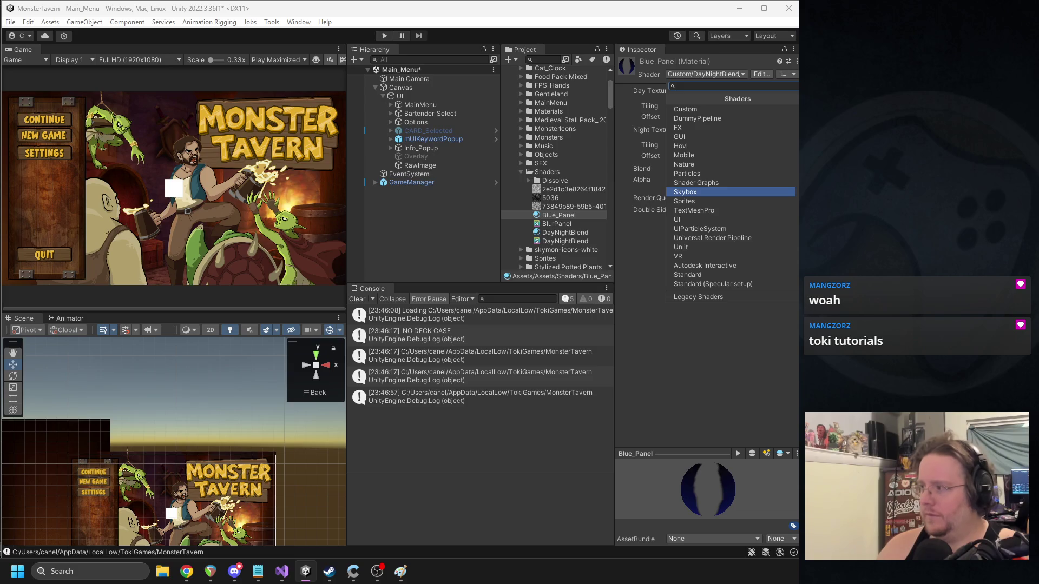
click(683, 219)
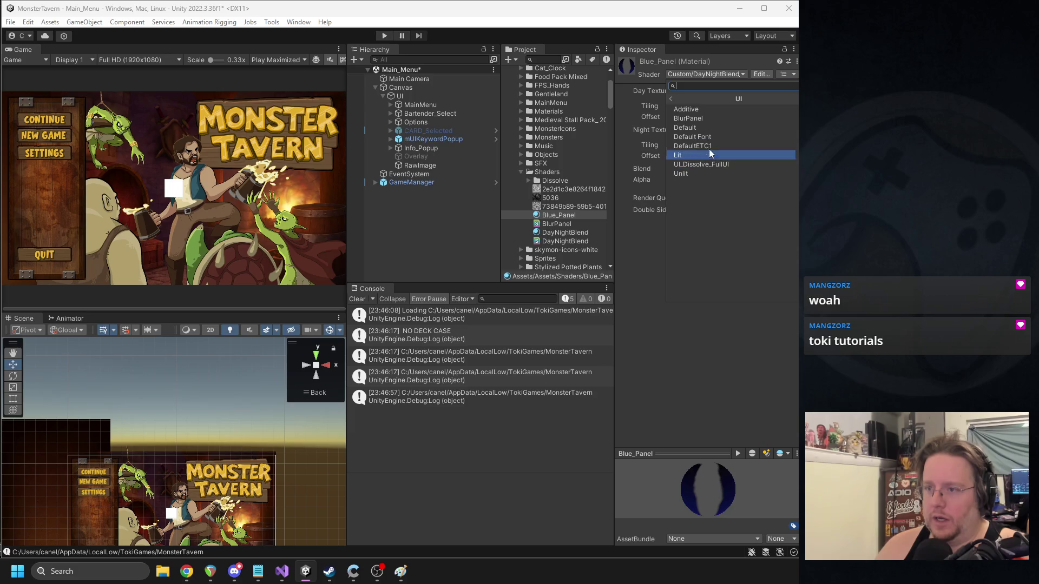
click(703, 118)
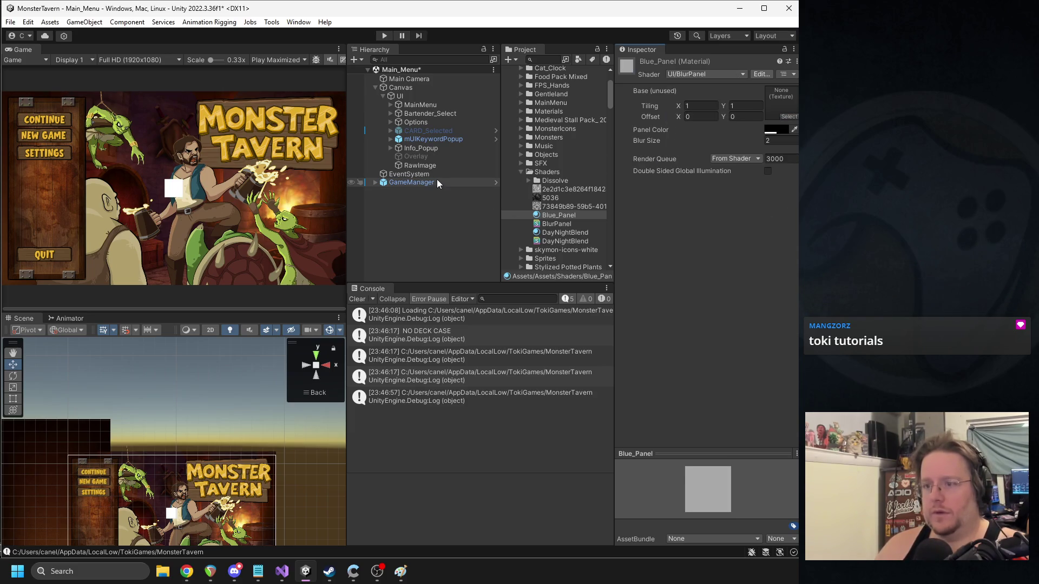
click(427, 167)
drag(560, 215, 734, 262)
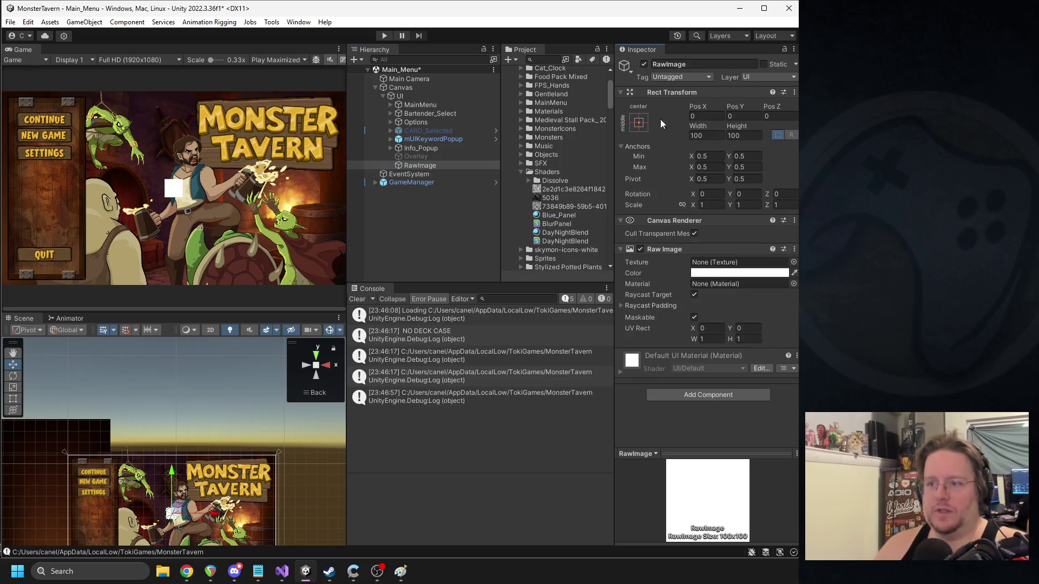
- Anchor the RawImage to full stretch with all offsets set to 0
click(638, 122)
click(754, 286)
click(754, 285)
click(666, 105)
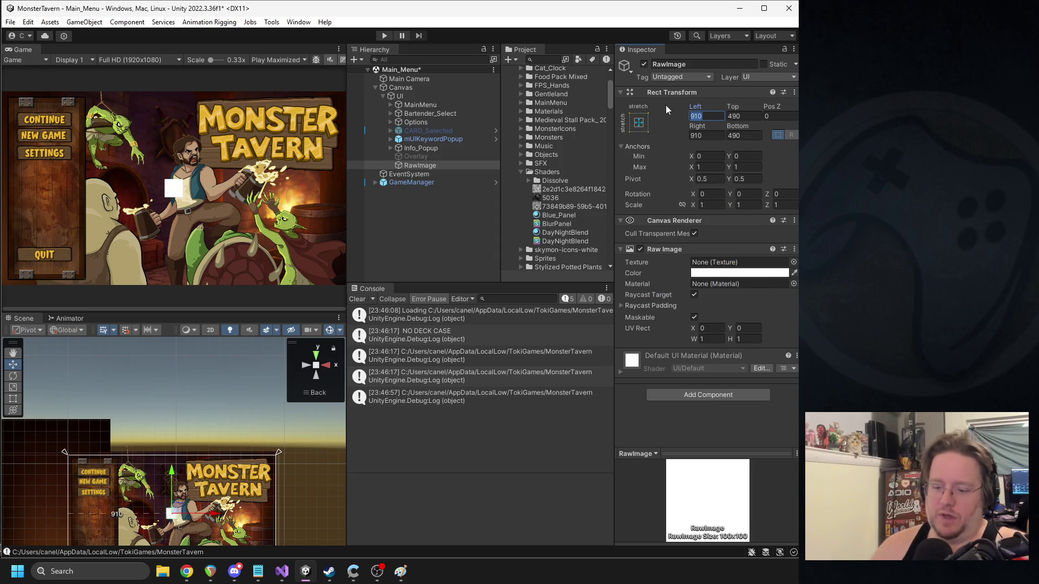
key(Tab)
text(0)
key(Tab)
text(0)
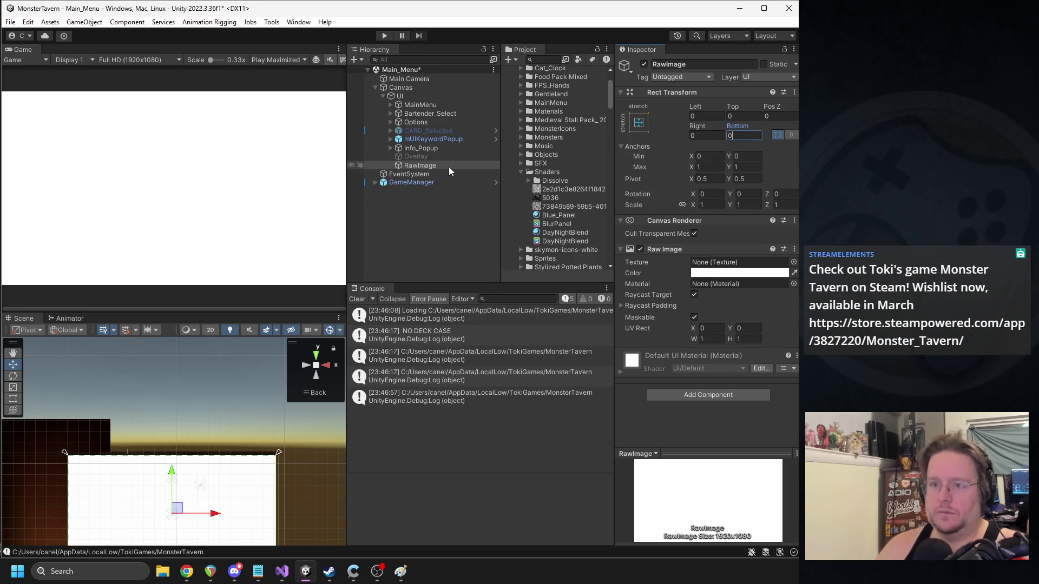
- Assign Blue_Panel as the RawImage's material and tint it black
mouse_move(546, 216)
mouse_down()
mouse_move(670, 245)
mouse_move(719, 265)
mouse_move(554, 226)
mouse_move(715, 284)
mouse_up()
click(714, 273)
mouse_move(766, 385)
mouse_down()
mouse_move(735, 395)
mouse_move(749, 384)
mouse_up()
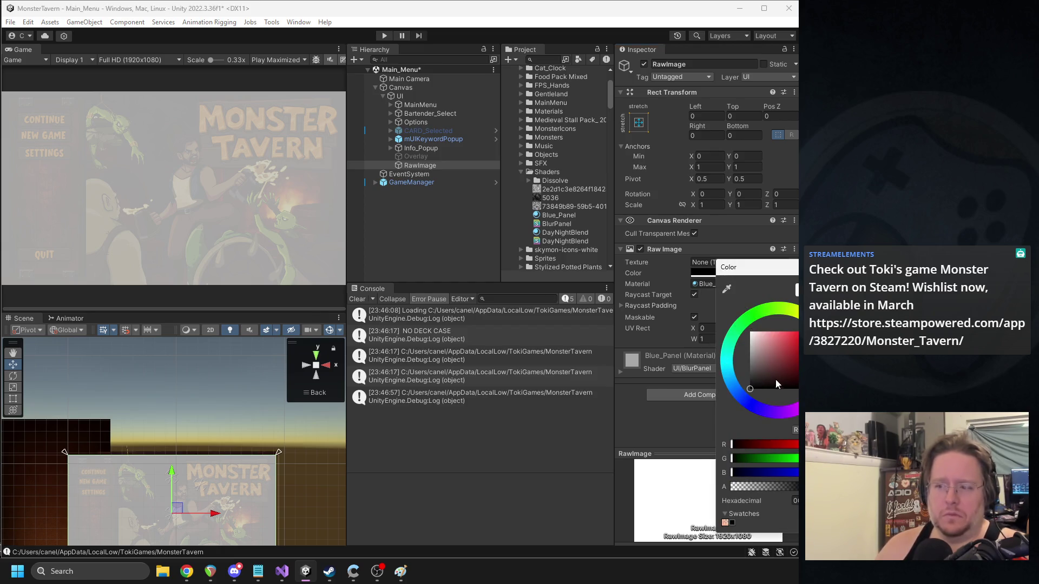
click(713, 275)
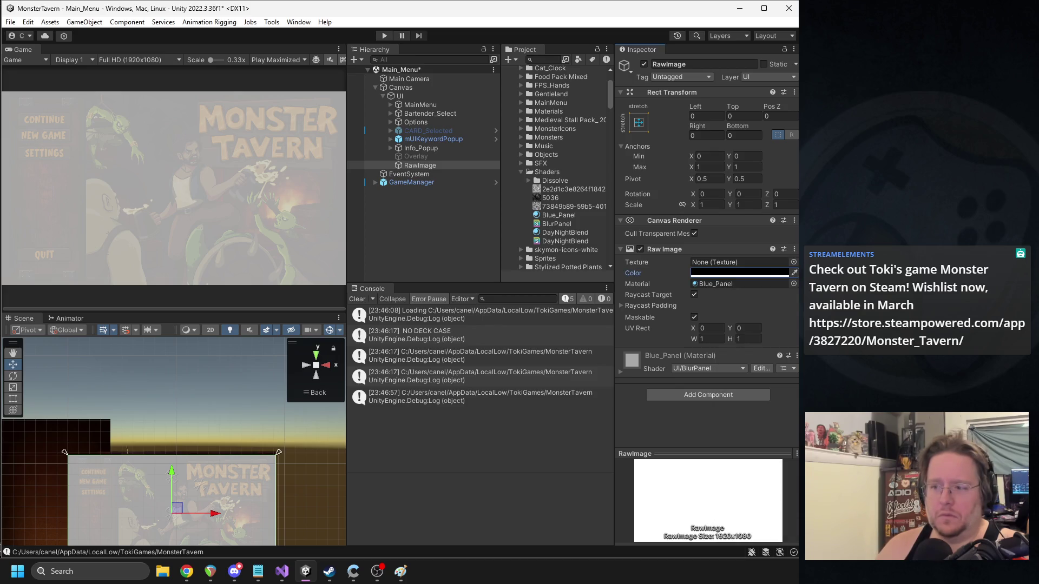
click(714, 284)
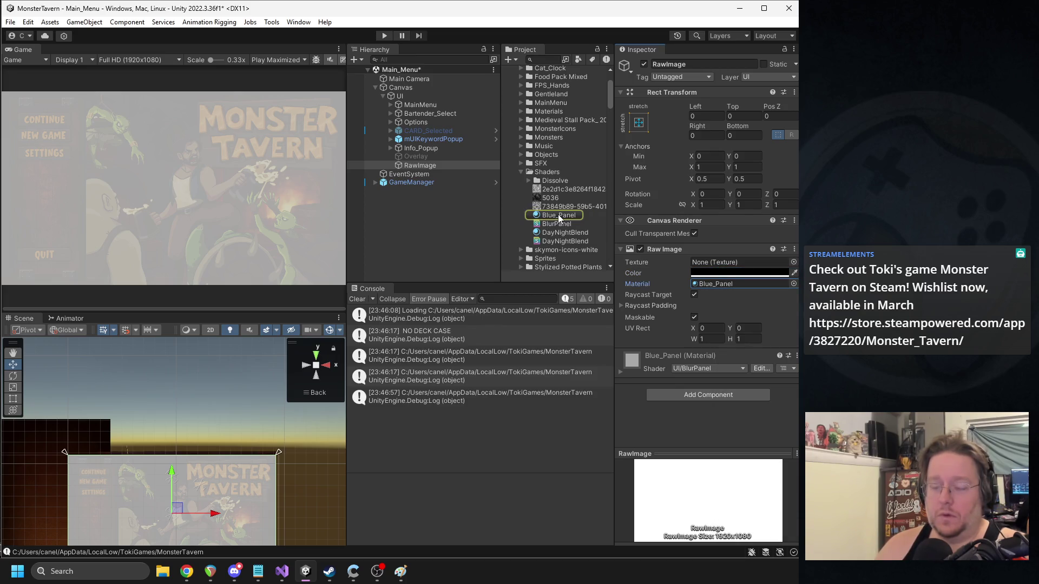
- Try out tint, brightness and opacity values for Blue_Panel's panel colour
click(558, 216)
click(768, 129)
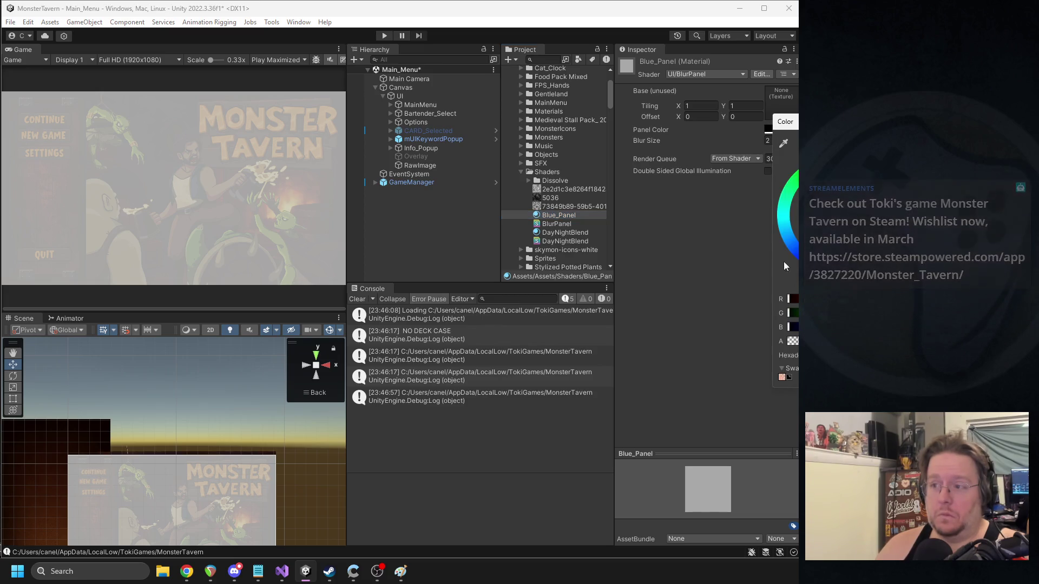
drag(778, 249, 790, 271)
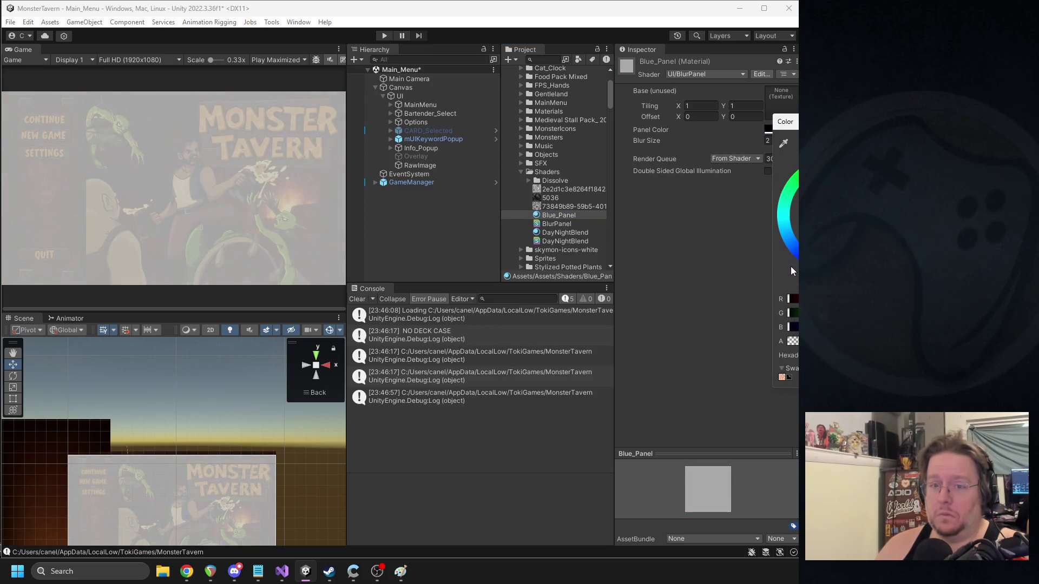
drag(793, 341, 797, 341)
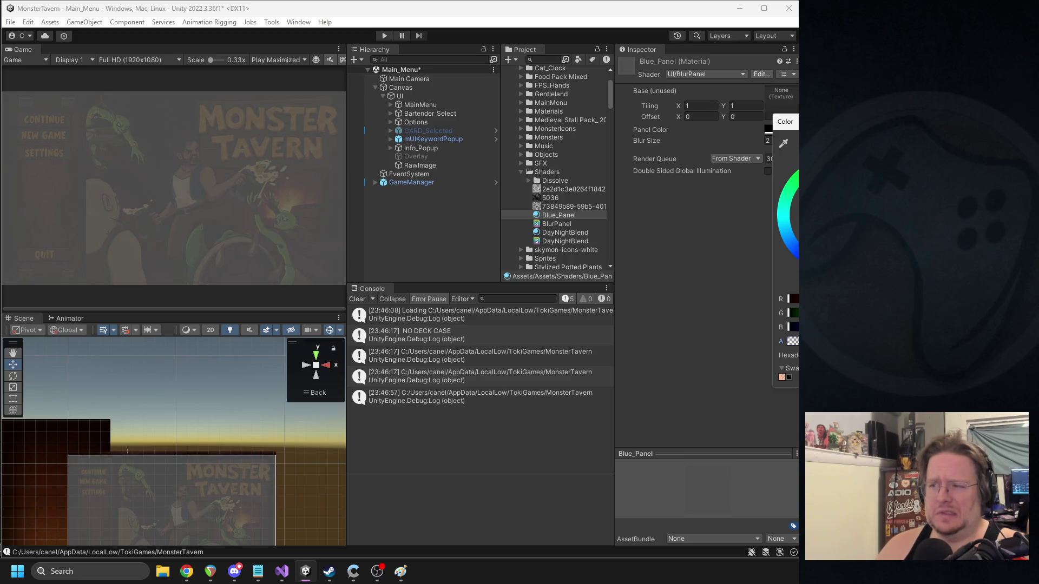
- Test a very large blur size on Blue_Panel, then set Blur Size to 0
drag(675, 141, 746, 142)
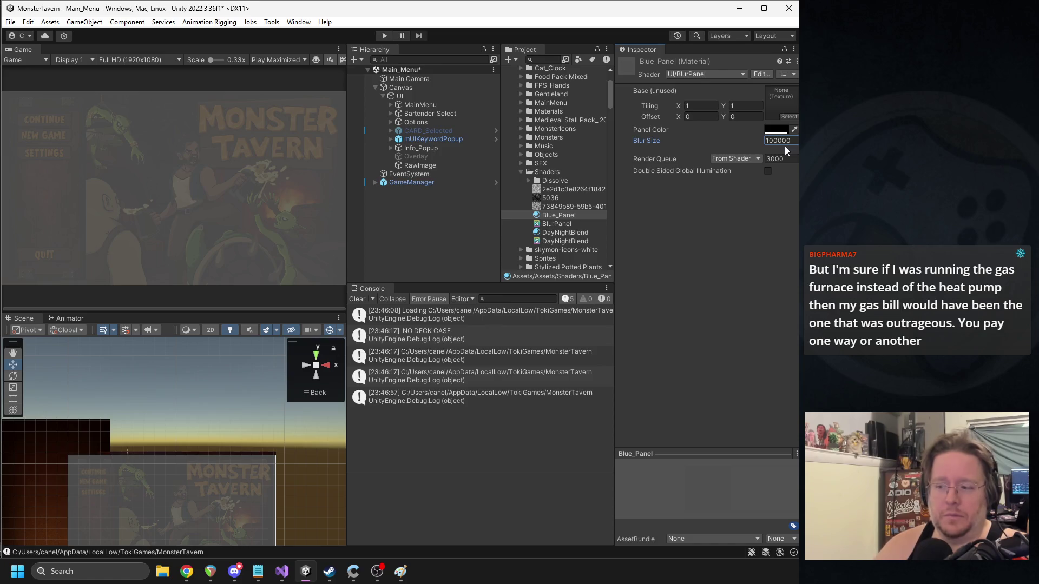
key(Return)
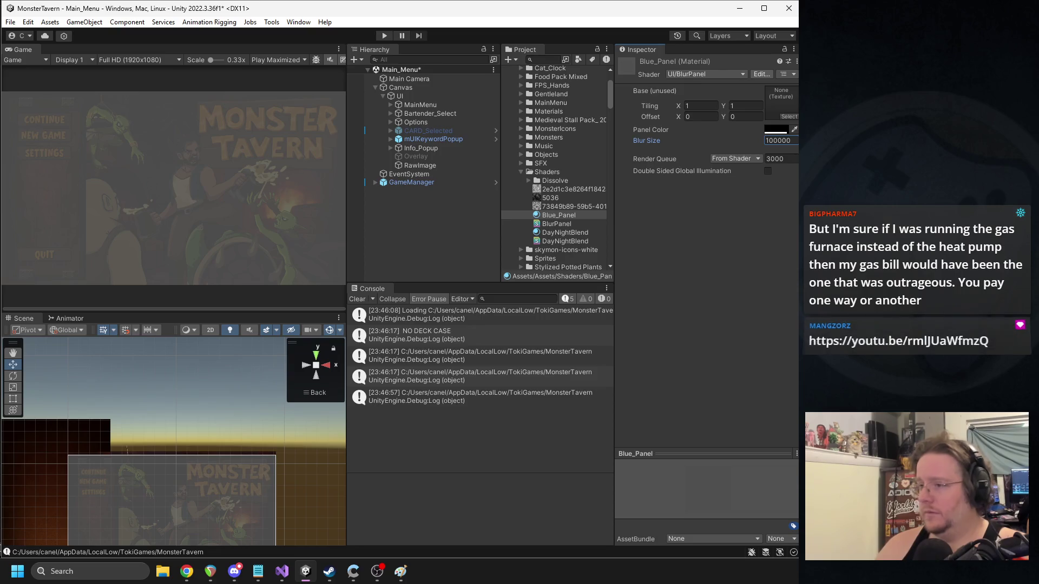
click(776, 140)
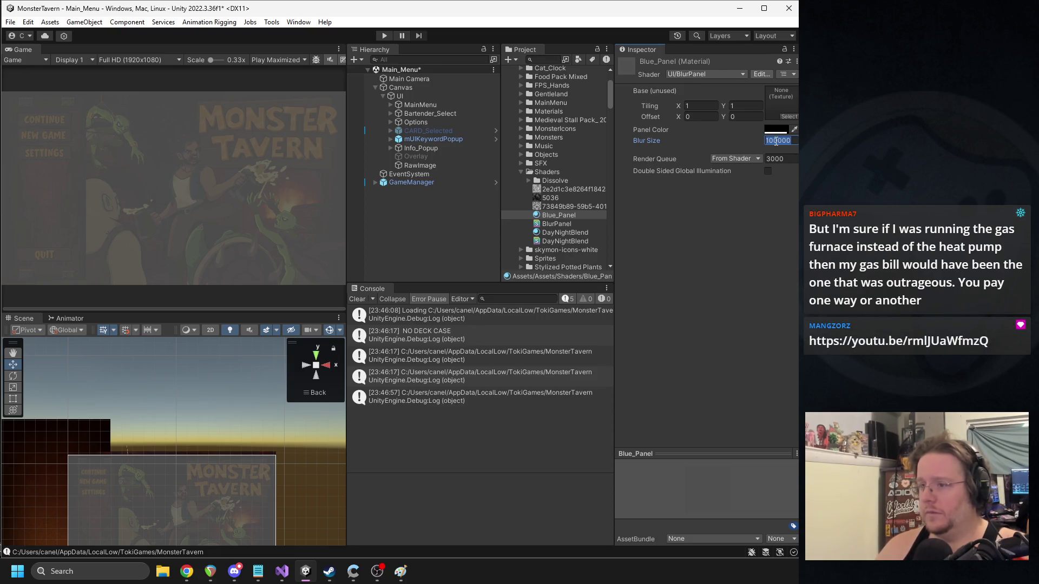
key(BackSpace)
text(0)
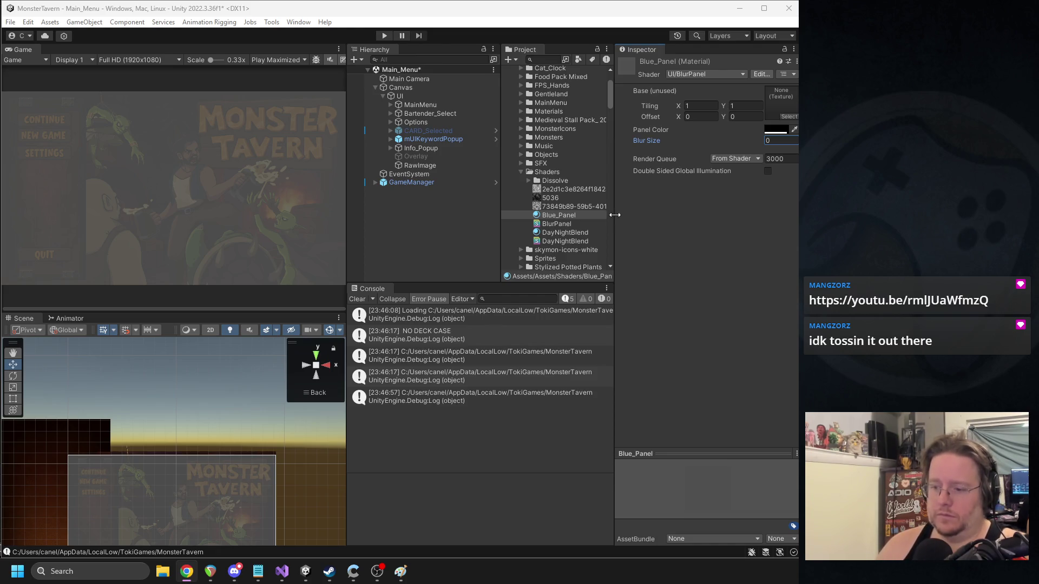
click(422, 167)
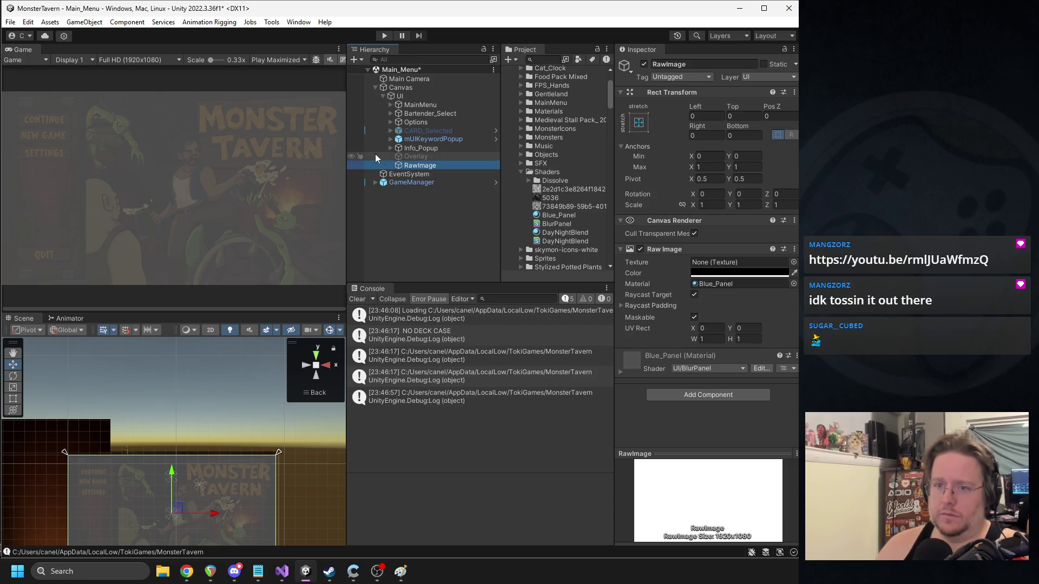
- Give the RawImage the Default-Particle texture and turn off its Raycast Target
click(390, 104)
click(397, 112)
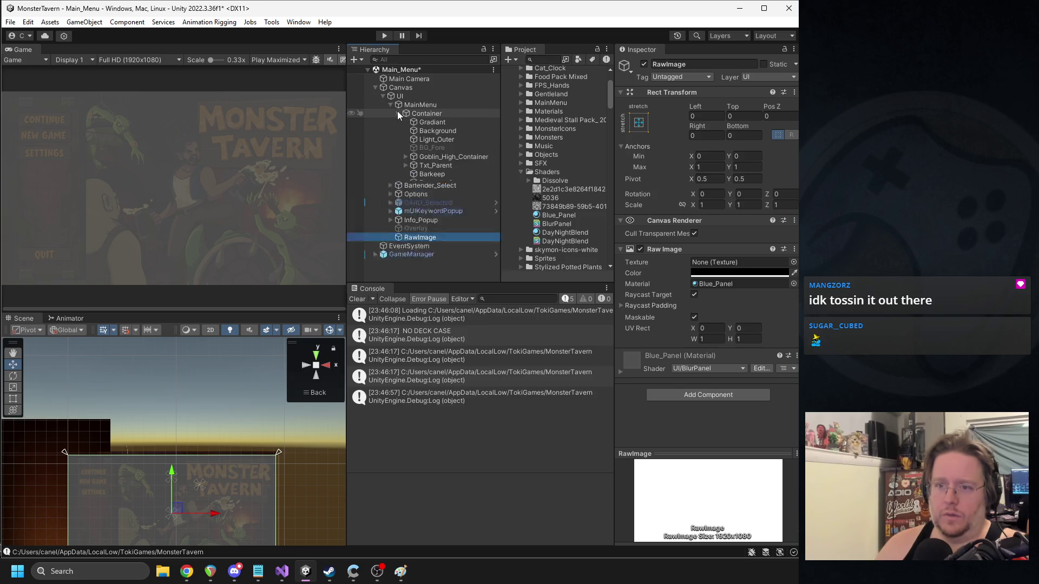
click(399, 113)
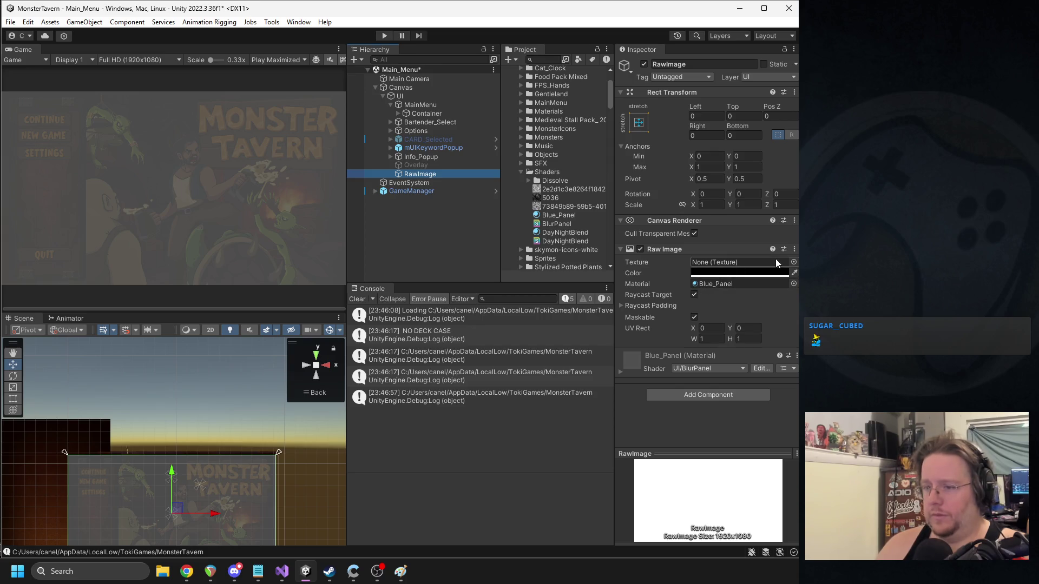
click(793, 262)
click(547, 319)
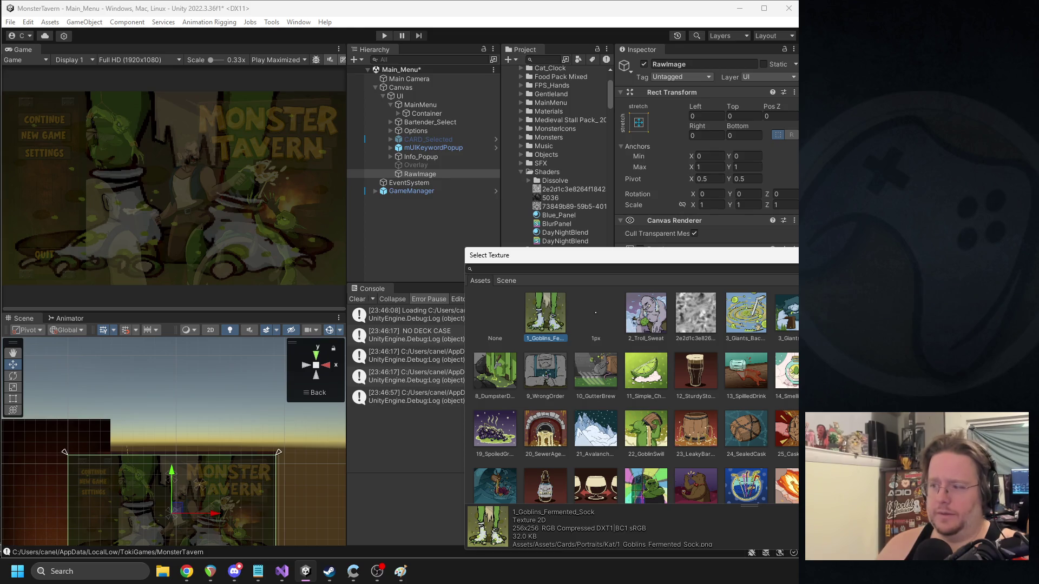
scroll(745, 423, down, 15)
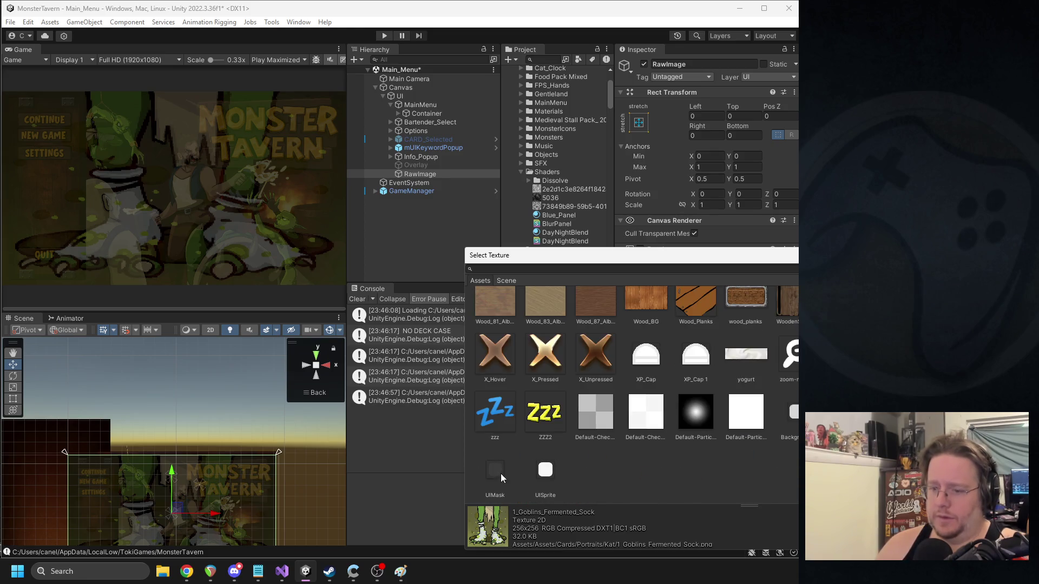
click(742, 413)
click(697, 417)
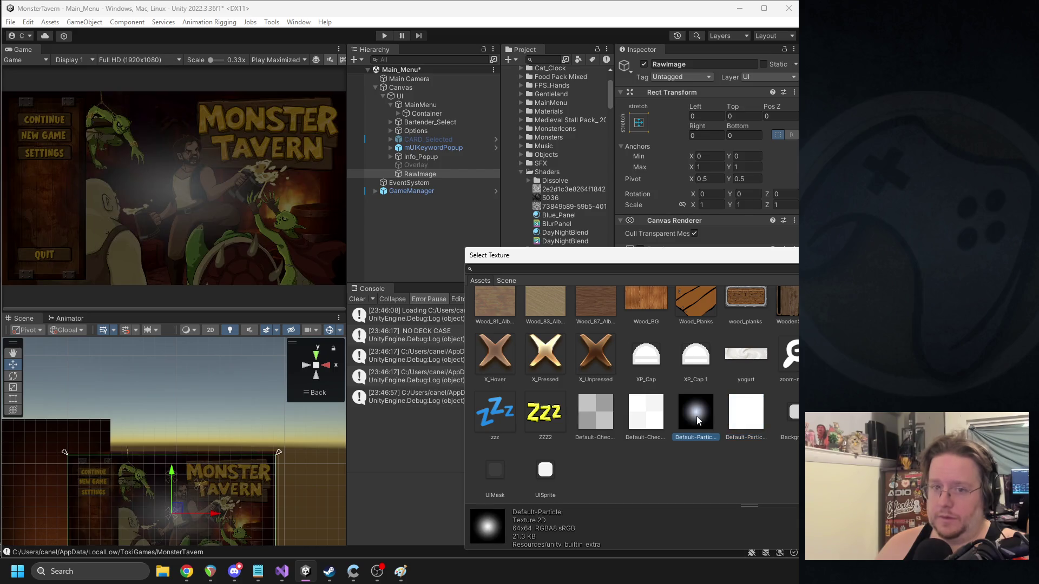
double_click(696, 416)
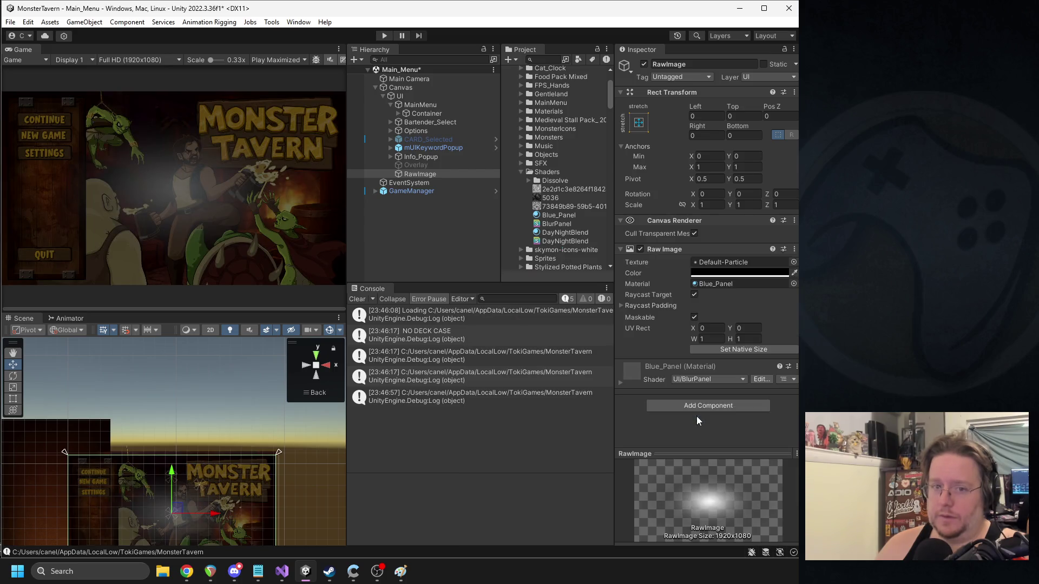
click(693, 296)
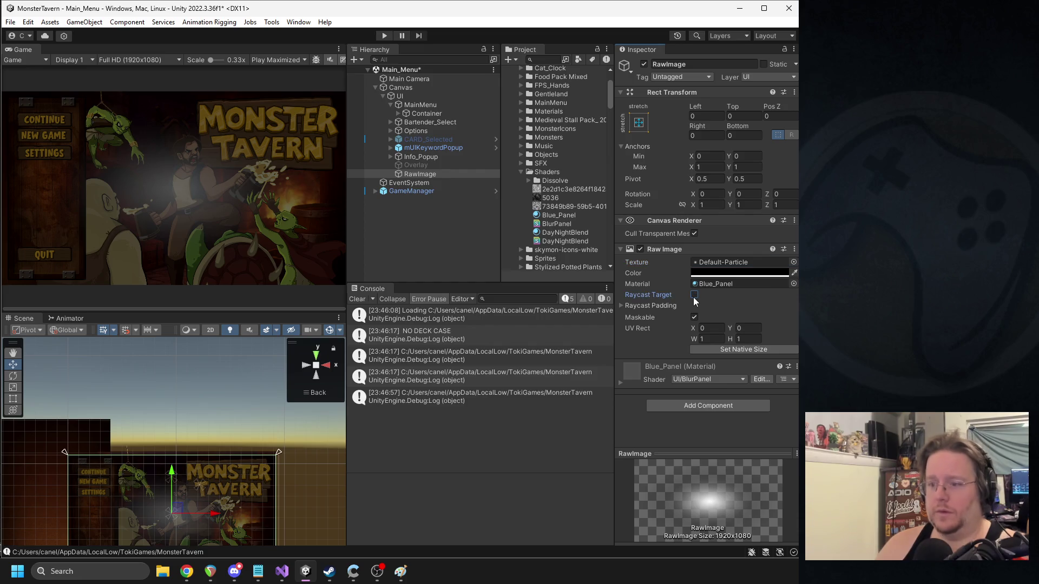
click(695, 284)
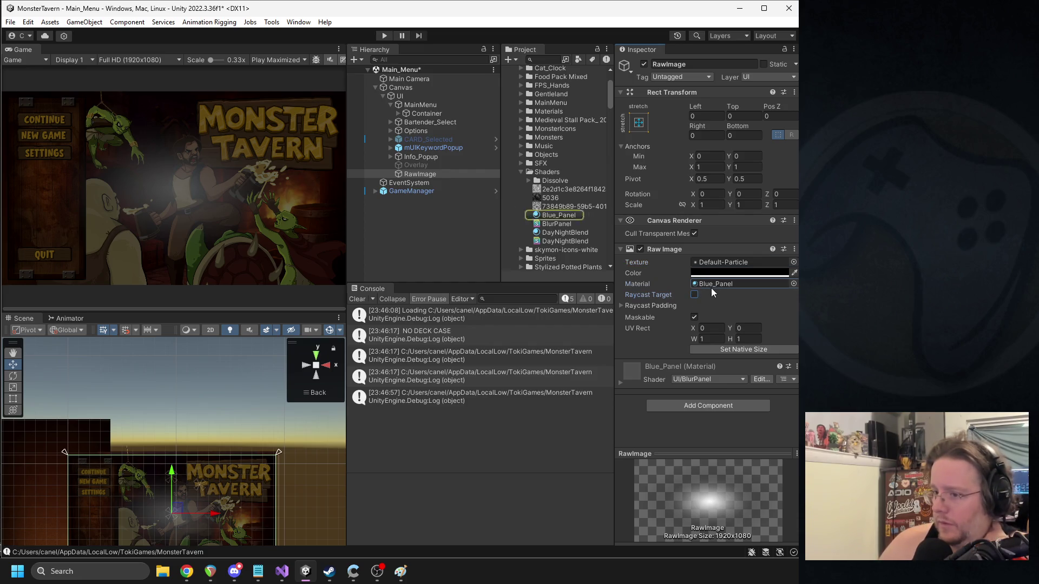
- Change Blue_Panel's Blur Size from 2 to 5
click(558, 215)
click(764, 142)
text(2)
key(BackSpace)
text(5)
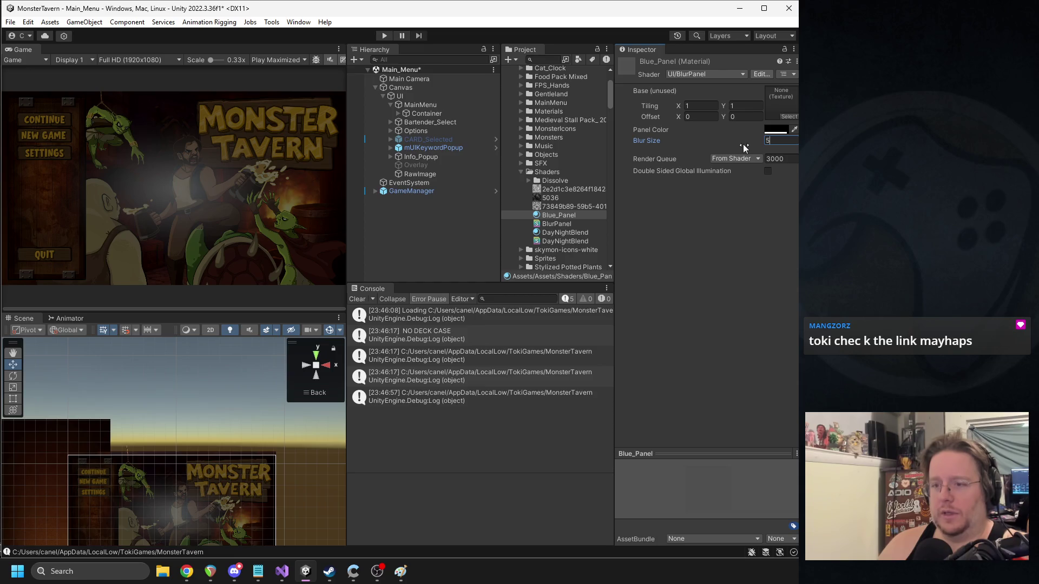
key(alt+Tab)
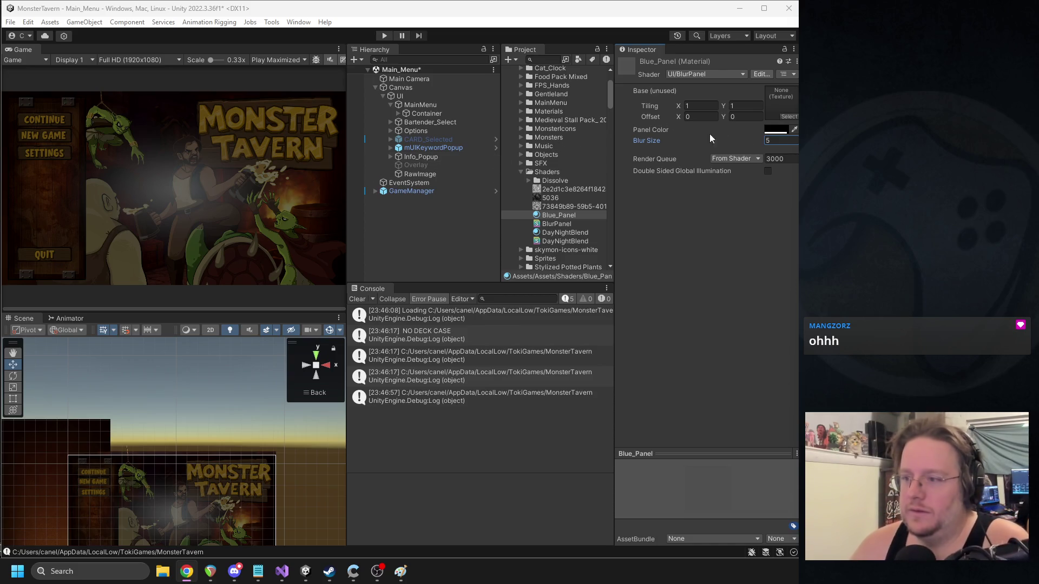
click(776, 130)
- Adjust the panel colour's transparency and give Blue_Panel the Default-Checker base texture
click(794, 341)
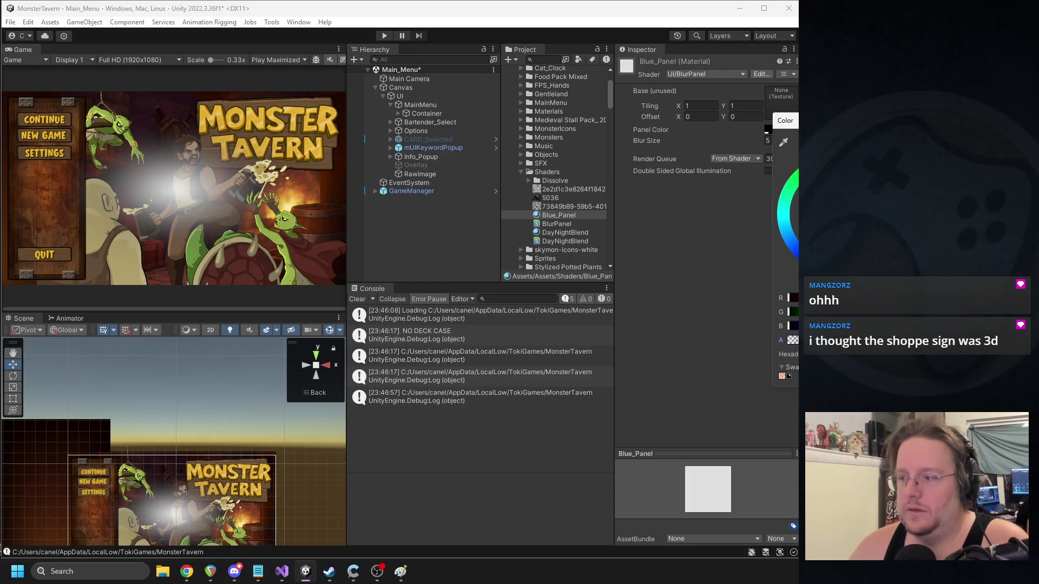
key(Escape)
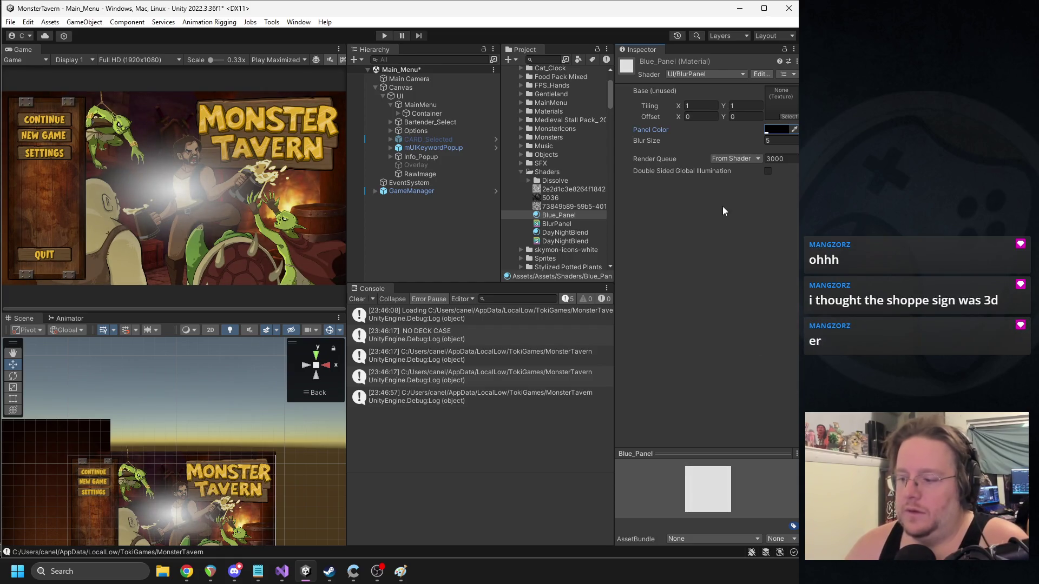
click(784, 116)
scroll(634, 329, down, 15)
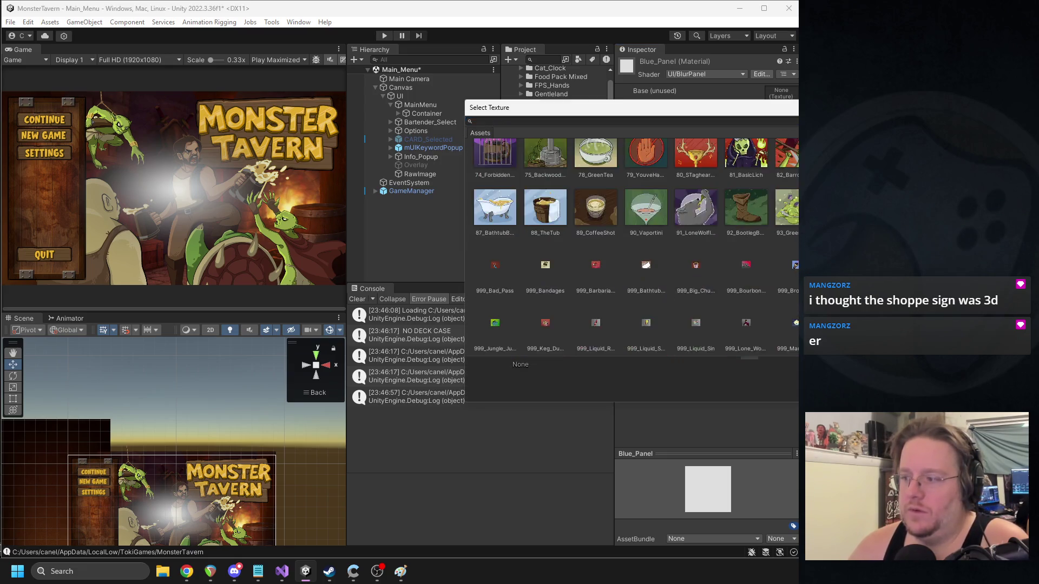
click(645, 260)
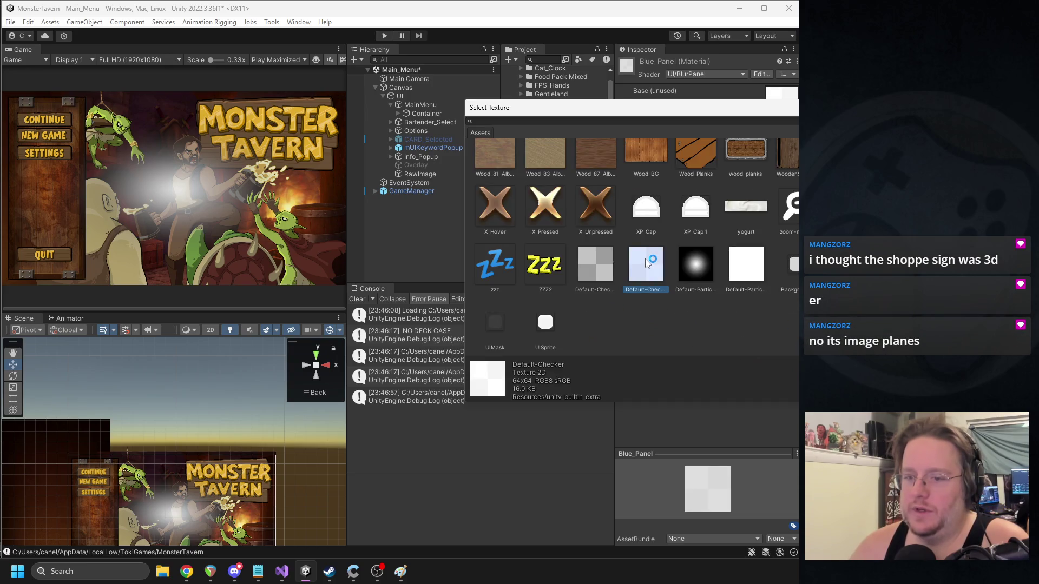
double_click(648, 261)
- Remove the RawImage's texture and tint it red
click(420, 173)
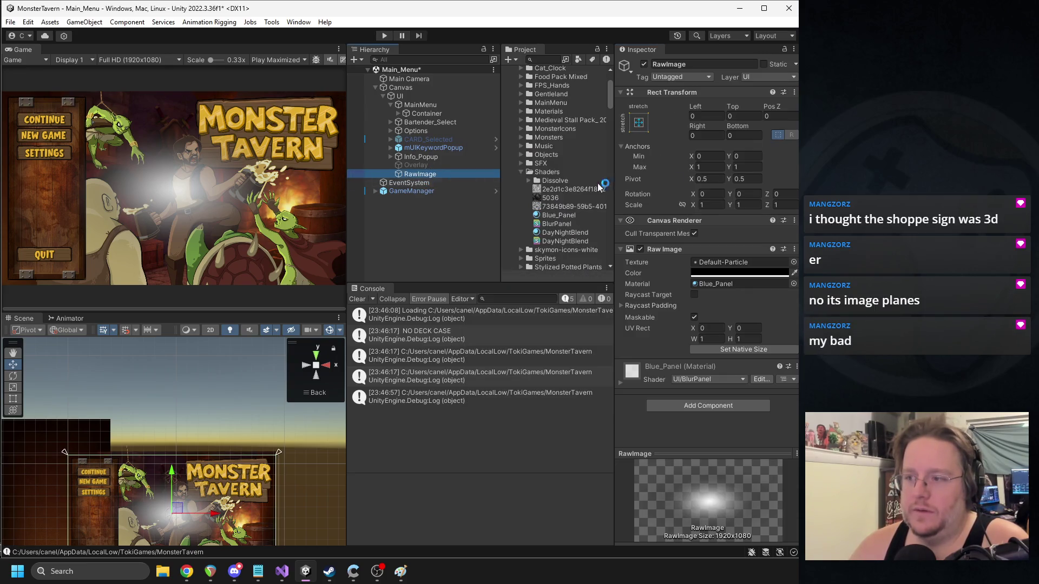
click(793, 270)
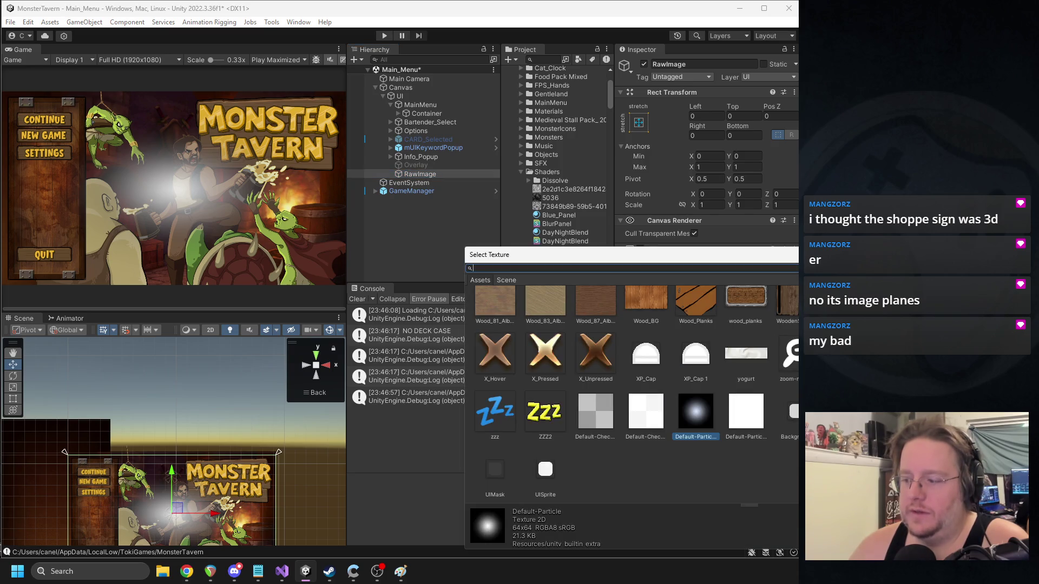
scroll(493, 325, up, 15)
click(493, 311)
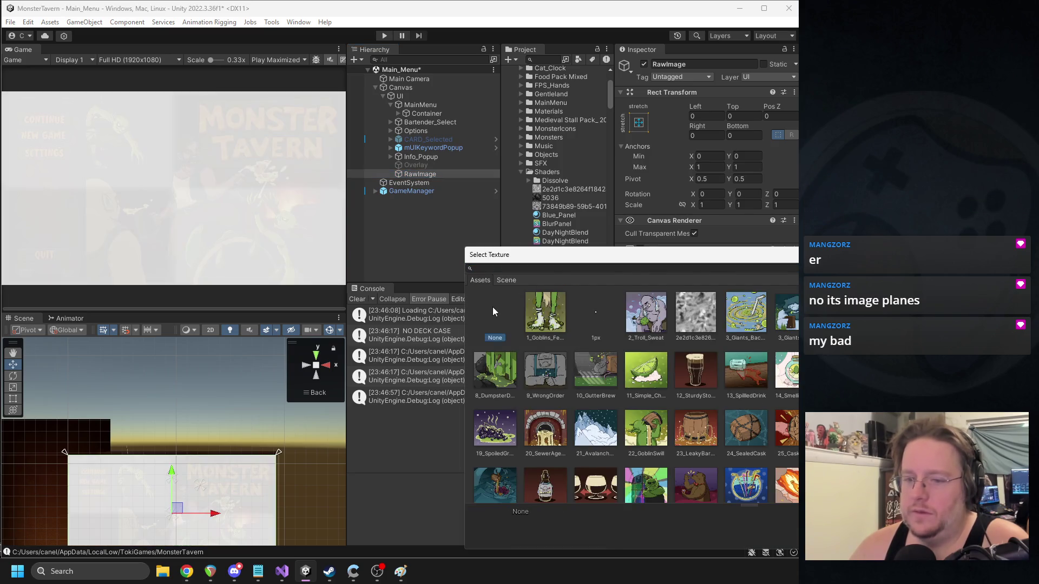
double_click(493, 306)
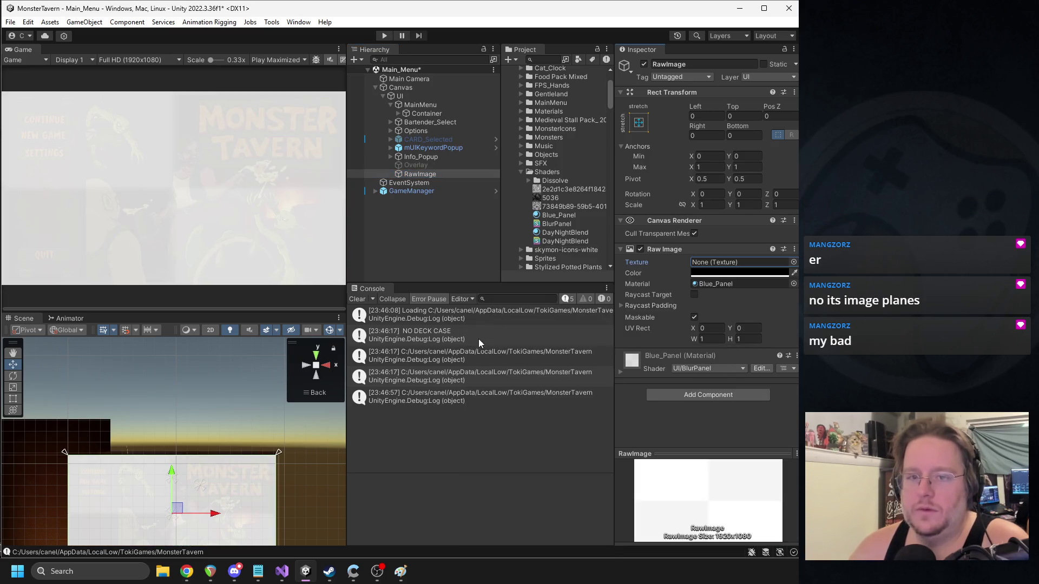
click(713, 273)
click(720, 518)
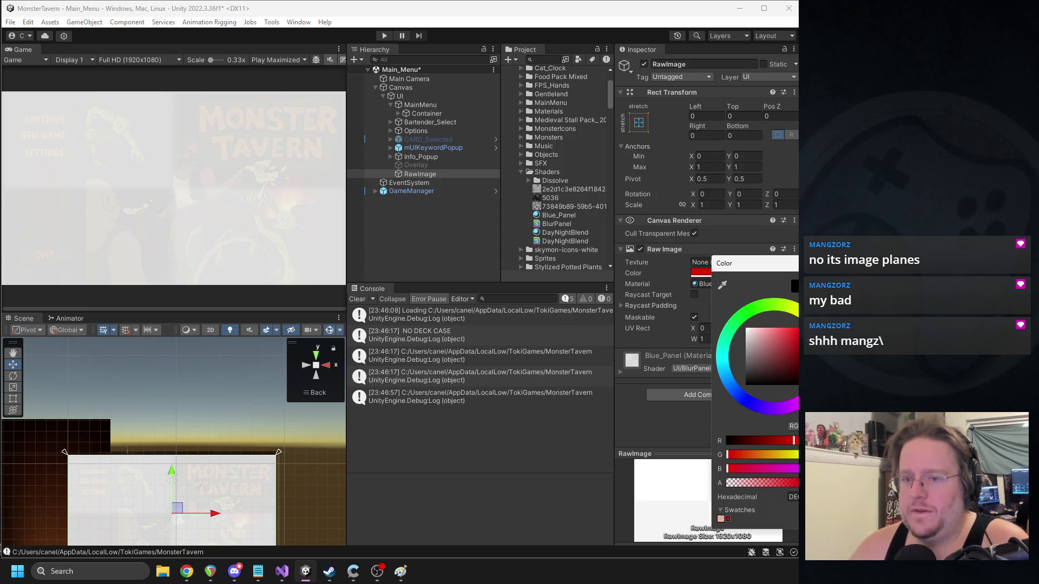
- Clear Blue_Panel's base texture and make its panel colour solid black
click(700, 283)
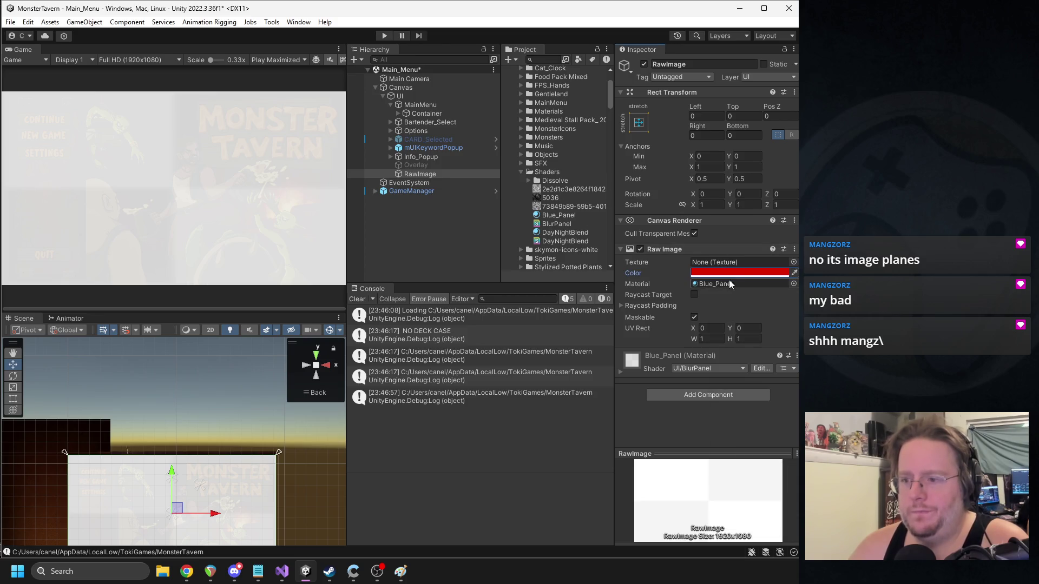
click(574, 216)
click(788, 116)
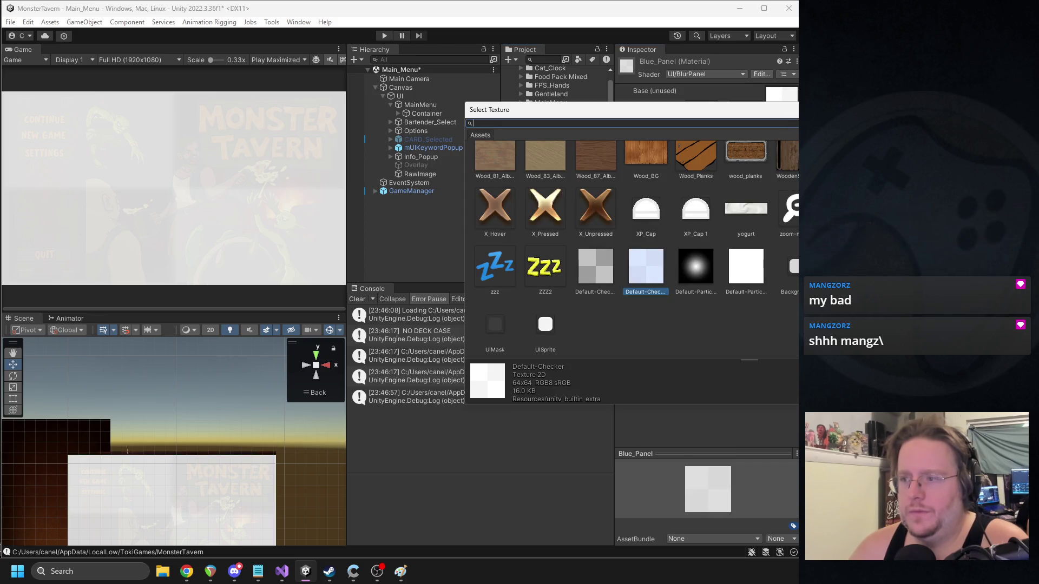
scroll(514, 174, up, 10)
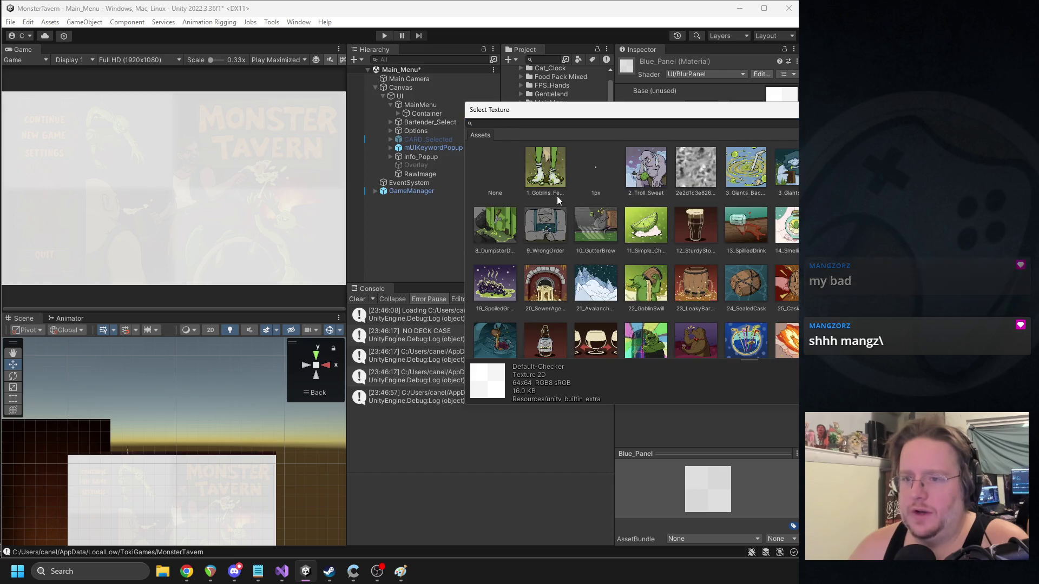
click(514, 174)
double_click(514, 174)
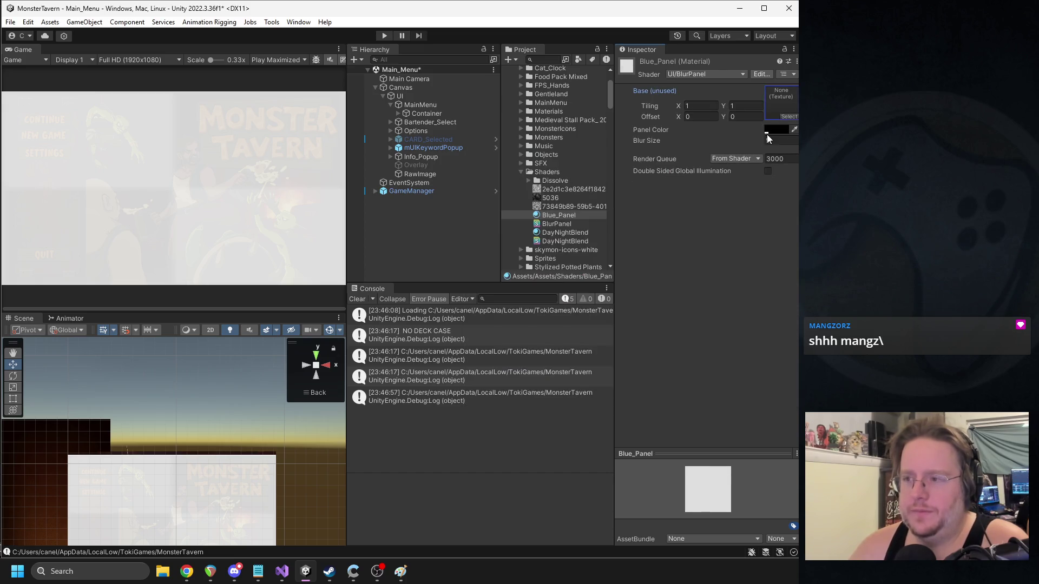
click(770, 132)
drag(793, 339, 794, 339)
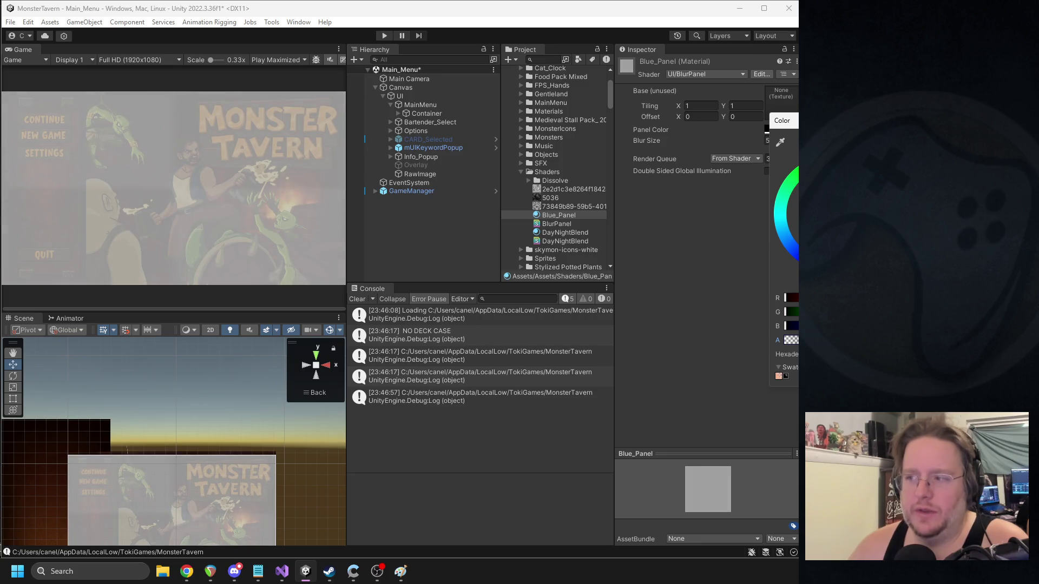
click(790, 184)
- Change the RawImage overlay's tint from red to white
key(alt+Tab)
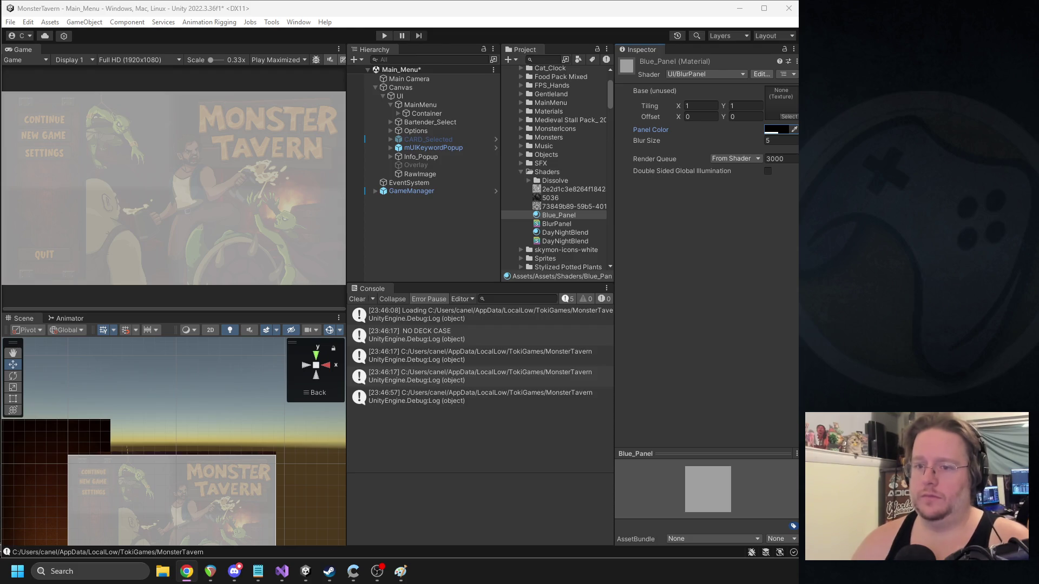
click(420, 174)
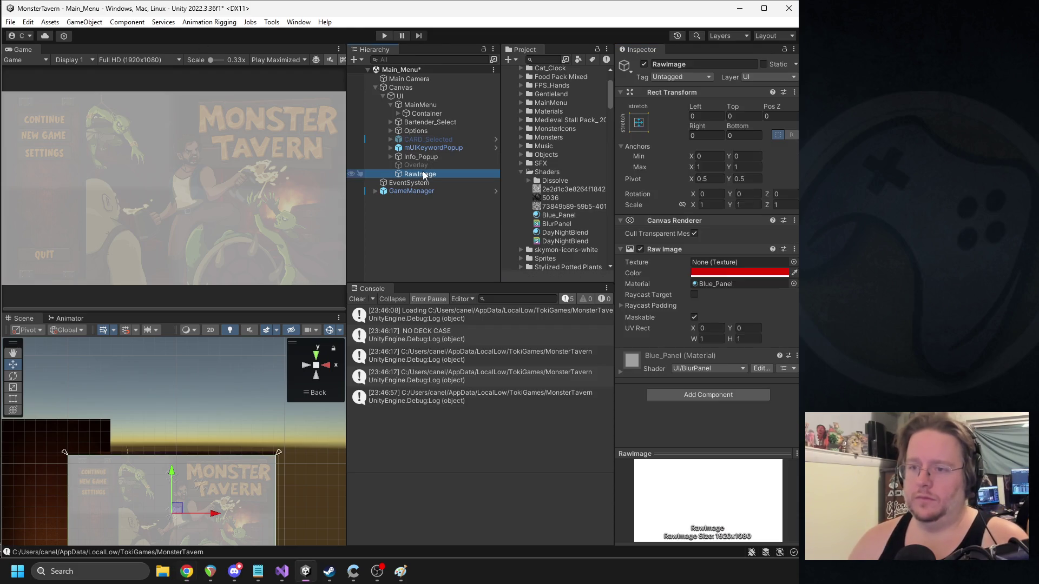
click(716, 277)
drag(752, 386, 733, 306)
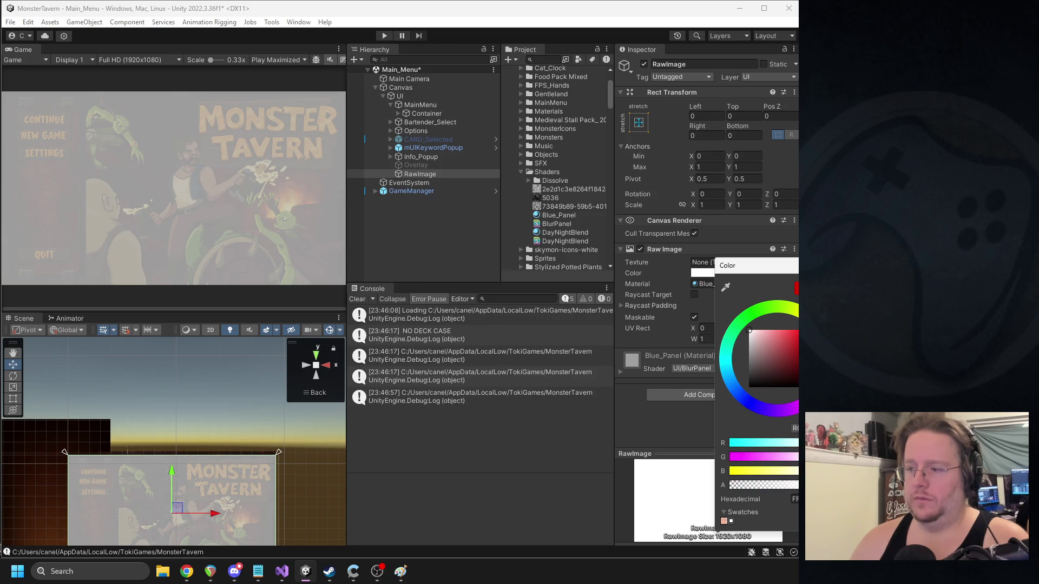
key(Escape)
- Consult the web browser, then open the BlurPanel shader for code editing
key(alt+Tab)
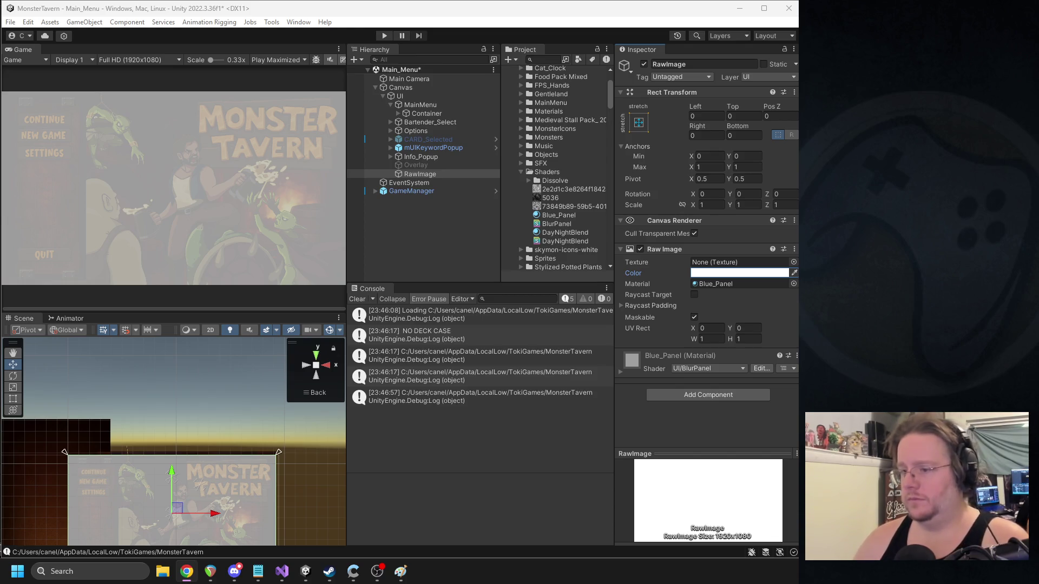
click(696, 322)
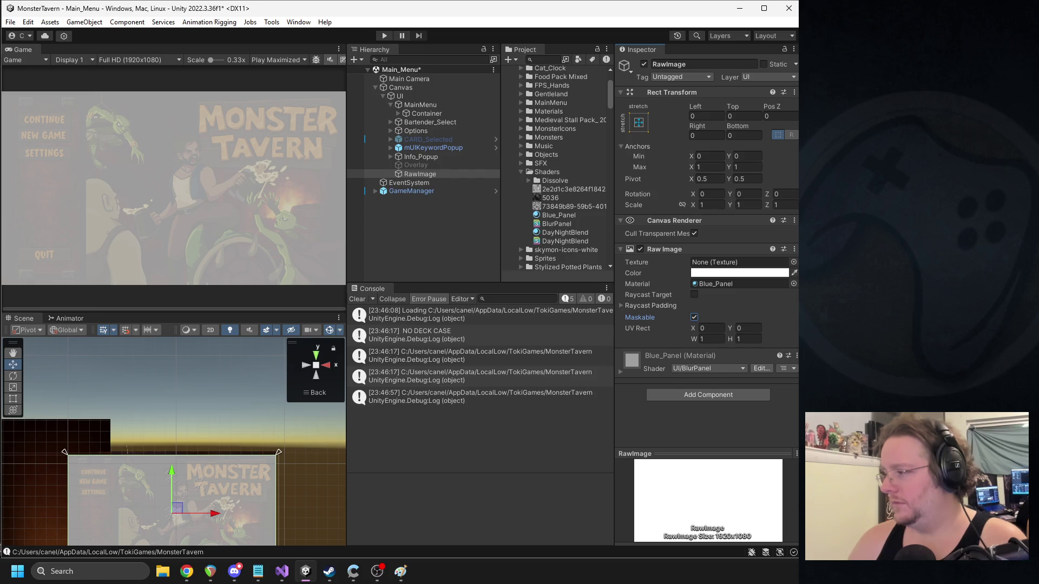
click(187, 572)
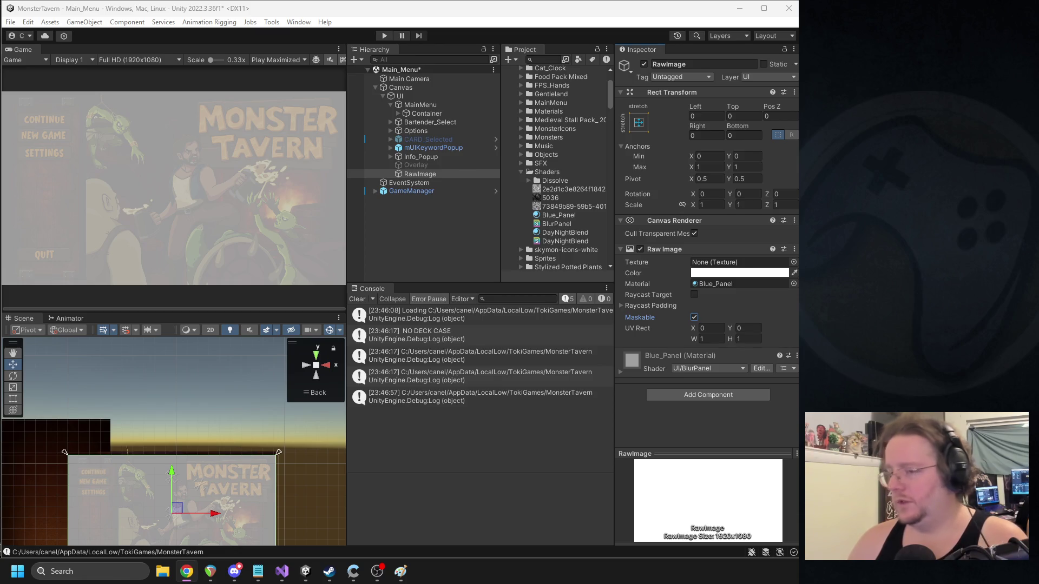
double_click(557, 224)
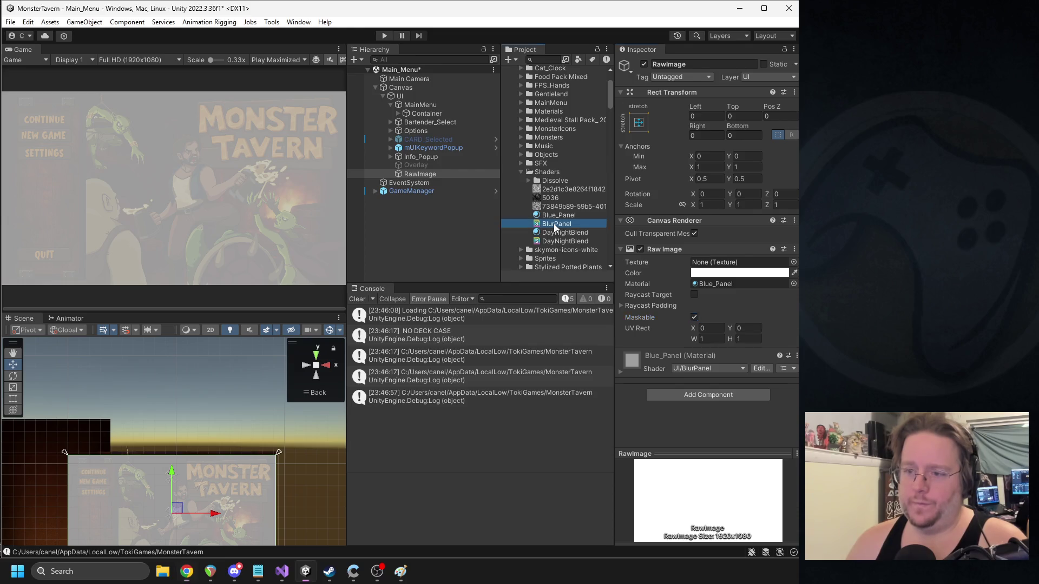
- Paste the UI/URP/UIBlur shader code over BlurPanel.shader, save it, and return to Unity
key(ctrl+a)
key(ctrl+v)
scroll(543, 165, up, 15)
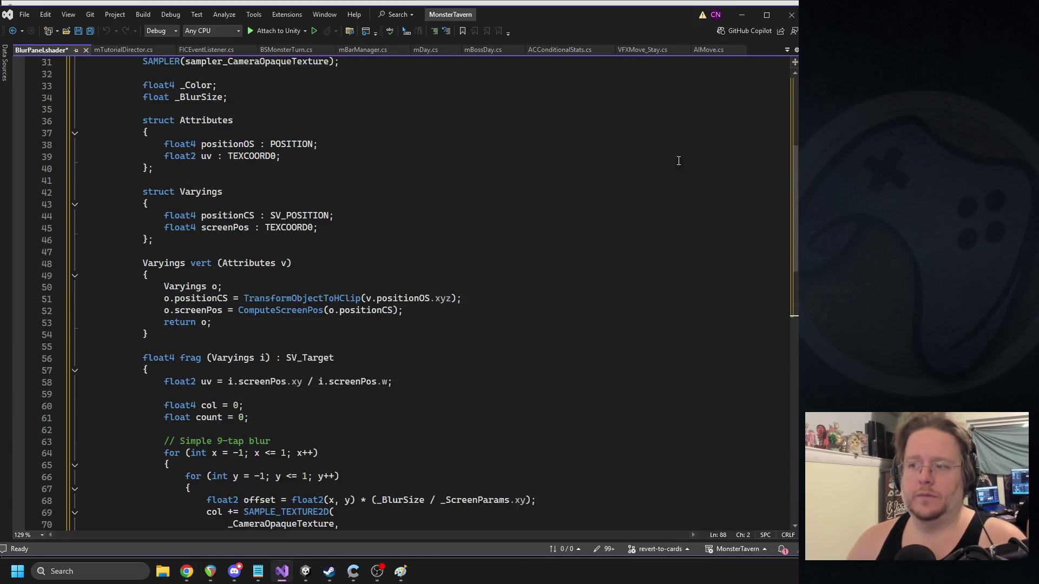
click(388, 138)
key(ctrl+s)
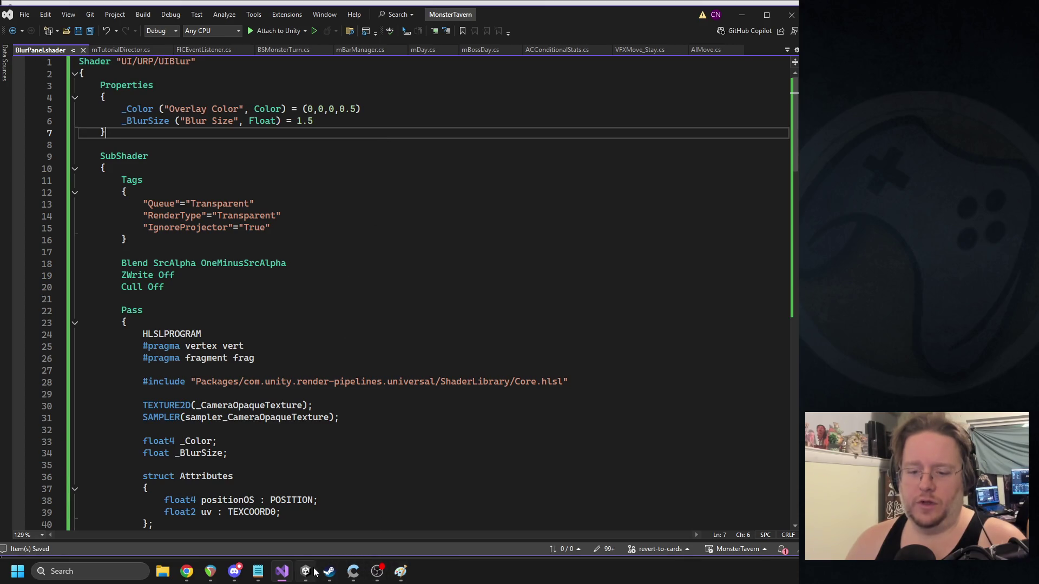
click(305, 571)
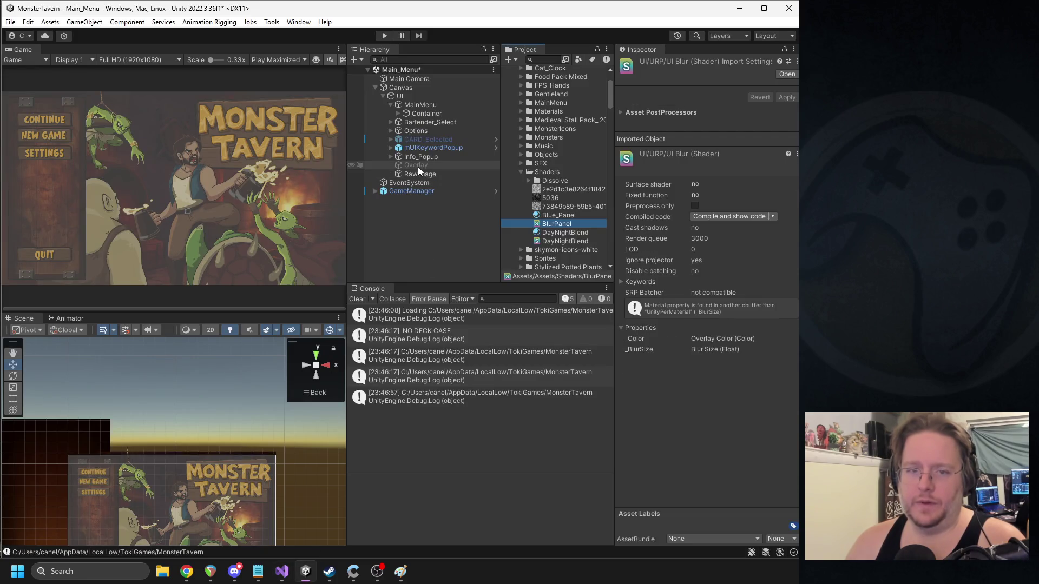
- Try a red overlay colour on the Blue_Panel material, then set it back to black
click(560, 215)
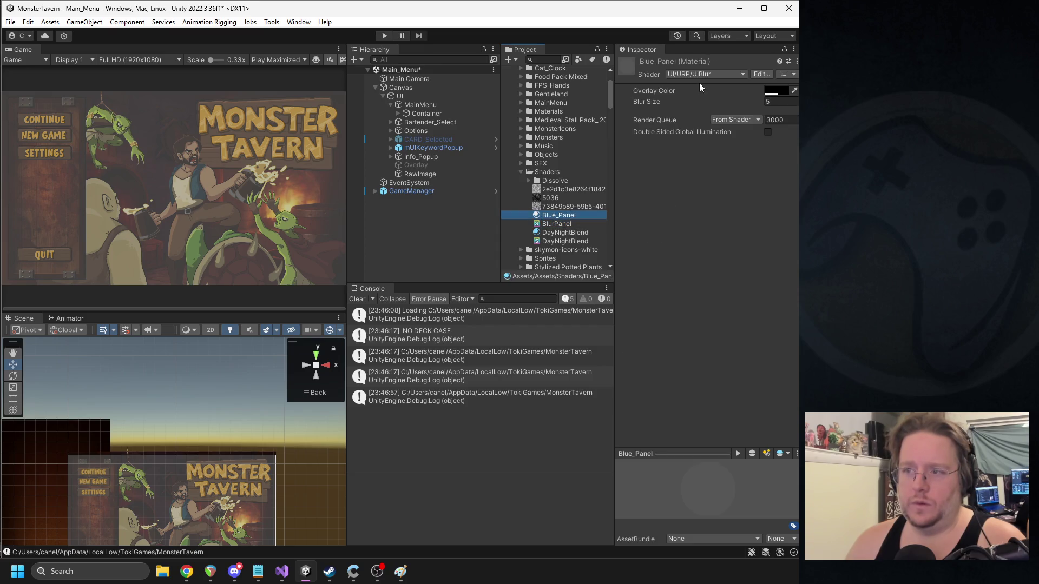
click(420, 174)
click(711, 273)
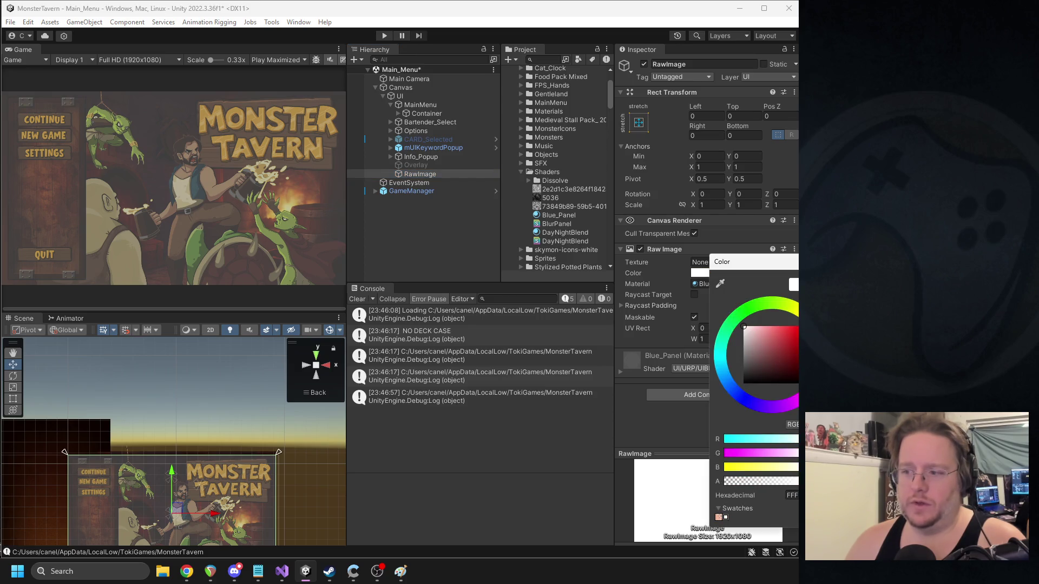
key(Escape)
click(558, 224)
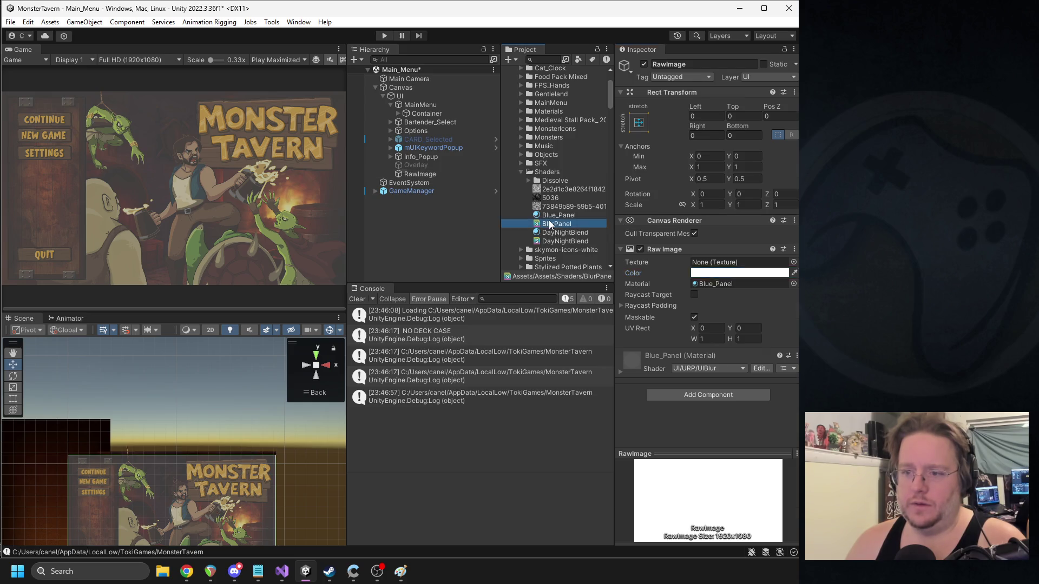
click(558, 215)
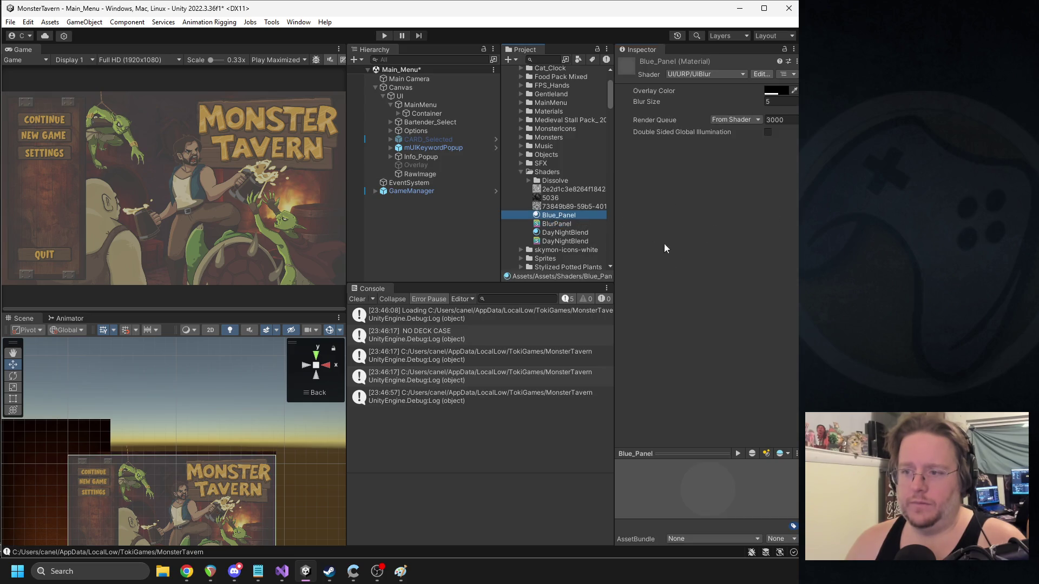
click(770, 91)
click(833, 162)
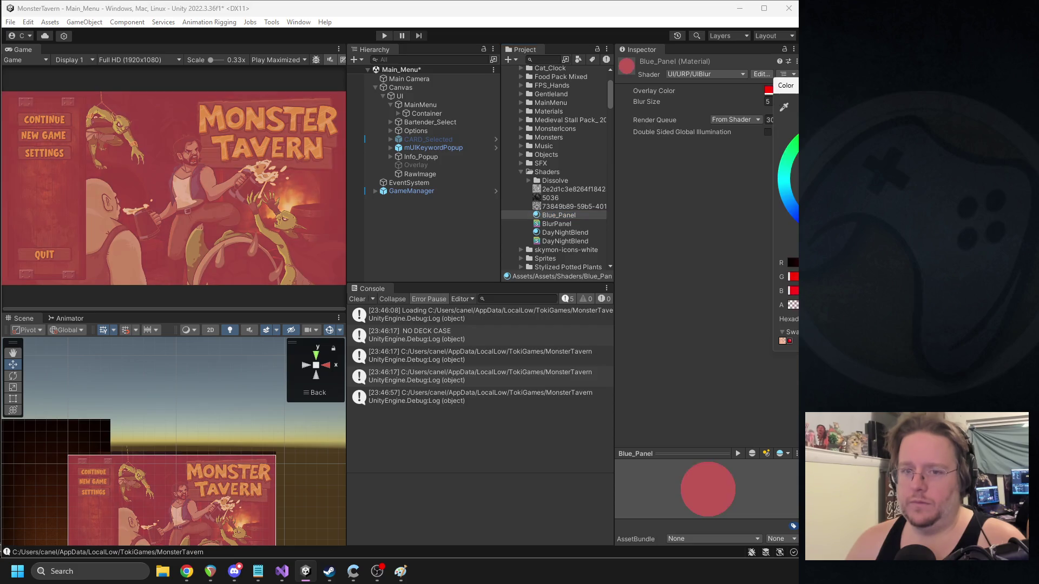
click(787, 179)
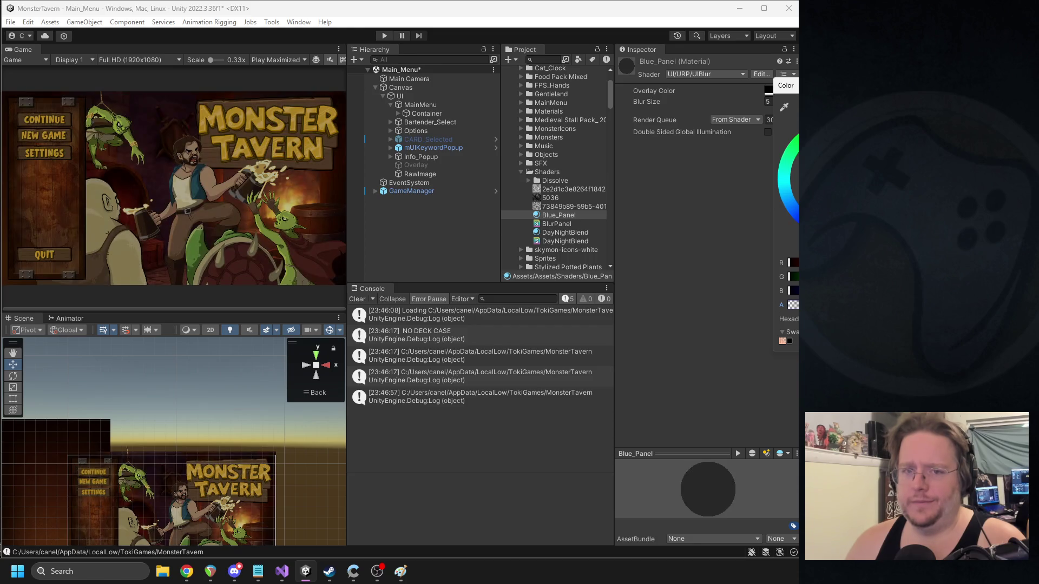
- Toggle the RawImage overlay off and on, then set Blue_Panel's Blur Size to 1
click(447, 174)
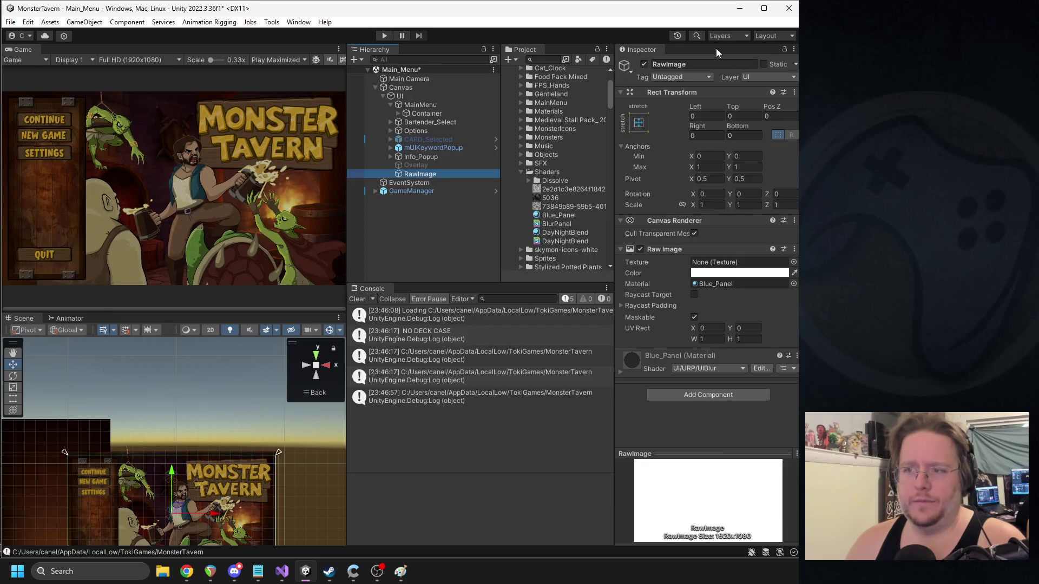
click(644, 65)
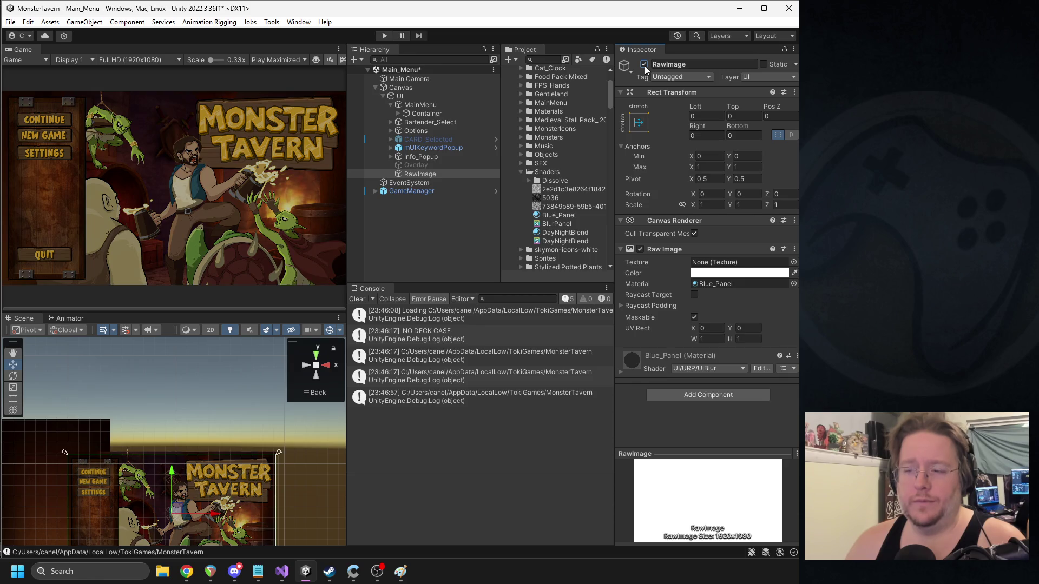
click(645, 65)
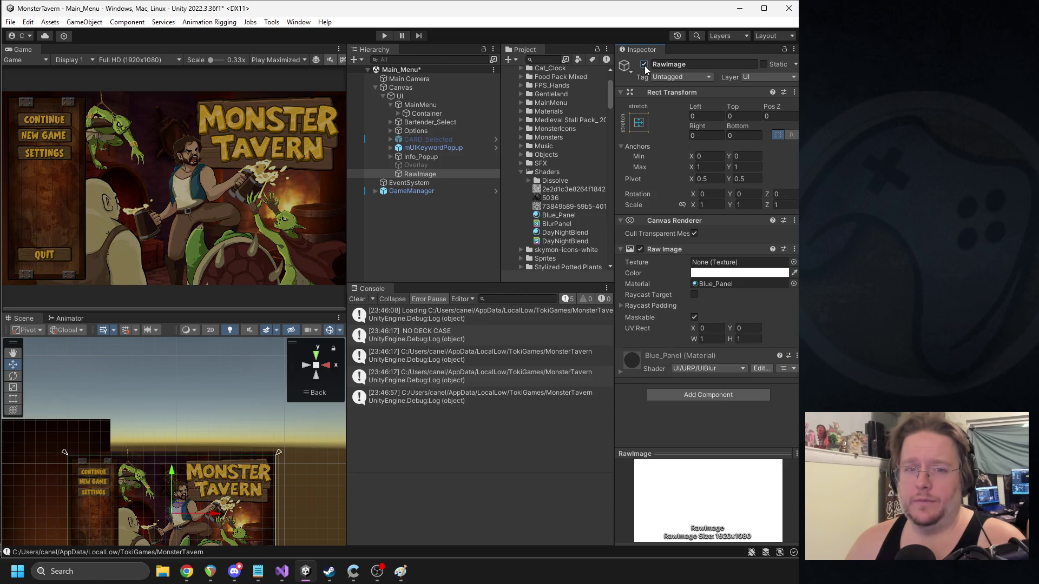
click(557, 216)
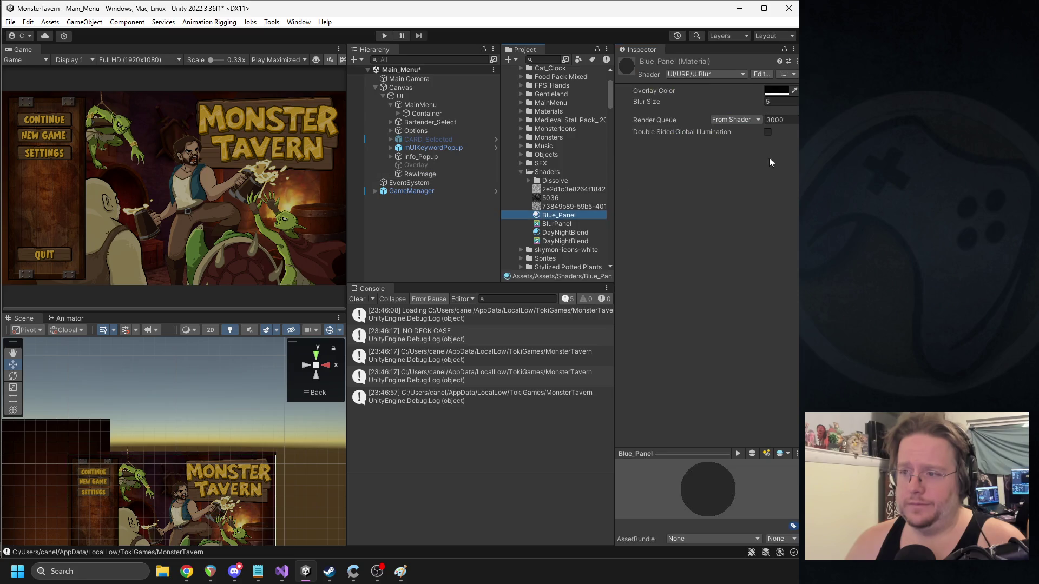
click(771, 101)
mouse_move(771, 99)
mouse_down()
mouse_move(203, 127)
mouse_move(681, 99)
mouse_up()
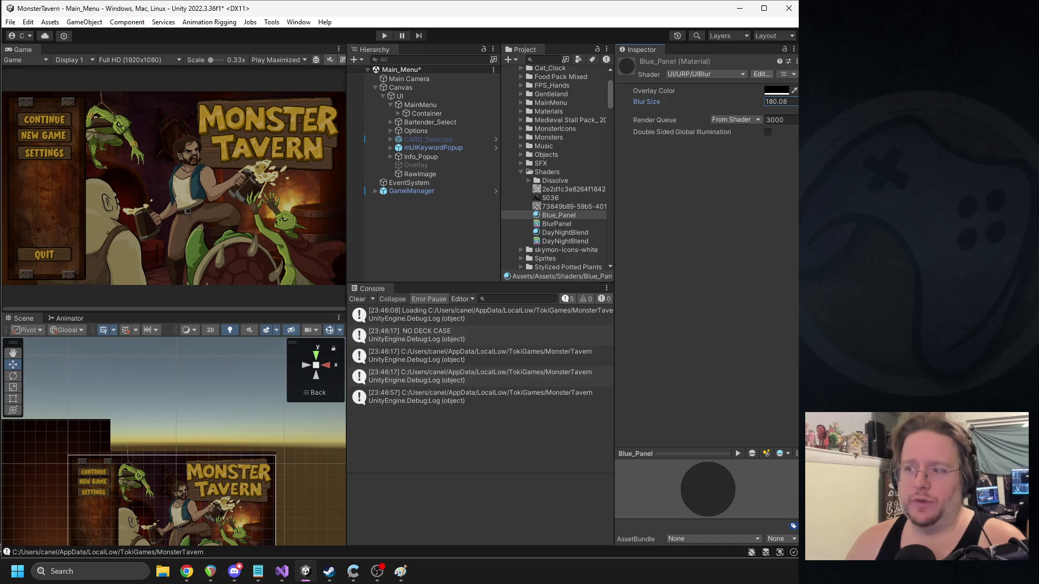
click(795, 101)
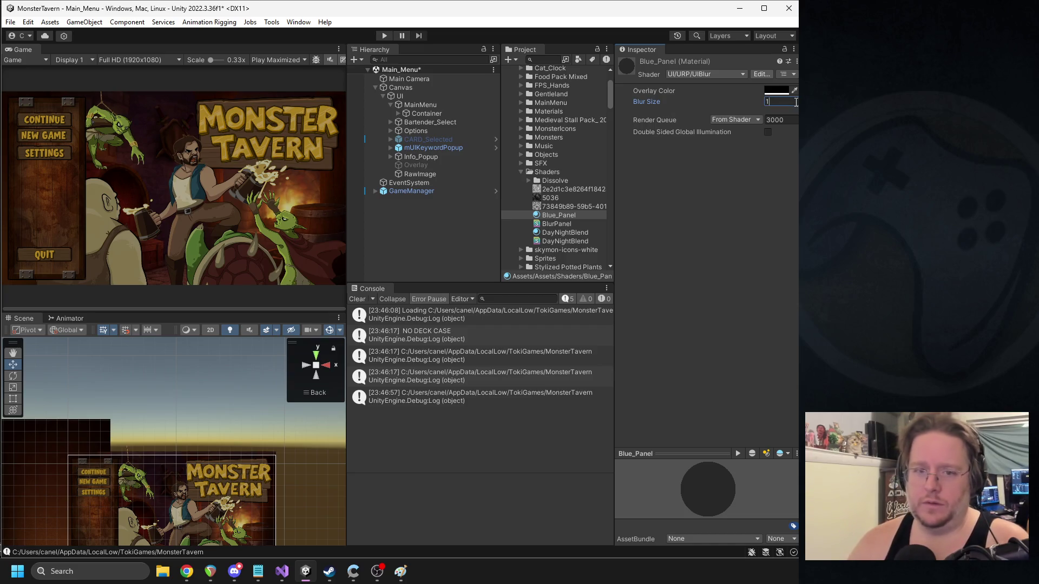
text(1)
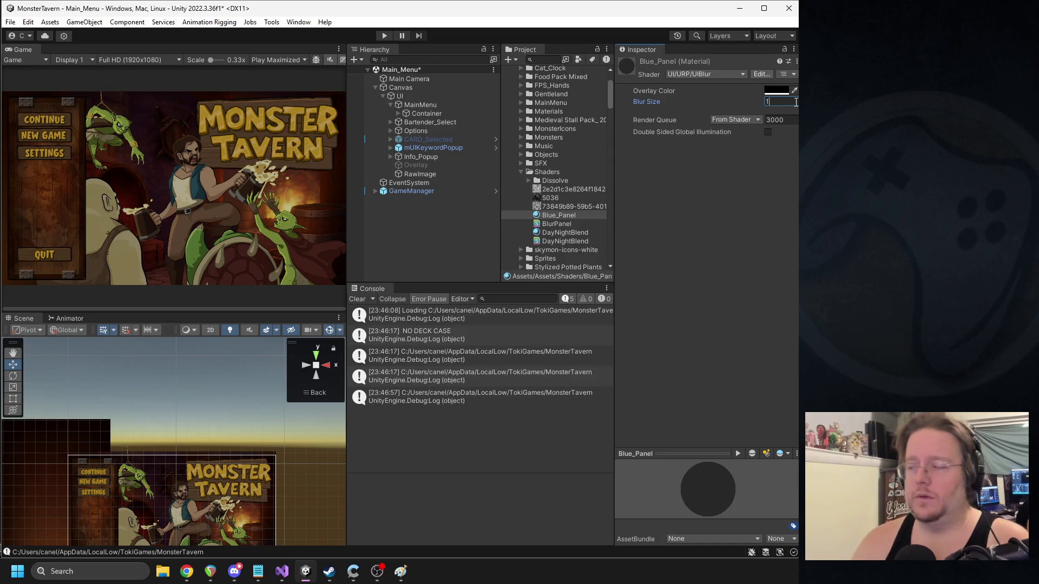
key(alt+Tab)
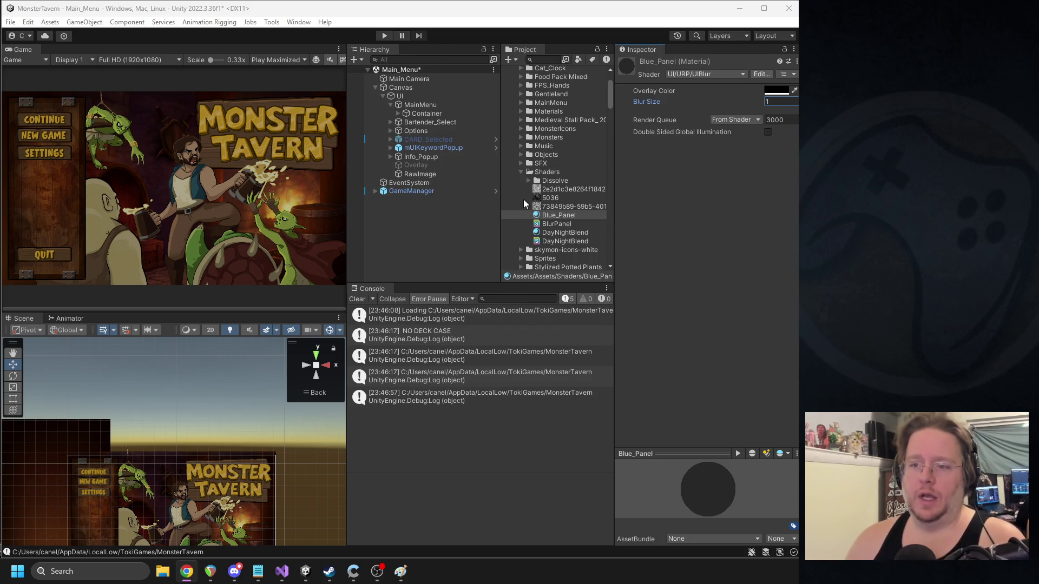
click(556, 223)
ctrl+click(559, 215)
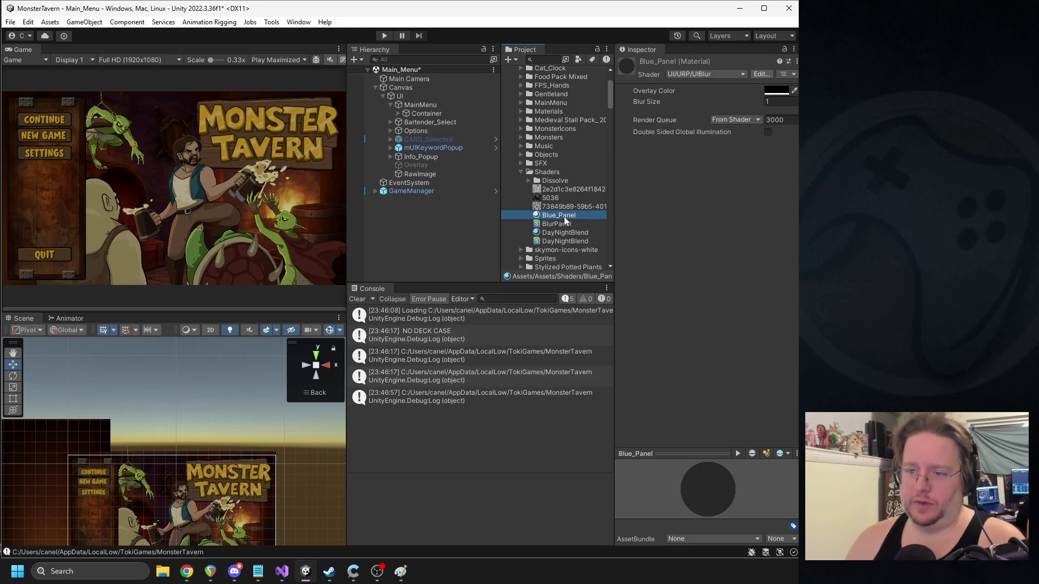
- Delete the Blue_Panel material, the BlurPanel shader and the RawImage overlay object
key(Delete)
click(431, 306)
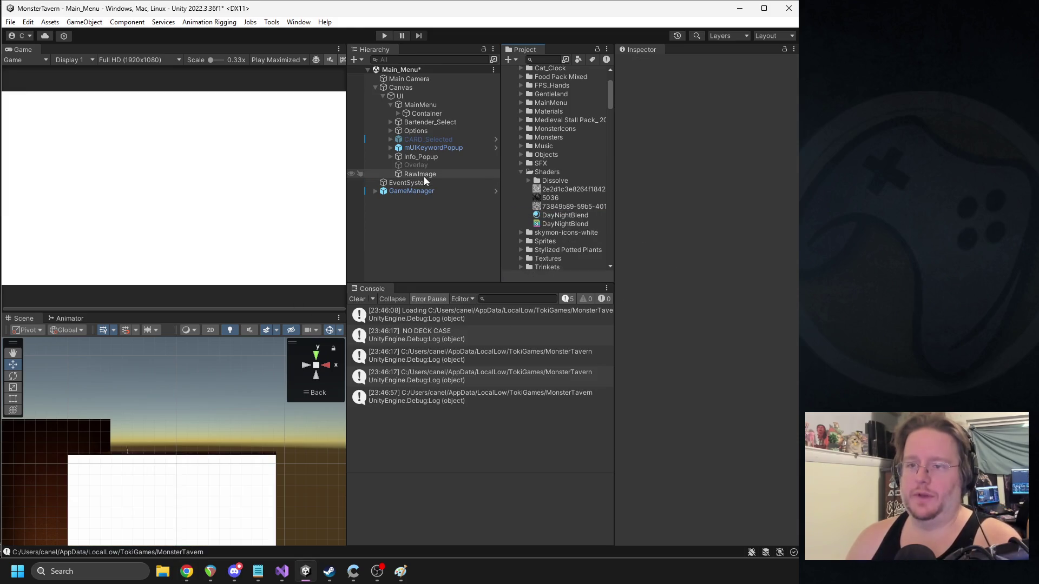
click(424, 175)
key(Delete)
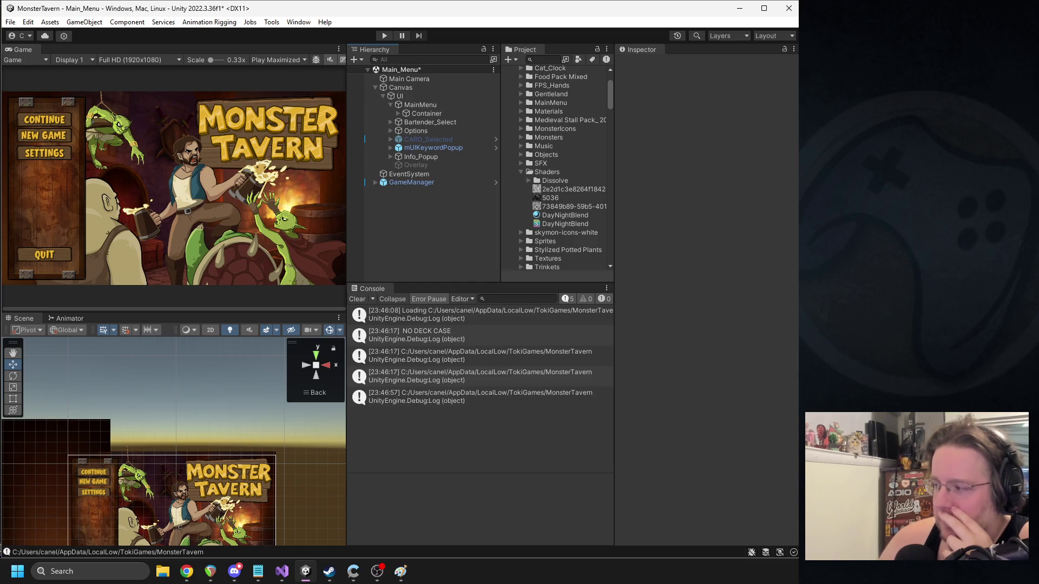
key(alt+Tab)
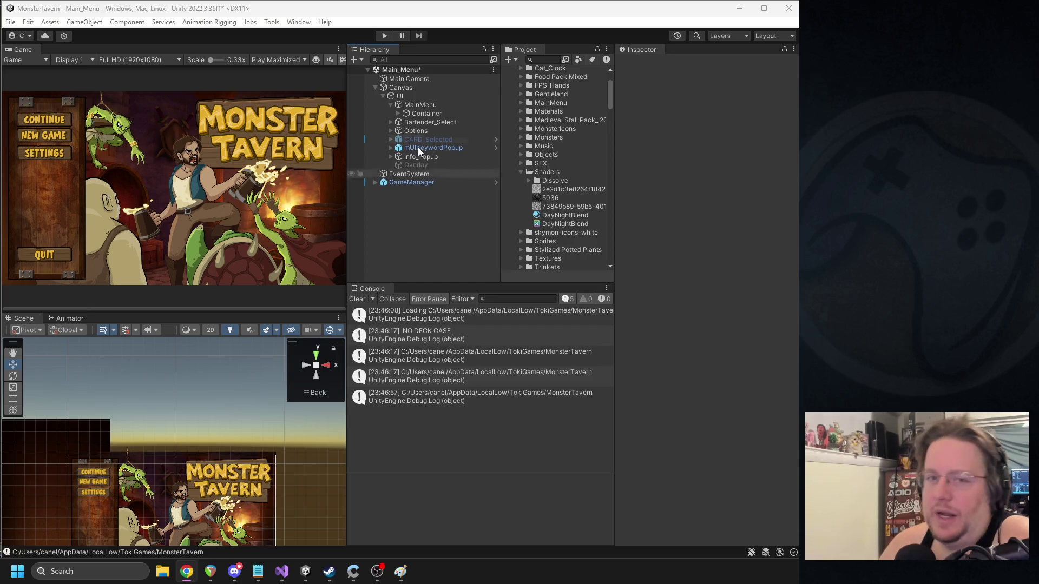
click(299, 22)
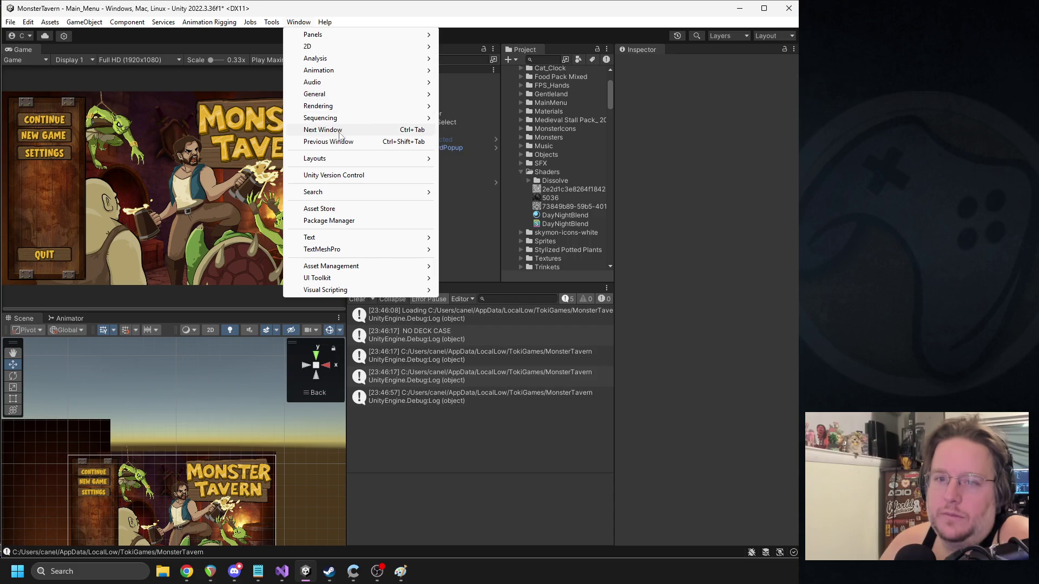
- Try adding the Universal Blur package from its pasted GitHub URL in Package Manager
click(331, 222)
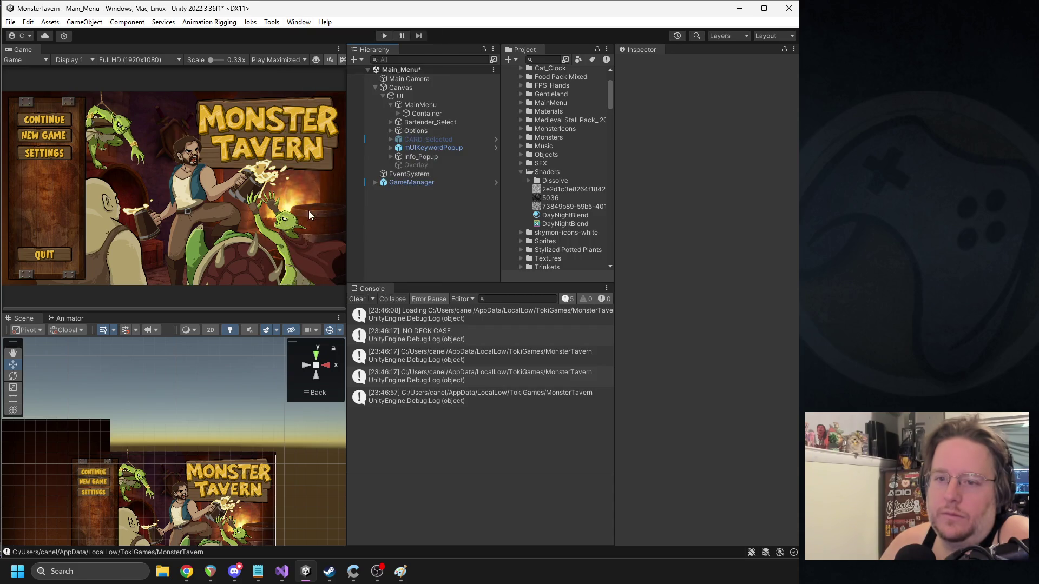
click(147, 62)
click(193, 99)
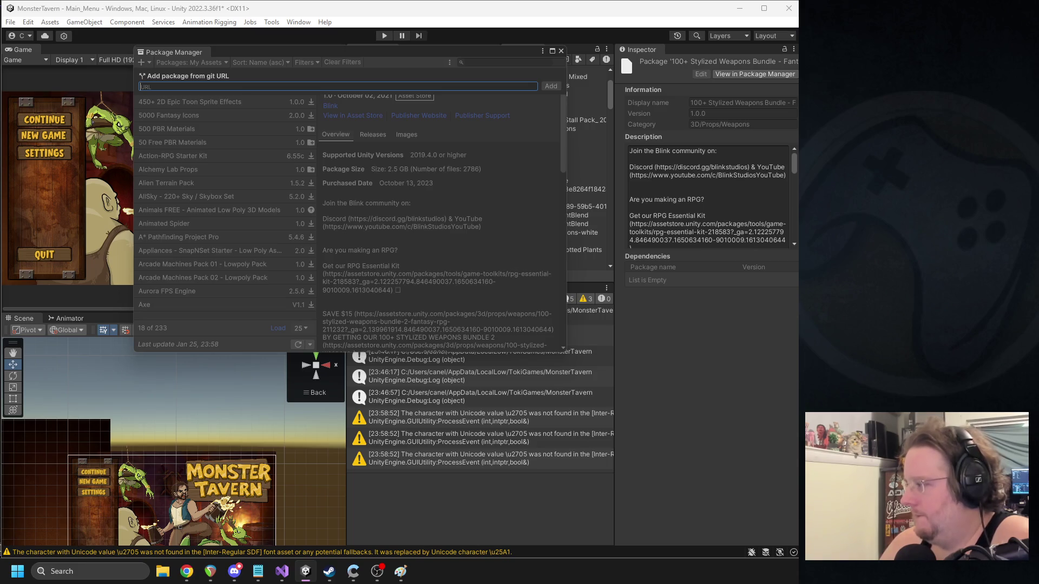
key(Escape)
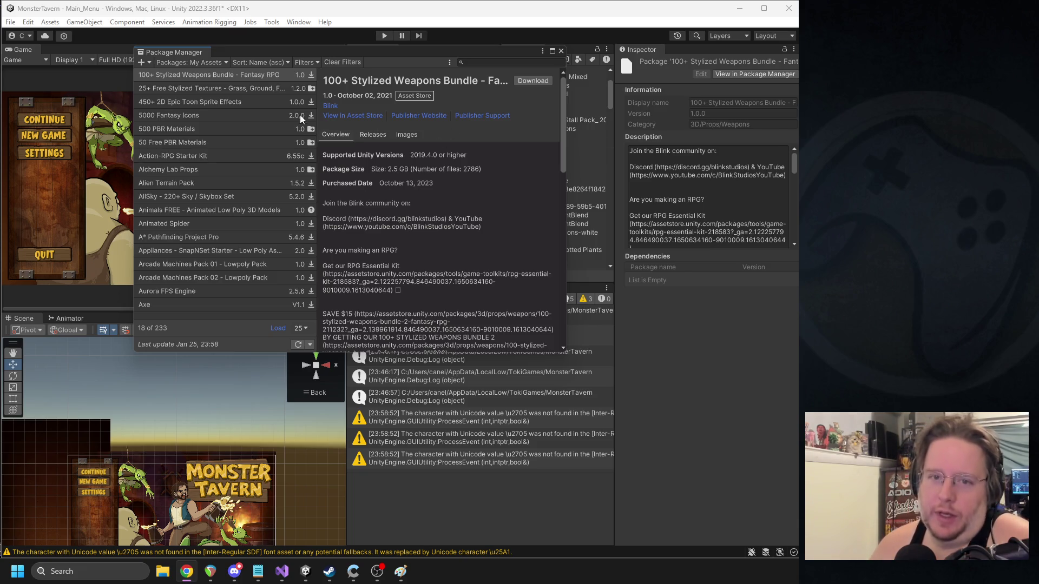
click(146, 62)
click(187, 99)
text(https://github.com/lukakldiashvili/Unified-Universal-Blur)
click(552, 86)
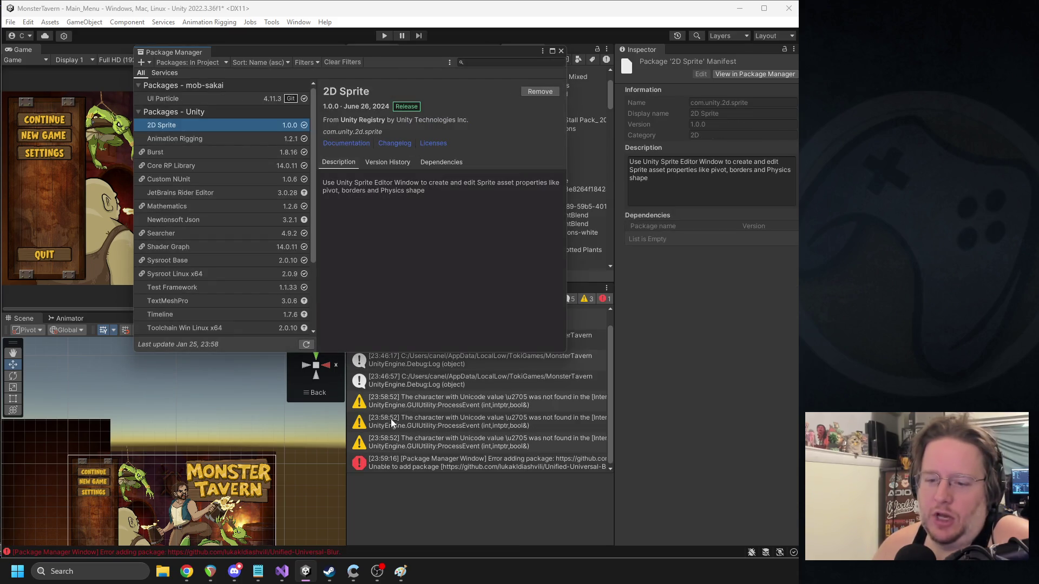
click(561, 52)
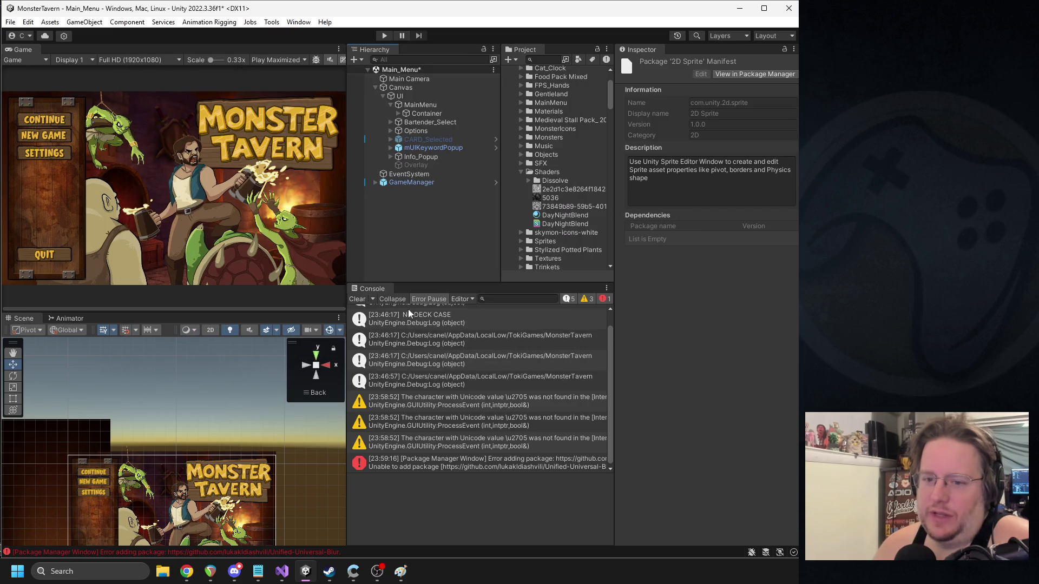
- Clear the Console, collapse the Shaders and UI folders, and expand Plugins
click(358, 299)
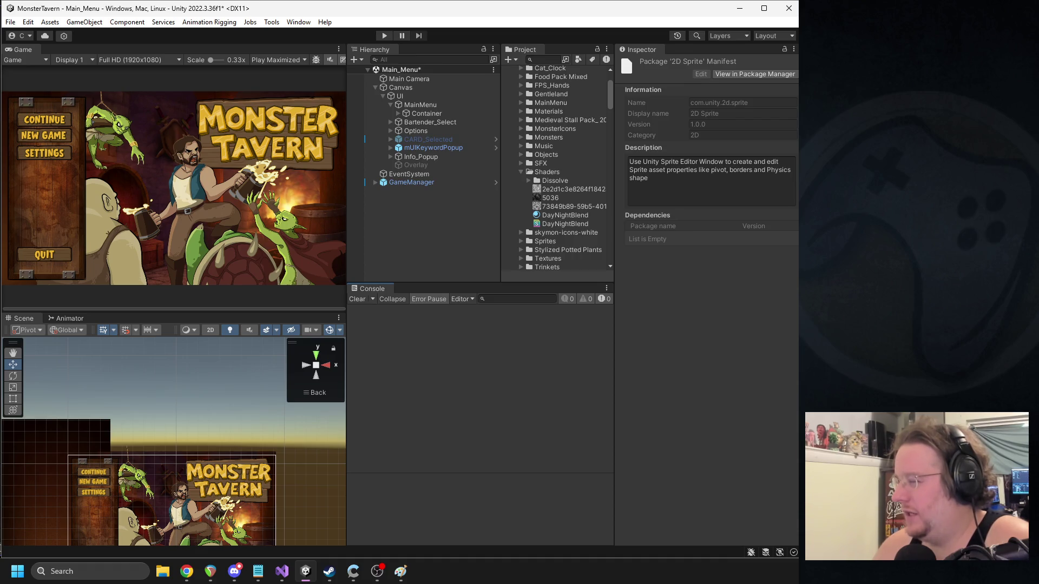
click(521, 172)
scroll(549, 156, up, 3)
scroll(522, 92, down, 5)
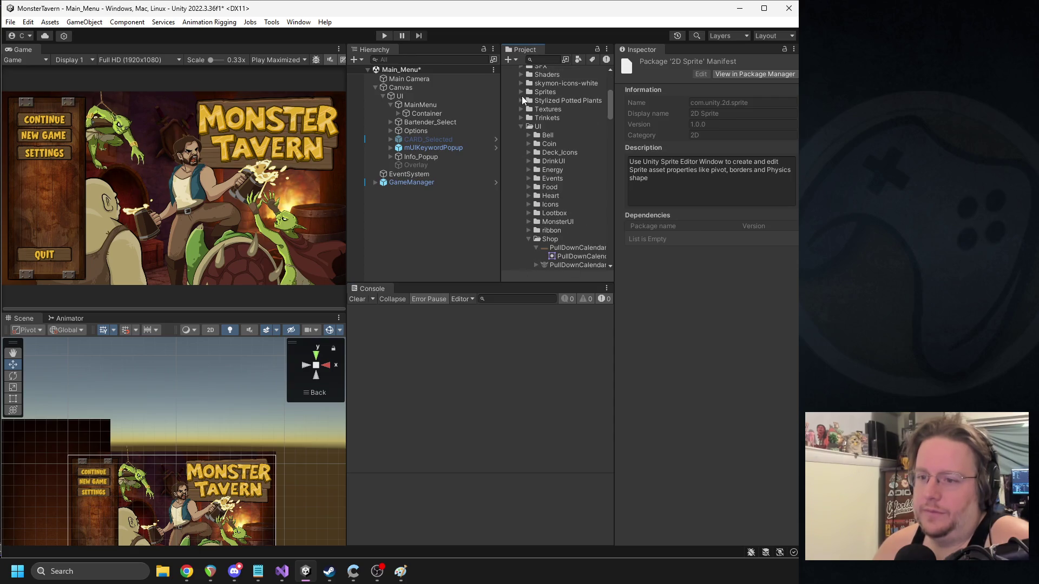
click(521, 126)
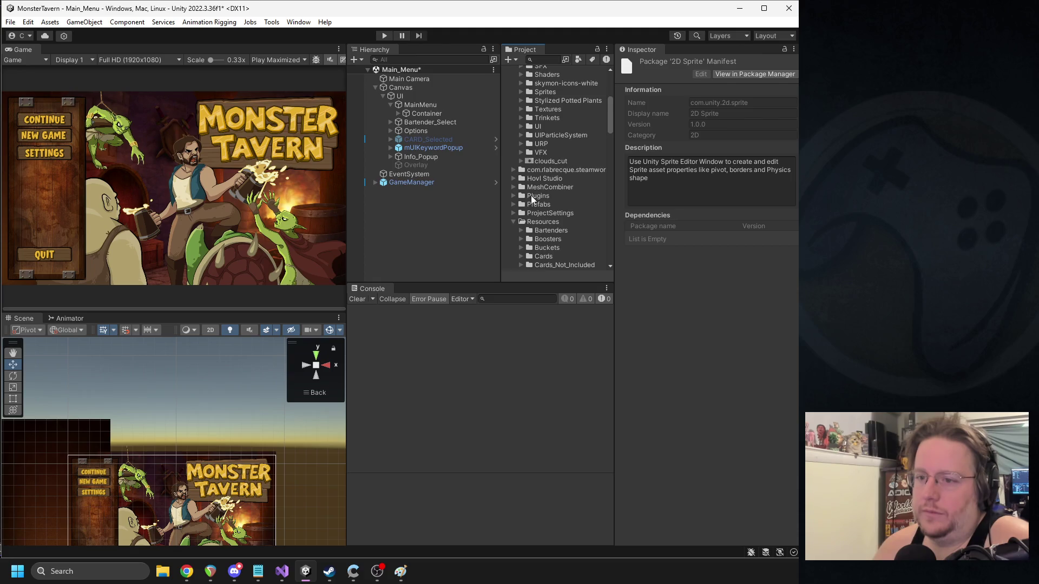
click(514, 196)
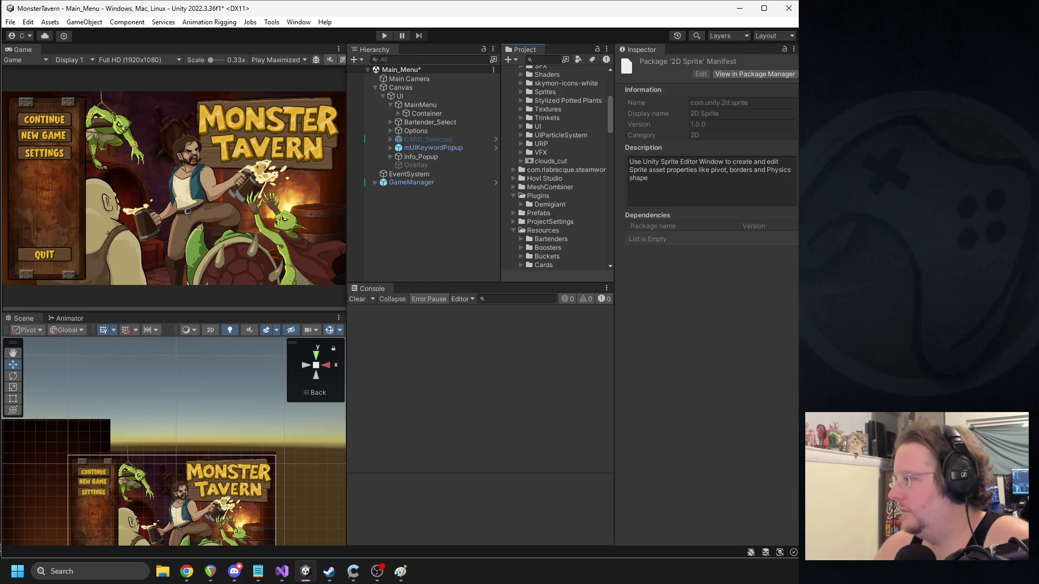
key(alt+Tab)
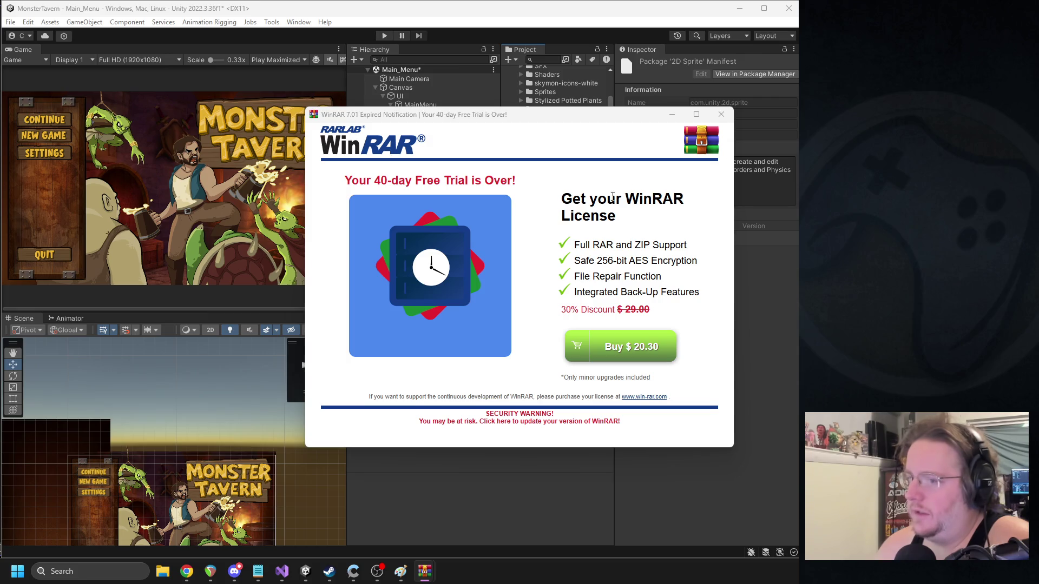
- Dismiss the WinRAR trial notice and drop the downloaded blur package into Plugins
click(722, 114)
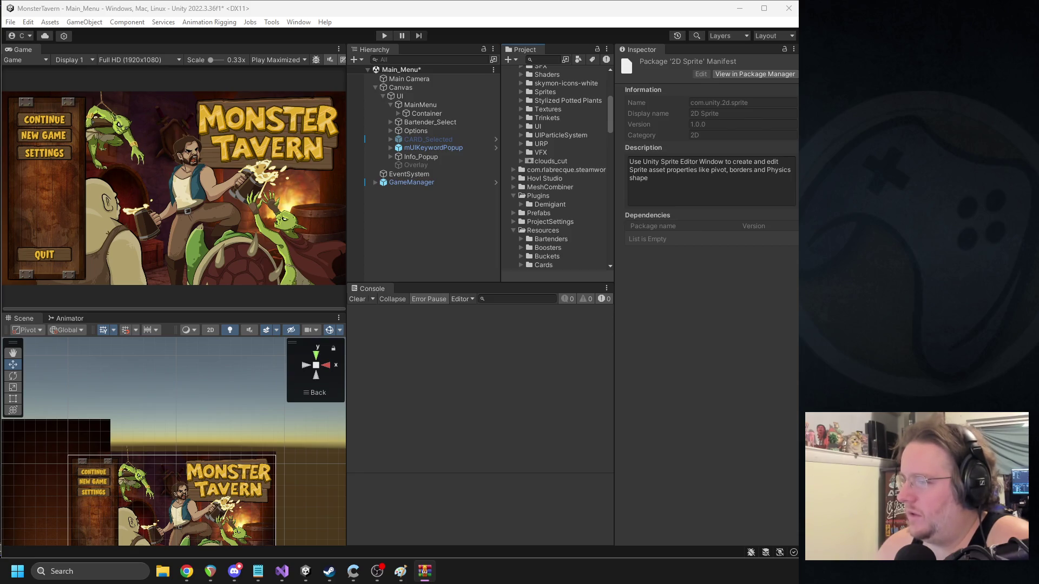
drag(732, 242, 530, 198)
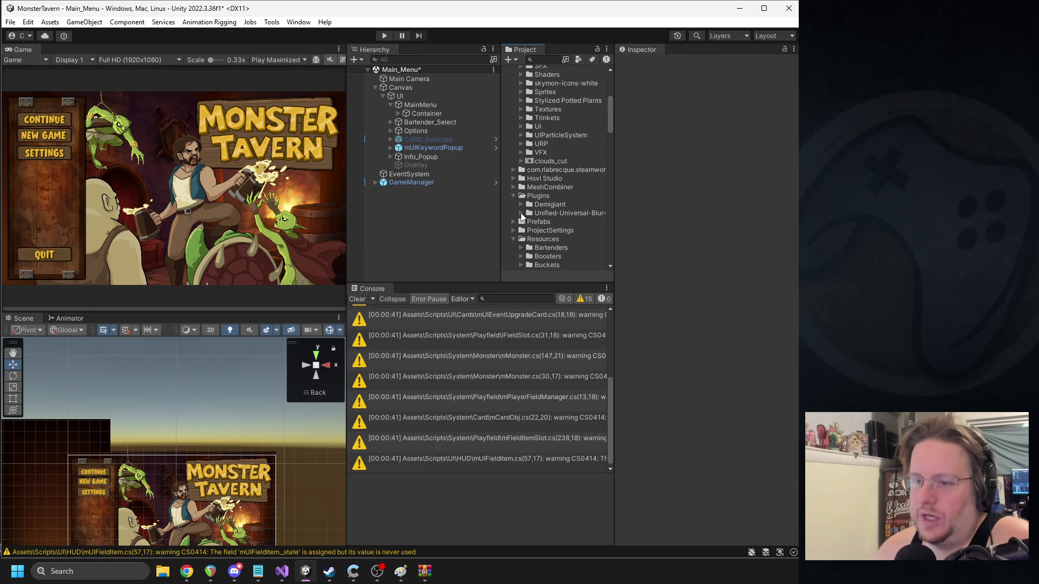
- Expand the imported Unified-Universal-Blur folder and clear the CS0414 warnings from the Console
click(521, 213)
scroll(529, 219, down, 3)
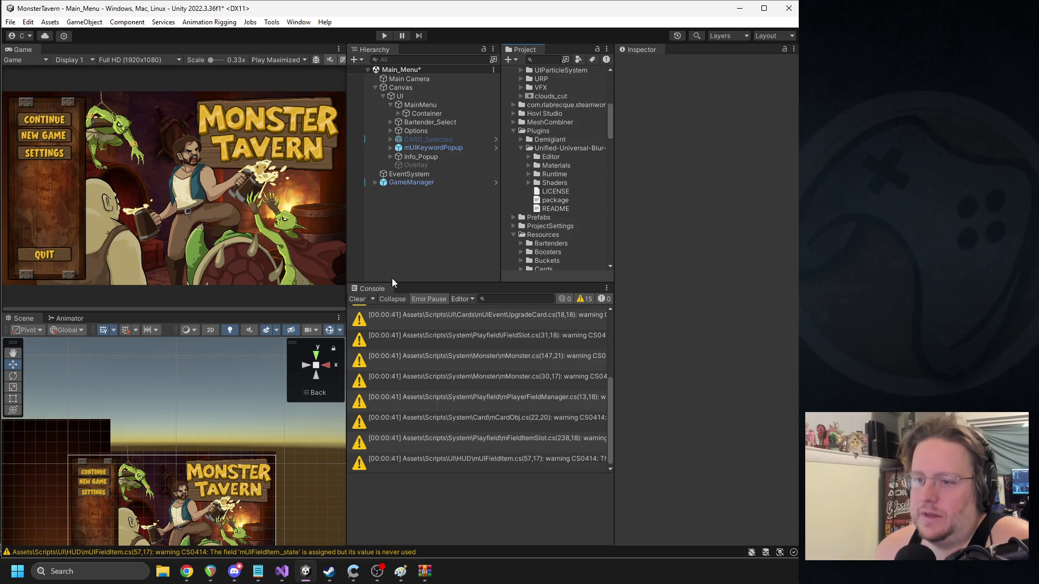
click(357, 299)
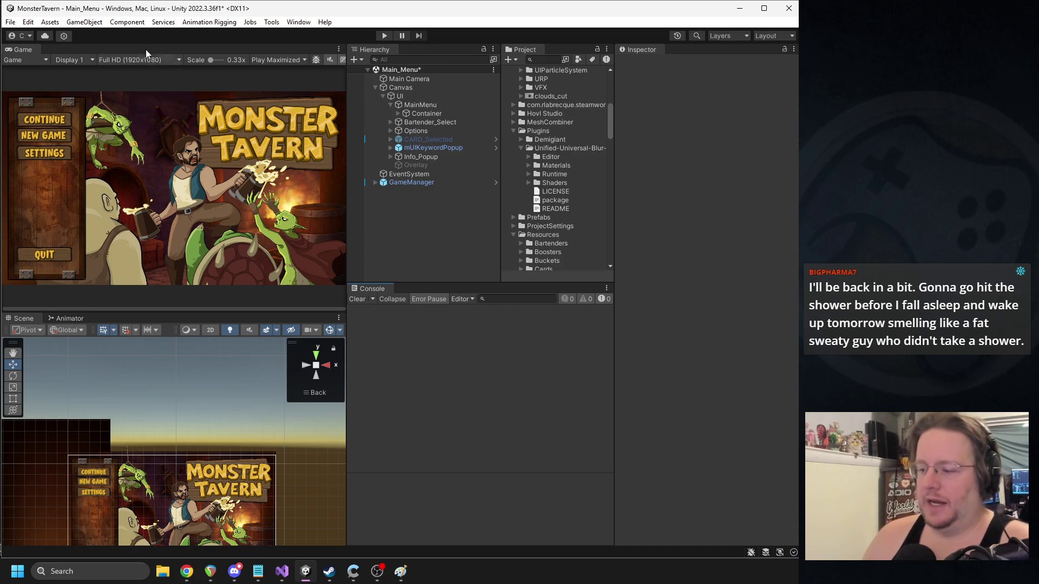
key(alt+Tab)
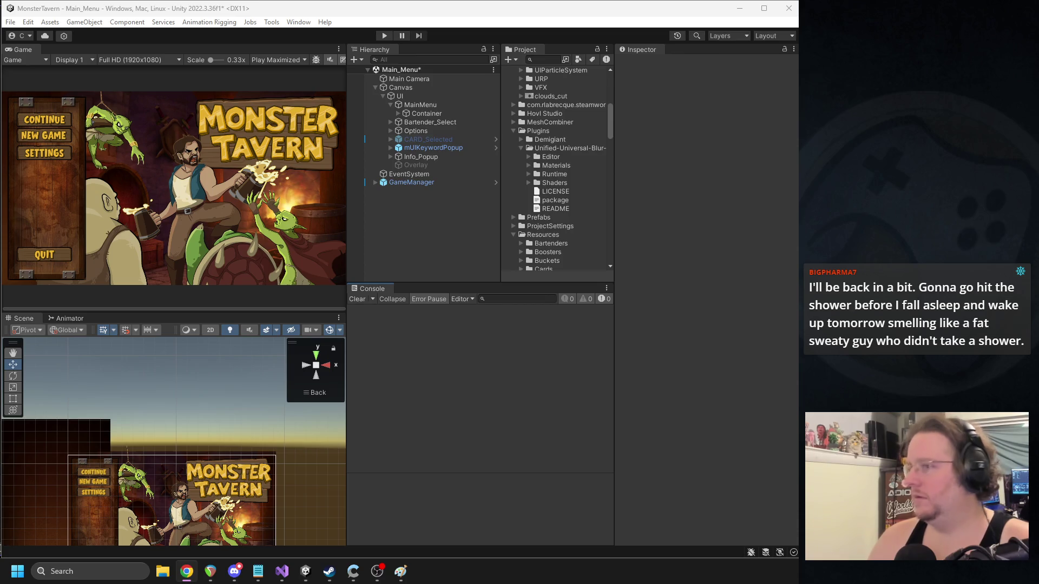
- In Project Settings, inspect URP Global Settings and locate the Graphics render pipeline asset
click(28, 22)
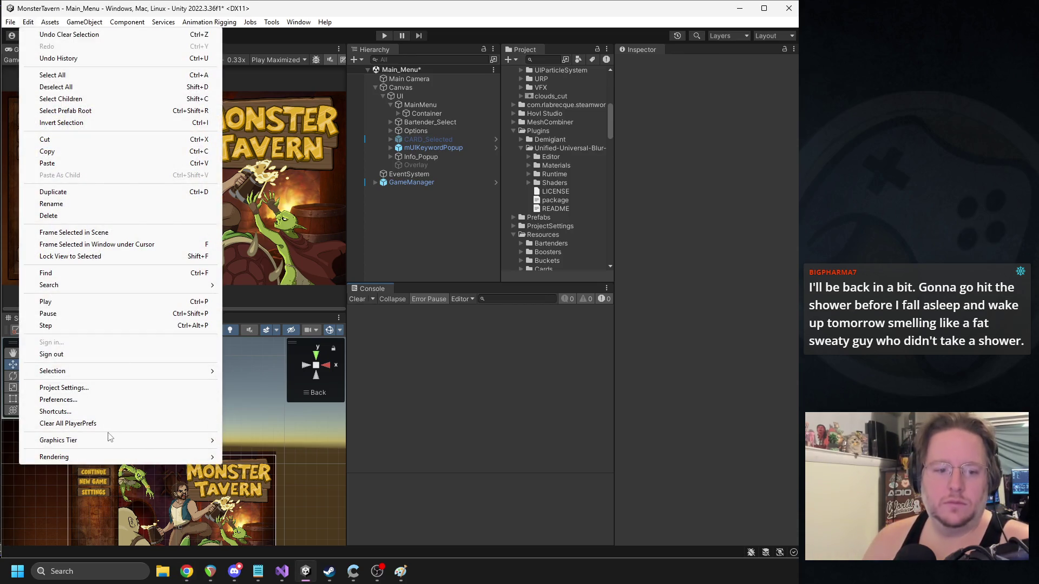
click(65, 387)
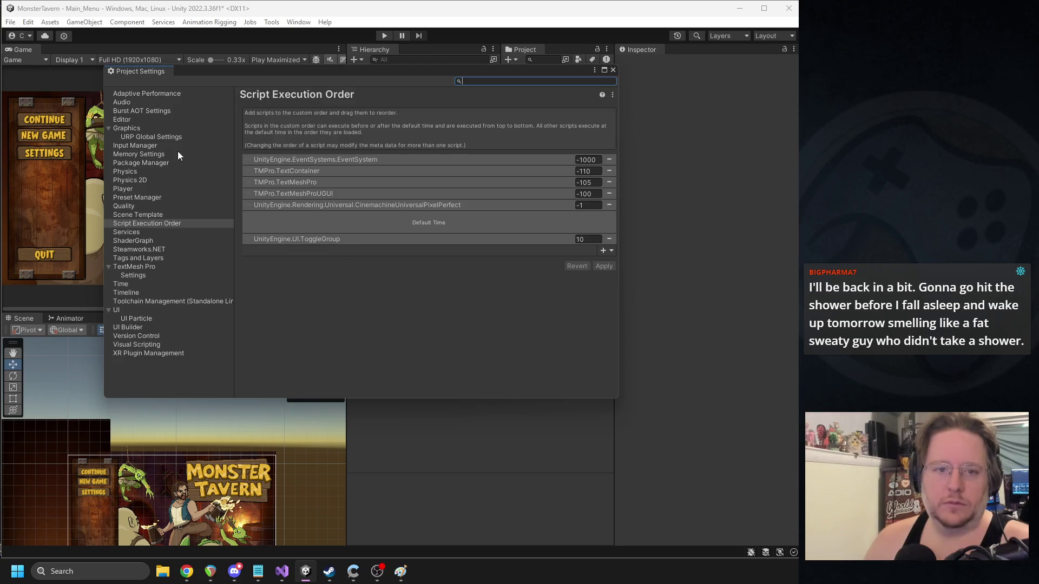
click(138, 137)
click(364, 106)
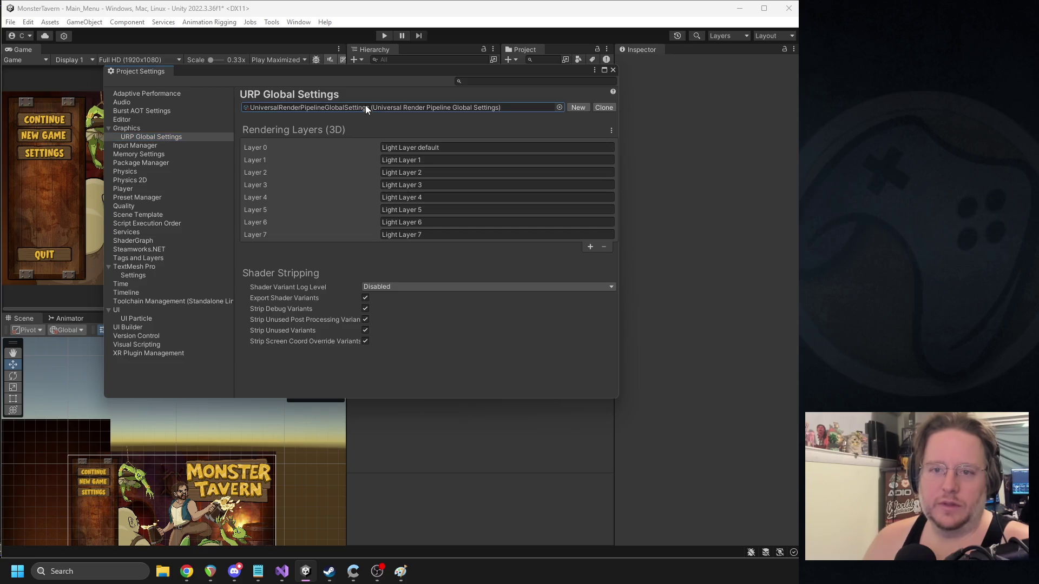
double_click(524, 106)
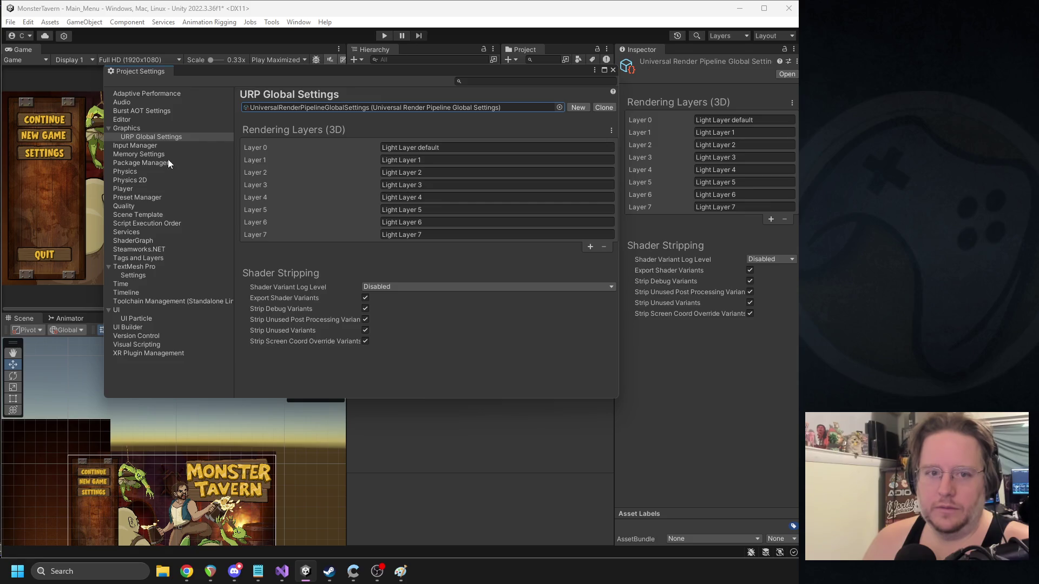
click(128, 128)
click(342, 119)
click(613, 70)
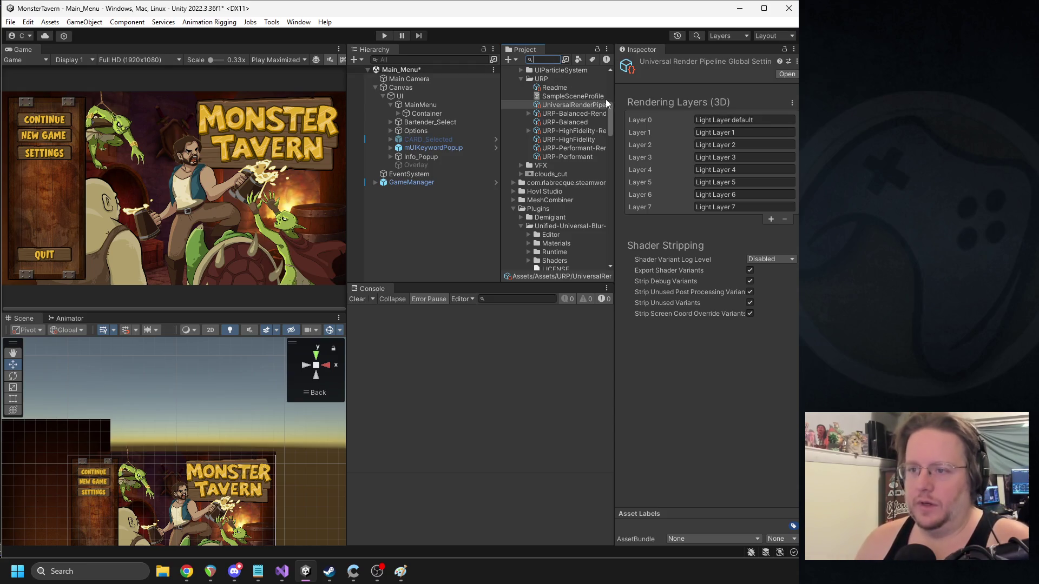
- Browse the URP folder assets, checking URP-Performant's lighting and shadow settings
drag(615, 109, 656, 112)
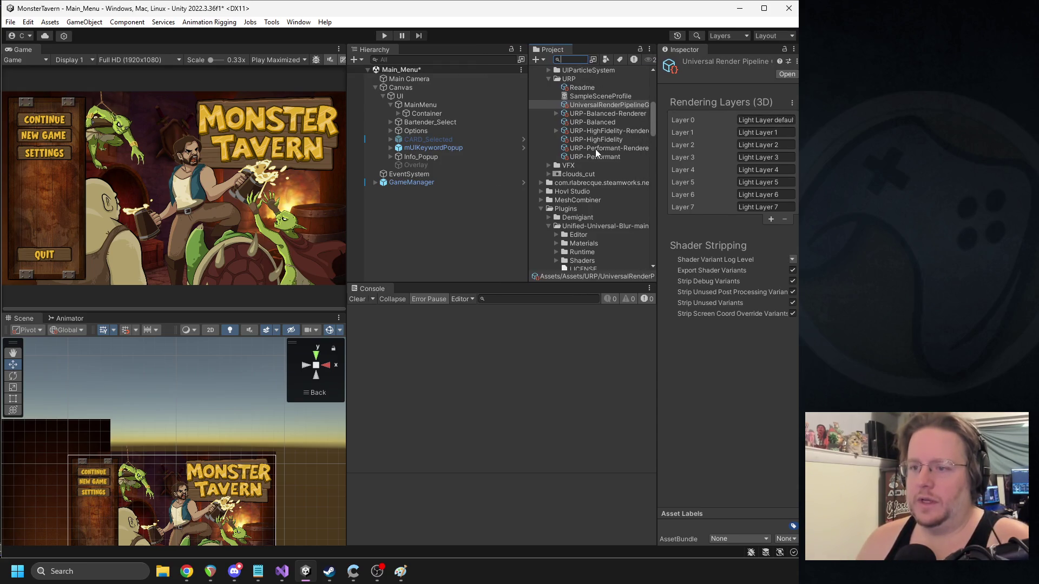
click(596, 115)
click(597, 131)
click(594, 116)
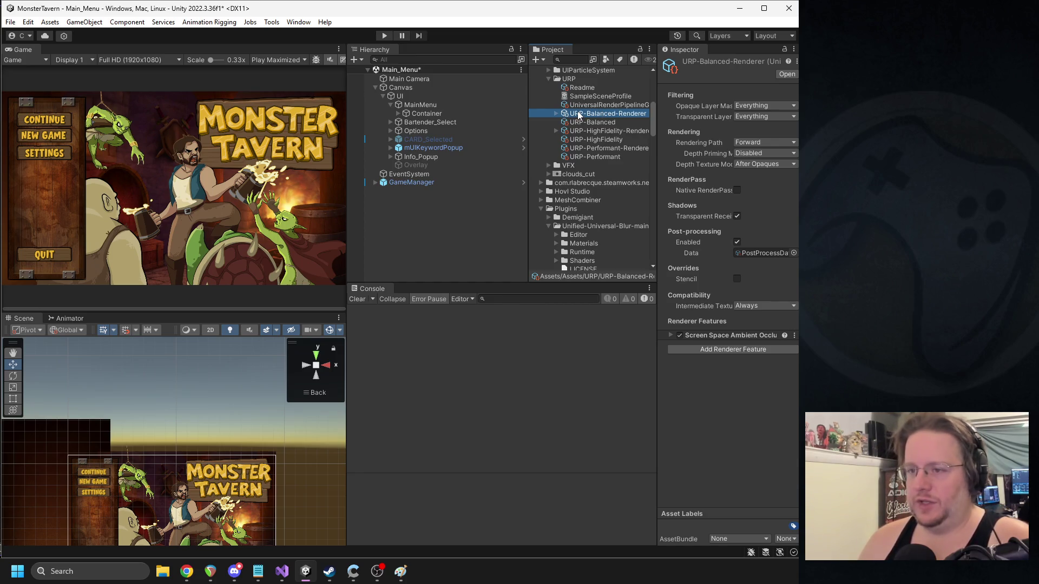
click(598, 156)
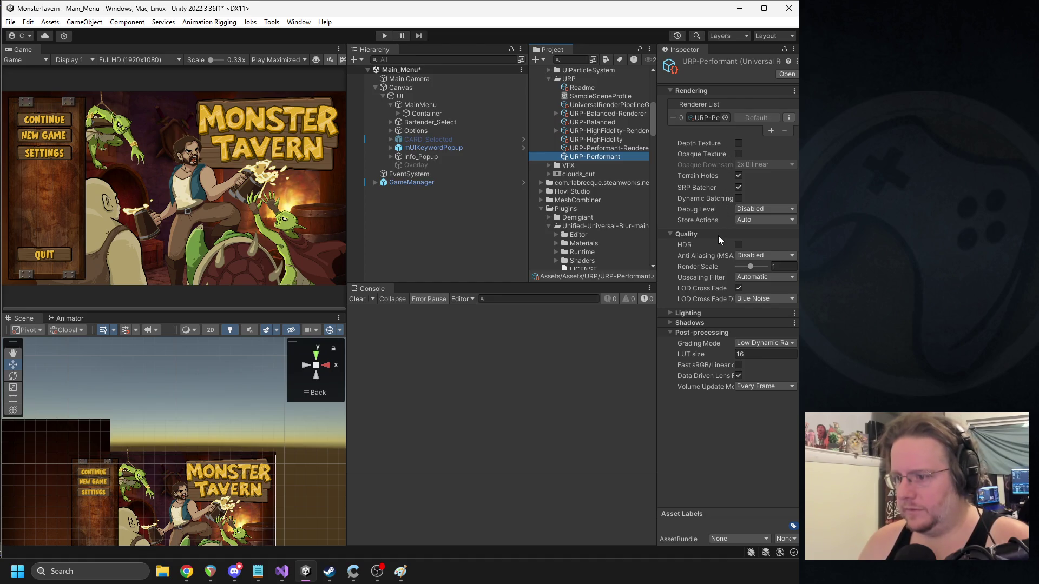
click(698, 313)
click(697, 312)
click(694, 323)
click(693, 323)
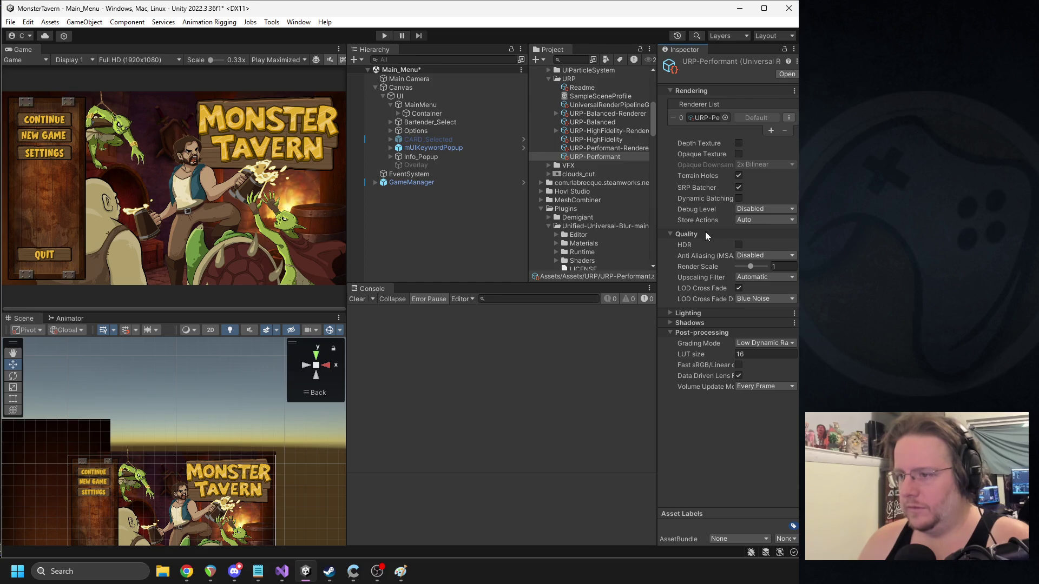
double_click(710, 120)
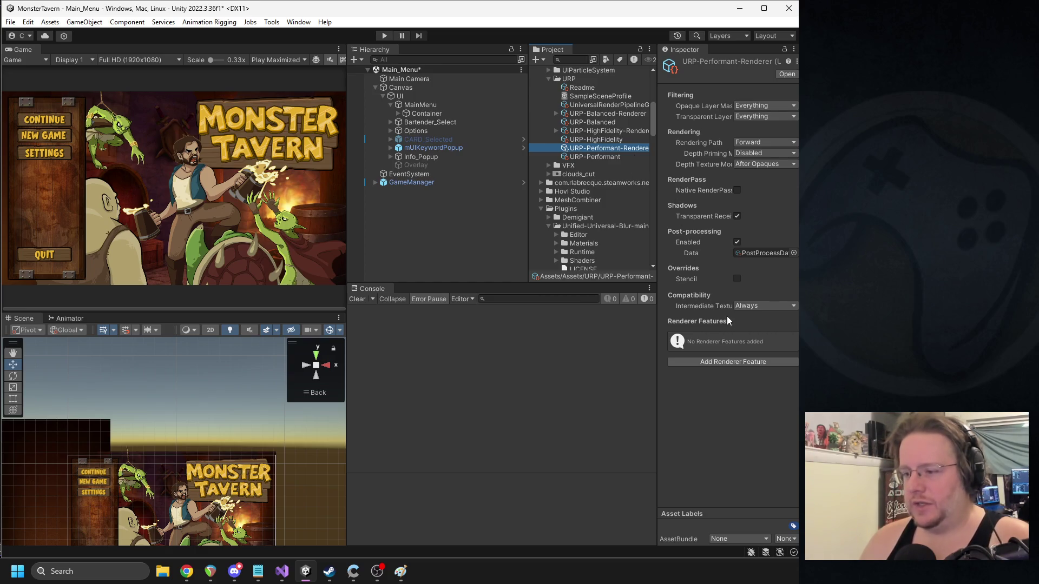
- Add the Universal Blur Feature to the URP-Performant-Renderer
ctrl+click(614, 130)
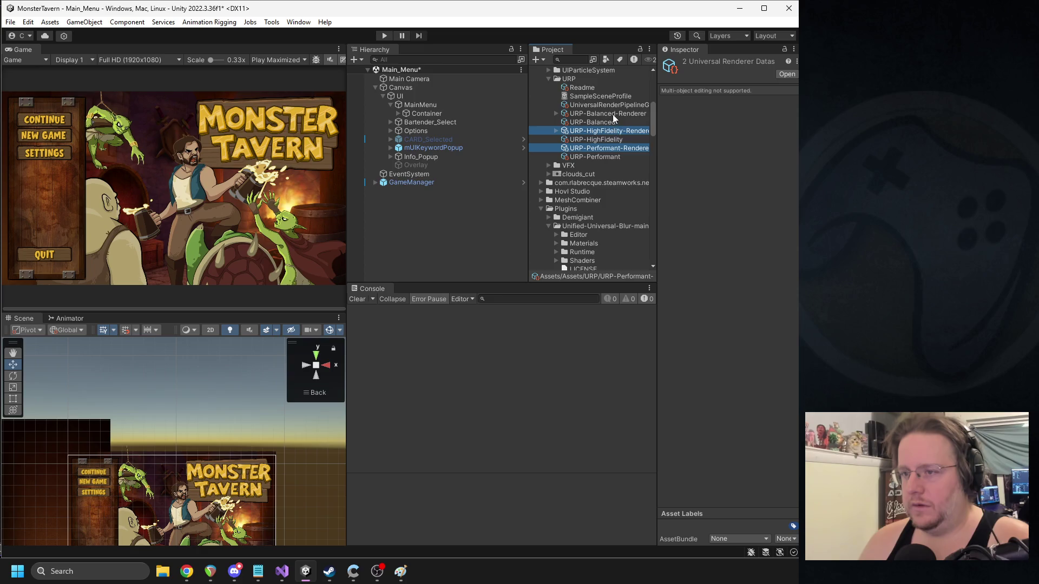
click(605, 146)
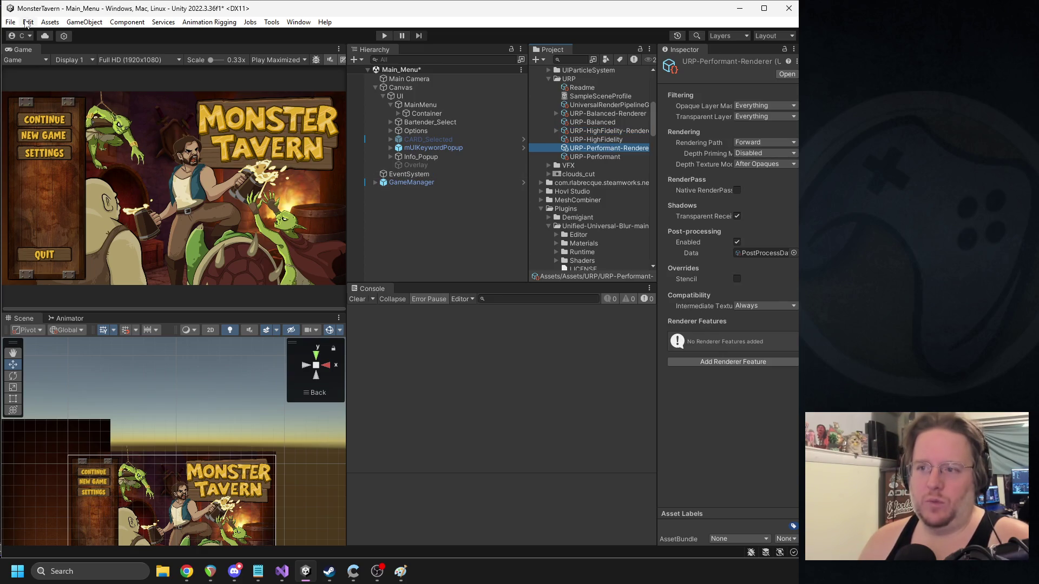
click(602, 105)
mouse_move(529, 107)
mouse_down()
mouse_move(460, 108)
mouse_move(472, 107)
mouse_up()
click(580, 148)
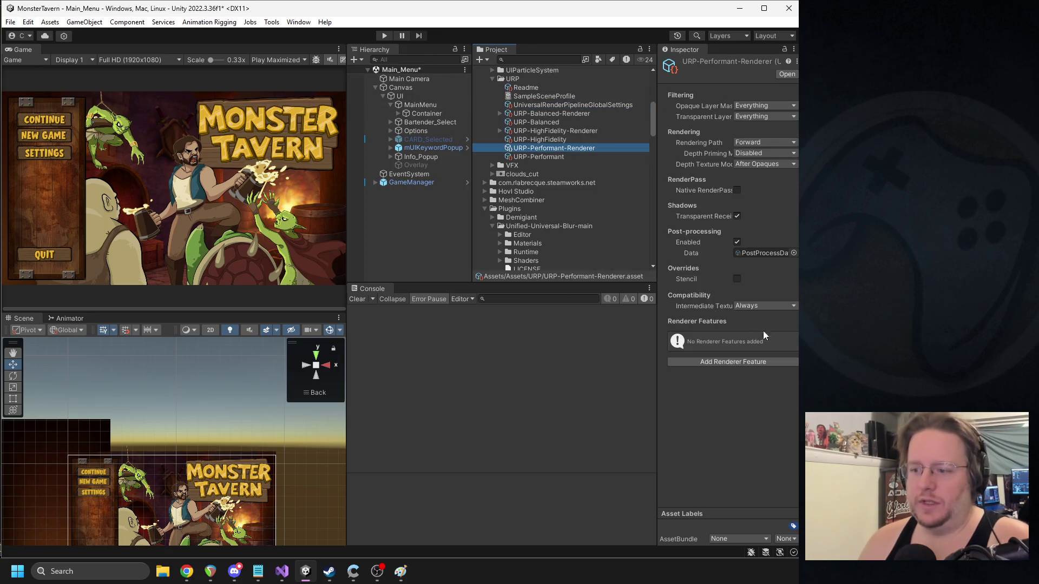
click(746, 362)
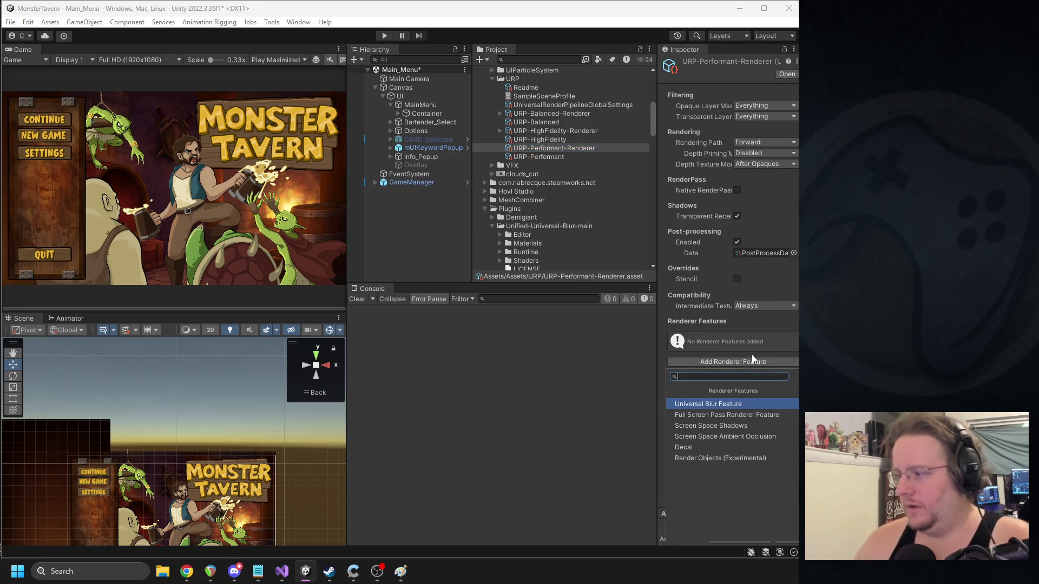
key(Return)
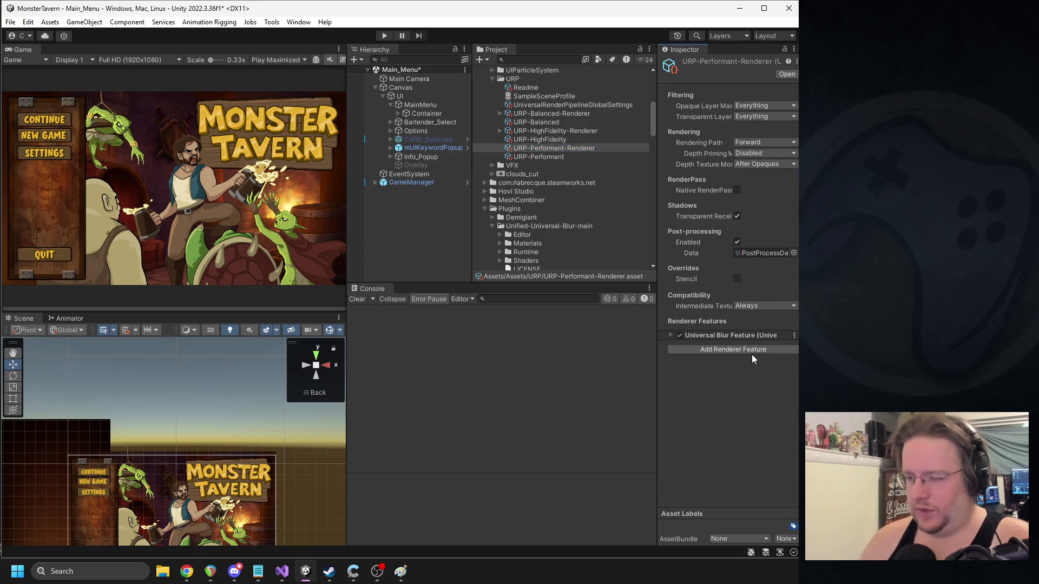
- Add the Universal Blur Feature to the High Fidelity and Balanced renderers
click(554, 131)
click(737, 358)
click(718, 401)
click(560, 114)
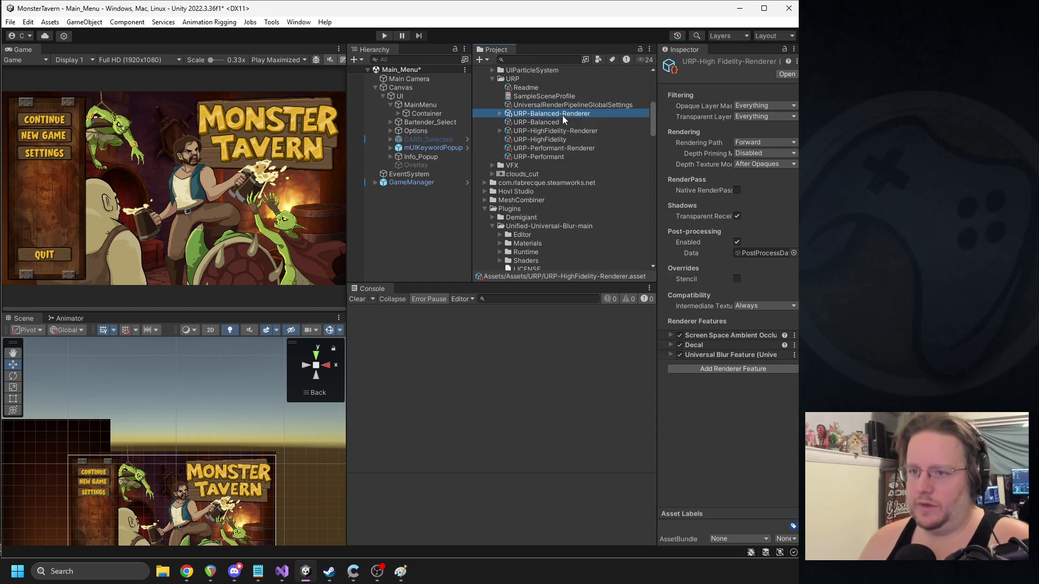
click(739, 349)
click(735, 390)
- Resize the Inspector and Hierarchy panels and begin searching the project assets
drag(663, 226, 719, 234)
drag(496, 184, 544, 173)
key(alt+Tab)
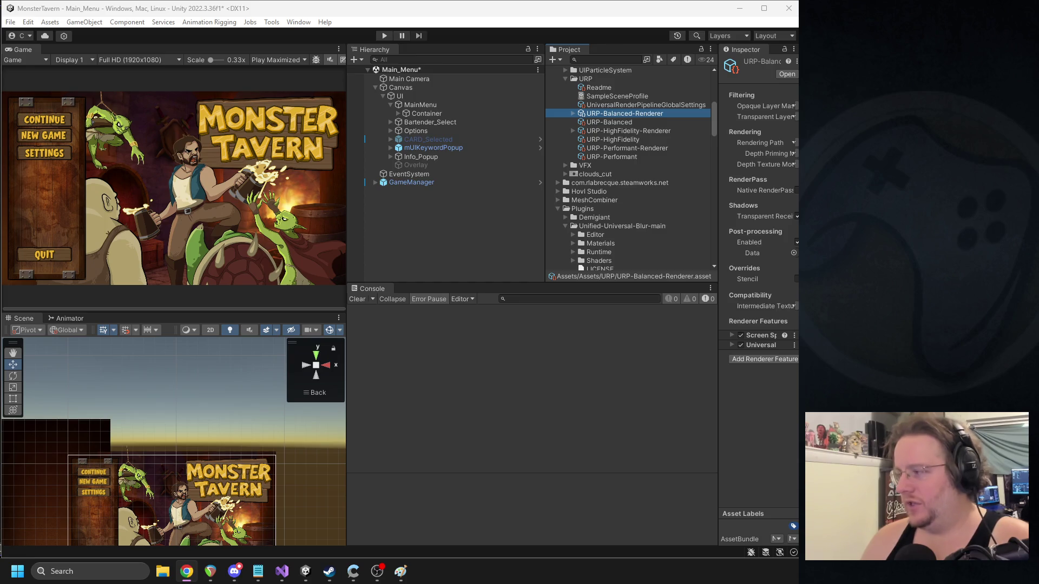
click(617, 60)
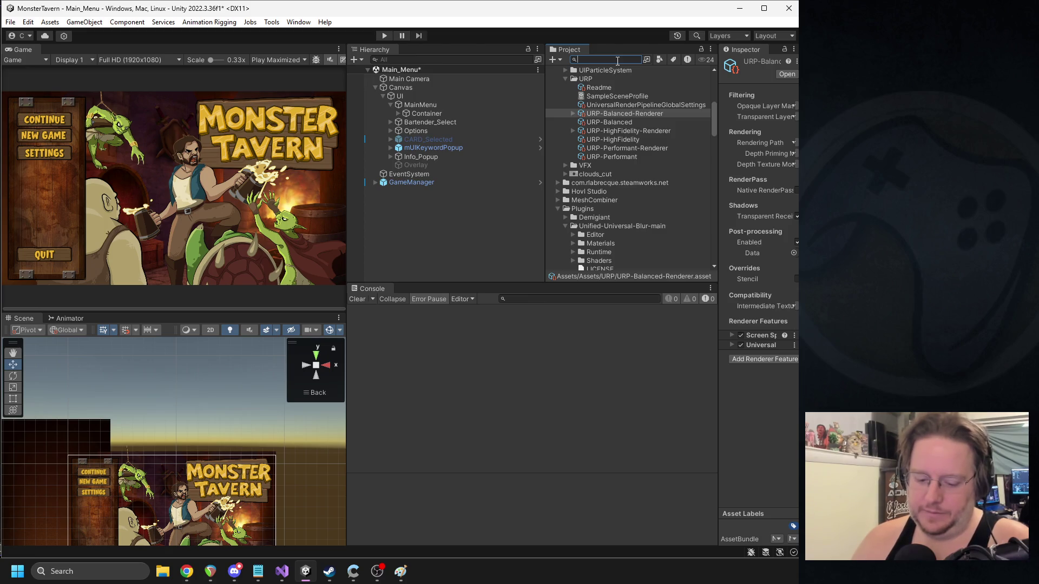
- Search 'bar' and open Bar_Scene, saving the current scene first
text(bar_sc)
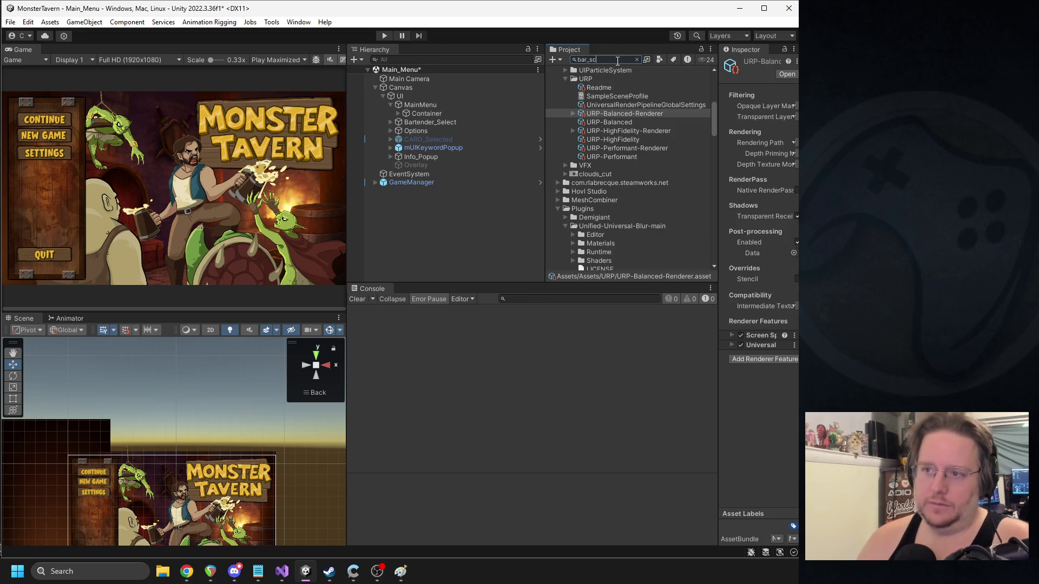
double_click(617, 100)
click(387, 308)
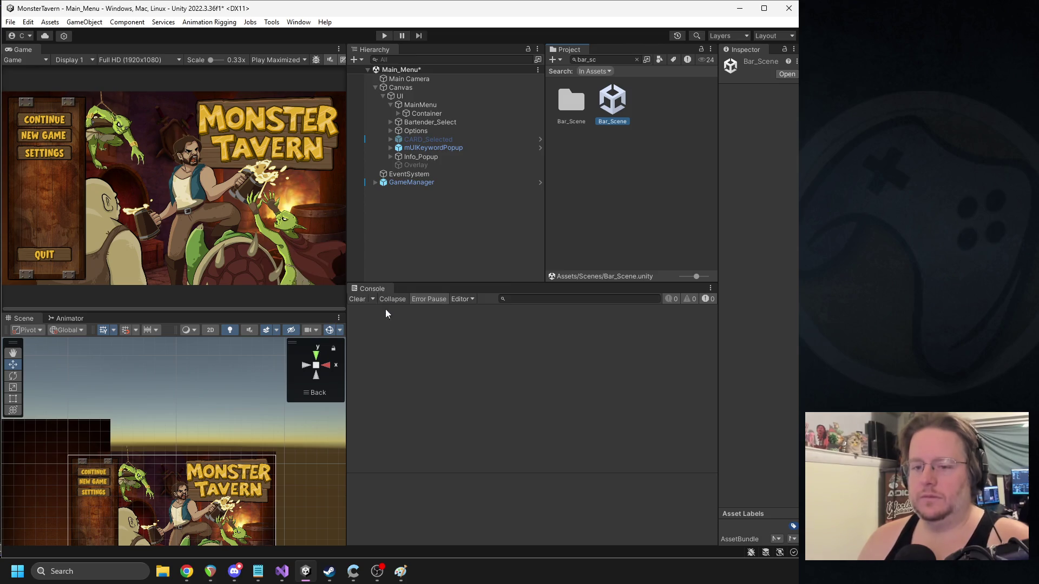
- Expand Canvas > UI > Content in the Hierarchy and select mUIEventUpgradeCard
drag(347, 192, 441, 192)
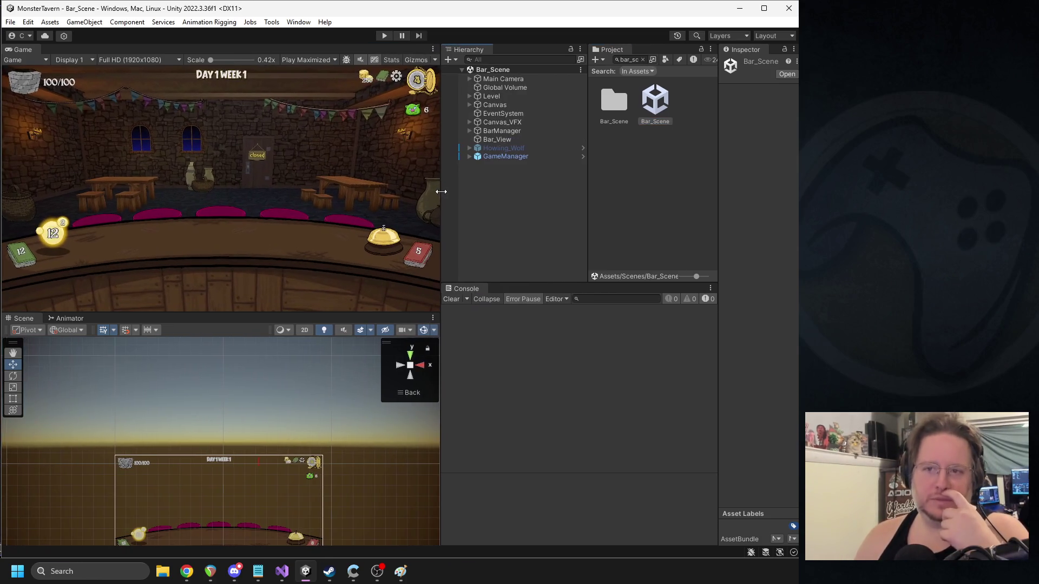
click(469, 105)
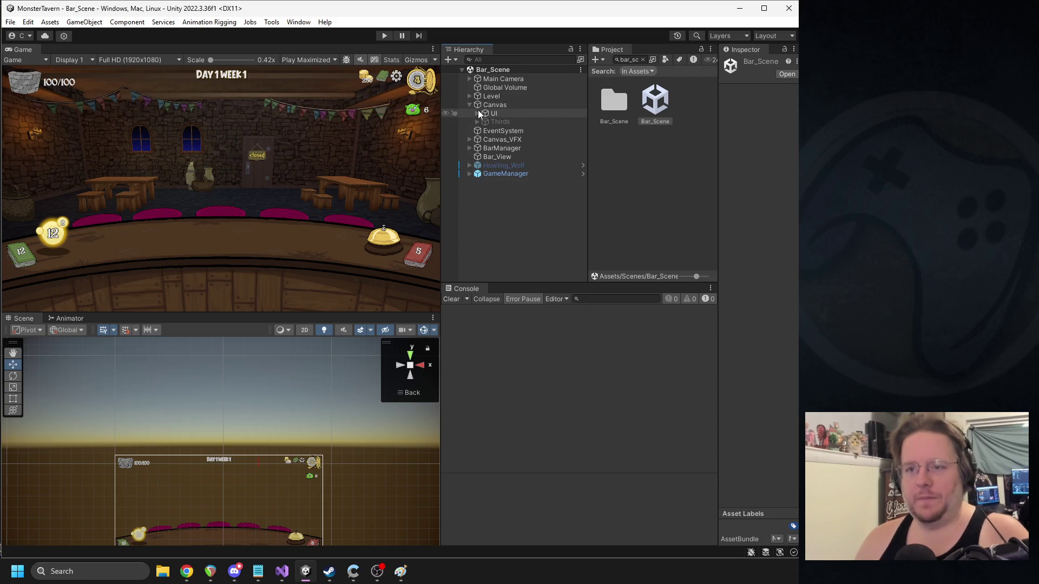
click(478, 113)
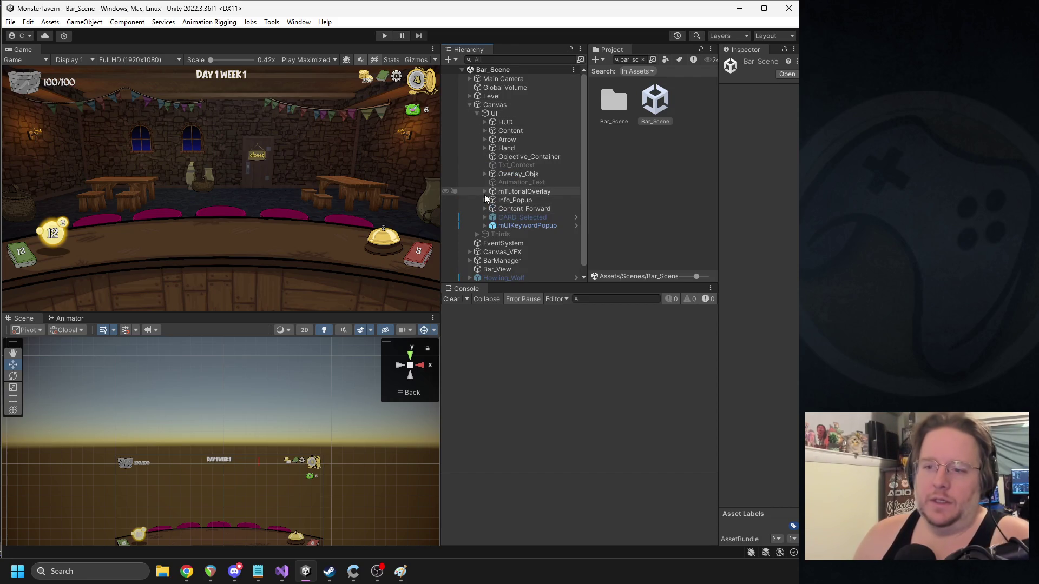
click(484, 130)
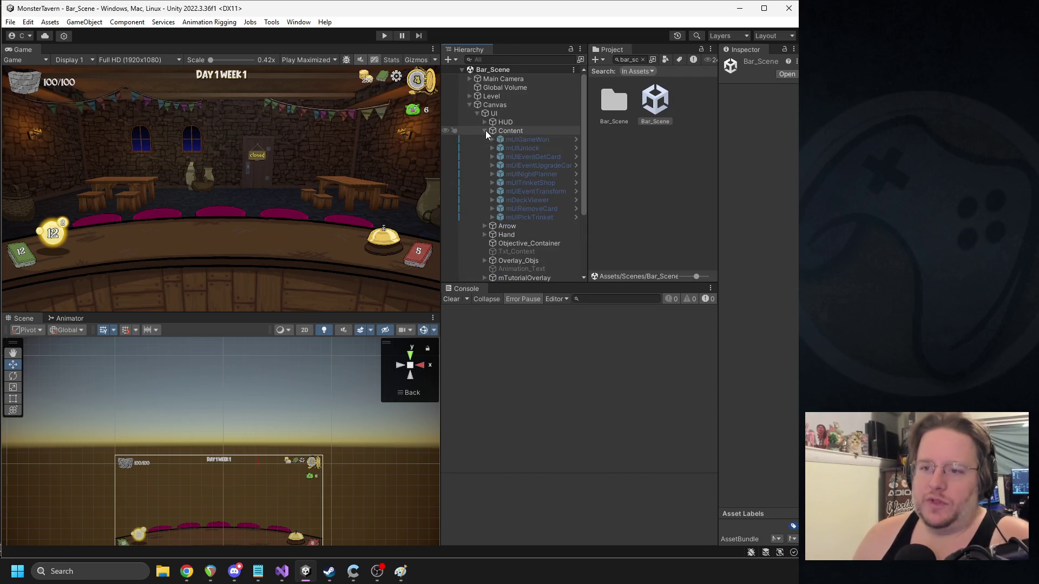
click(515, 166)
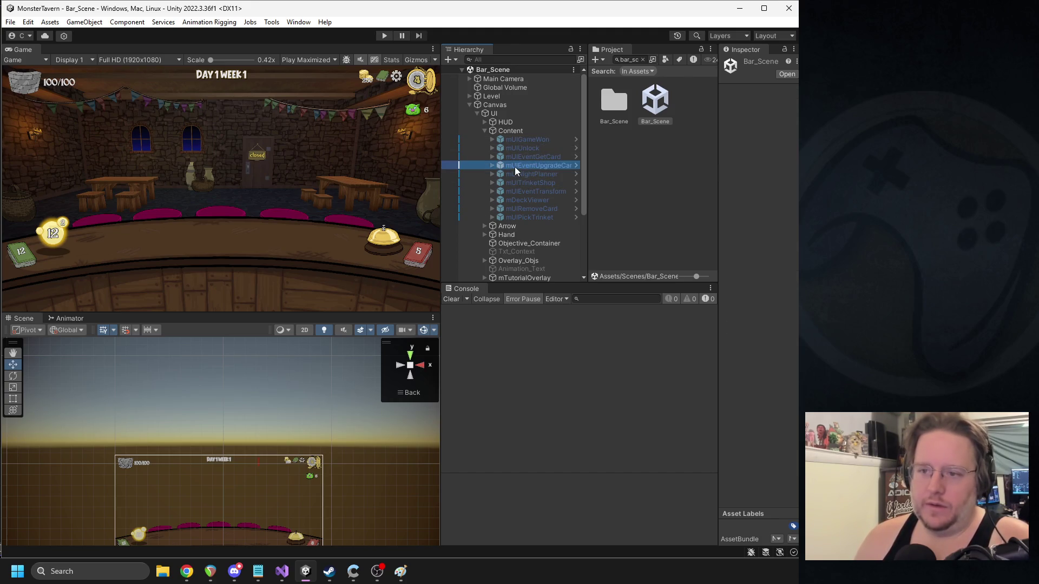
- Select mUIEventGetCard and open it in Prefab Mode, resizing panels along the way
mouse_move(720, 110)
mouse_down()
mouse_move(680, 111)
mouse_move(691, 111)
mouse_up()
click(547, 156)
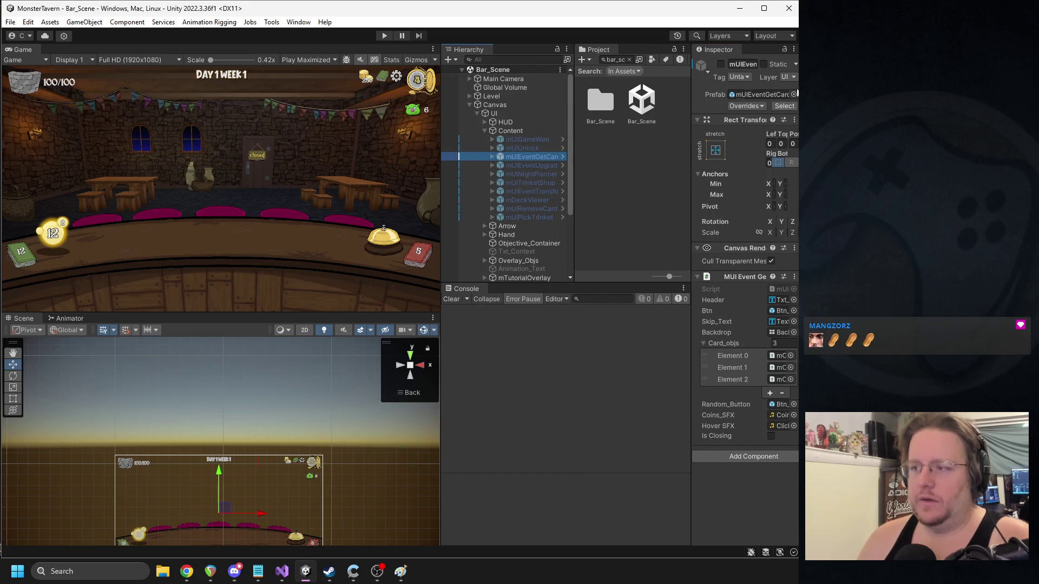
drag(574, 162, 556, 162)
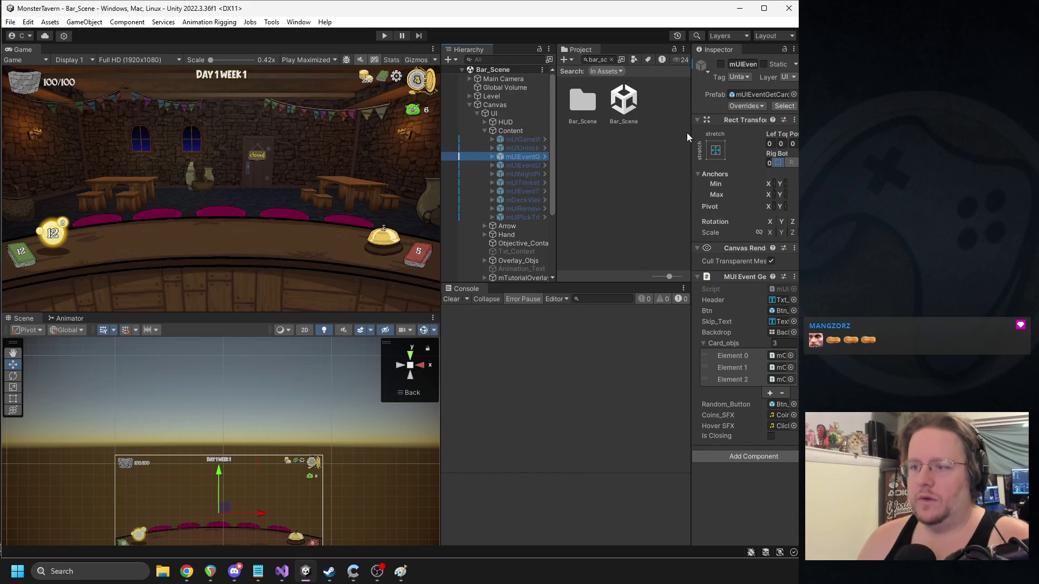
mouse_move(692, 136)
mouse_down()
mouse_move(633, 136)
mouse_move(653, 137)
mouse_up()
drag(441, 149, 400, 150)
click(786, 106)
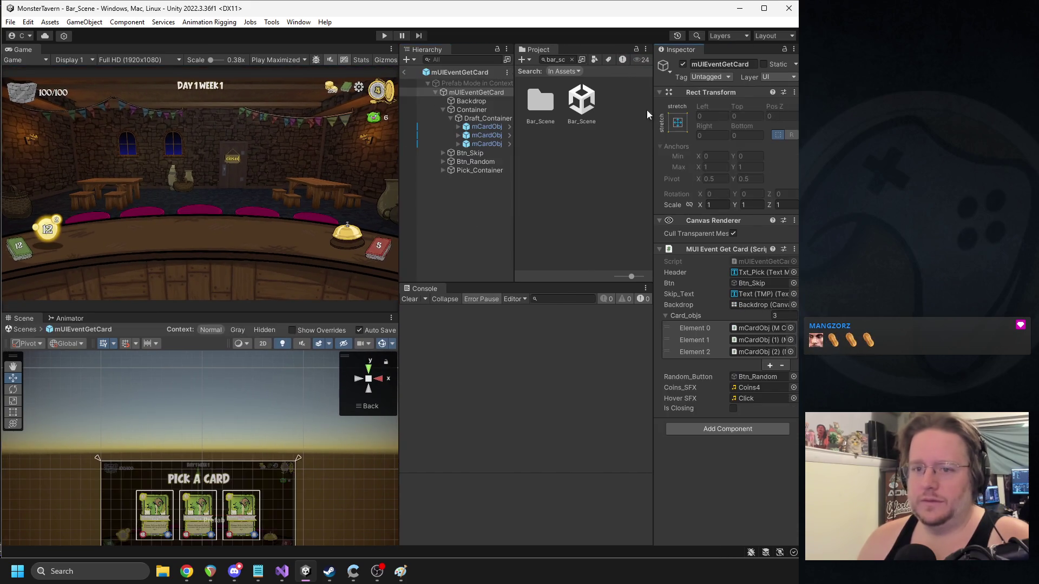
- Select the Get Card popup's Backdrop and assign it the UniversalBlurUI material
key(f)
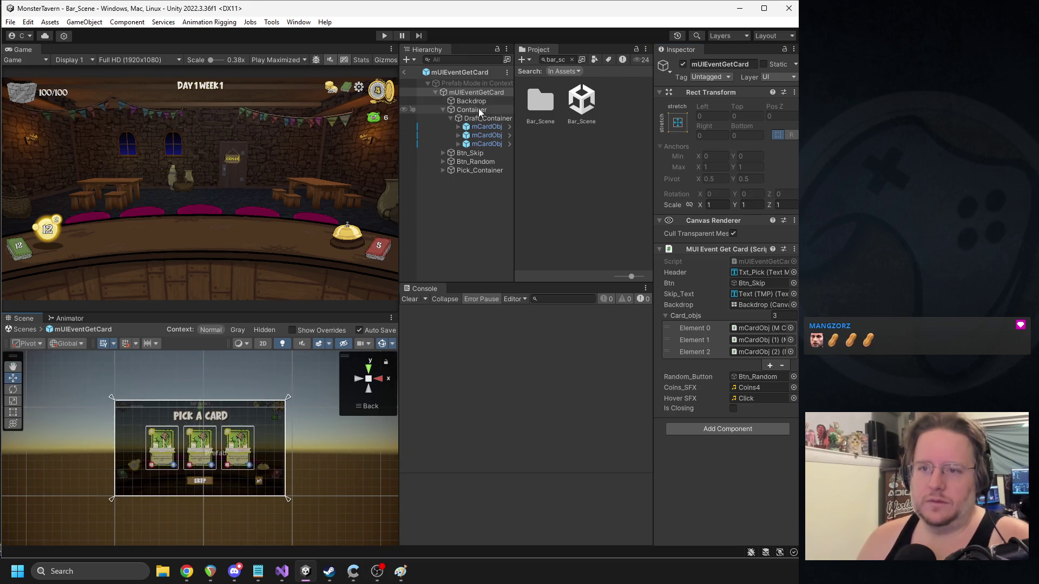
click(467, 101)
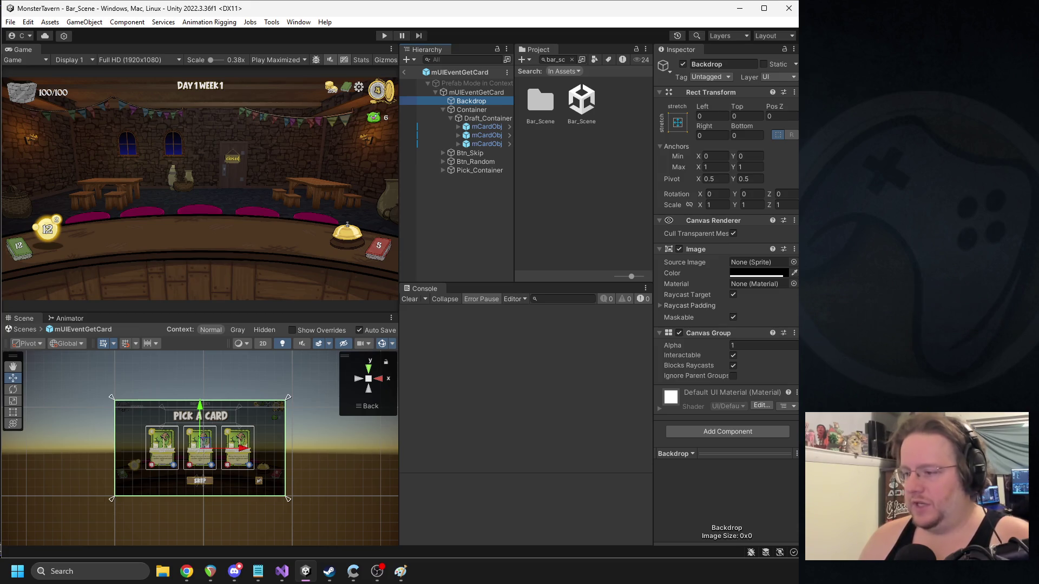
click(794, 262)
text(back)
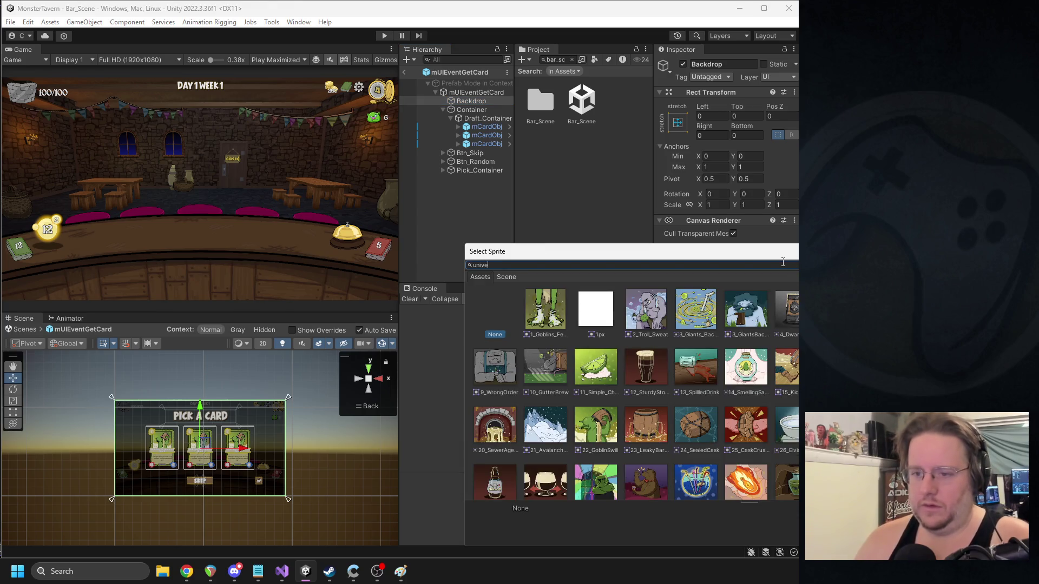
key(Escape)
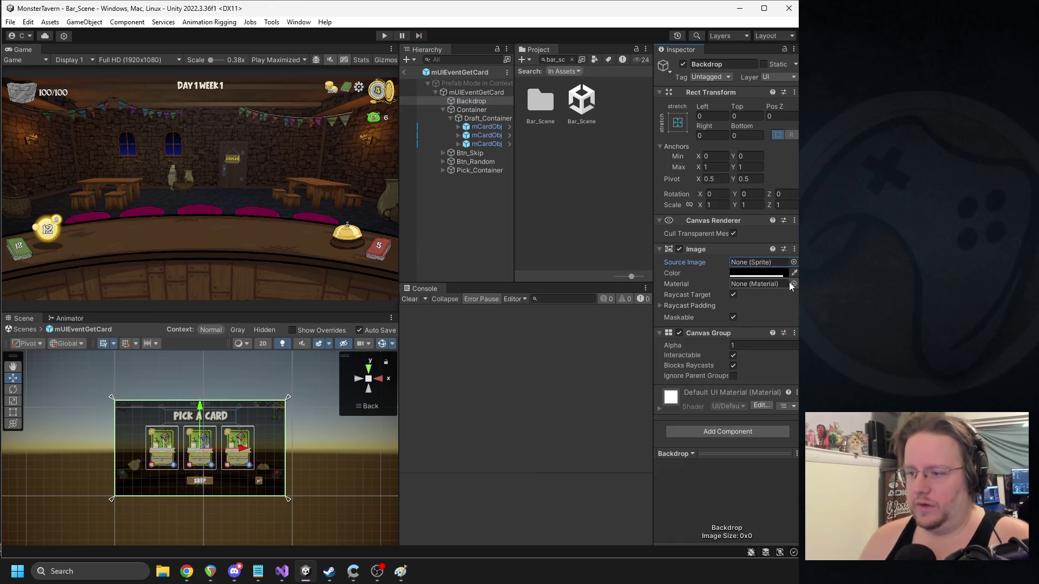
click(793, 284)
text(universal)
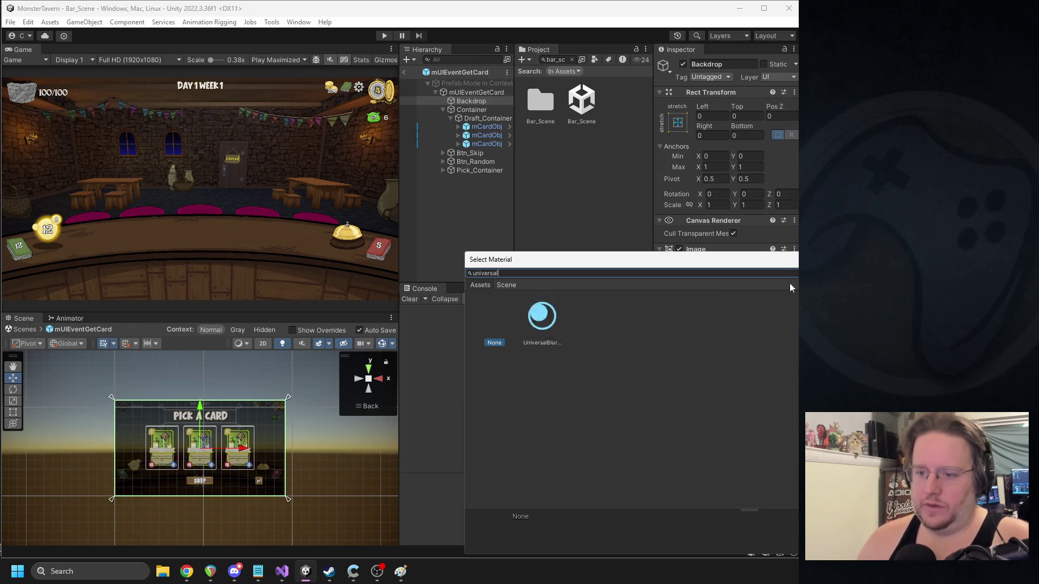
double_click(543, 317)
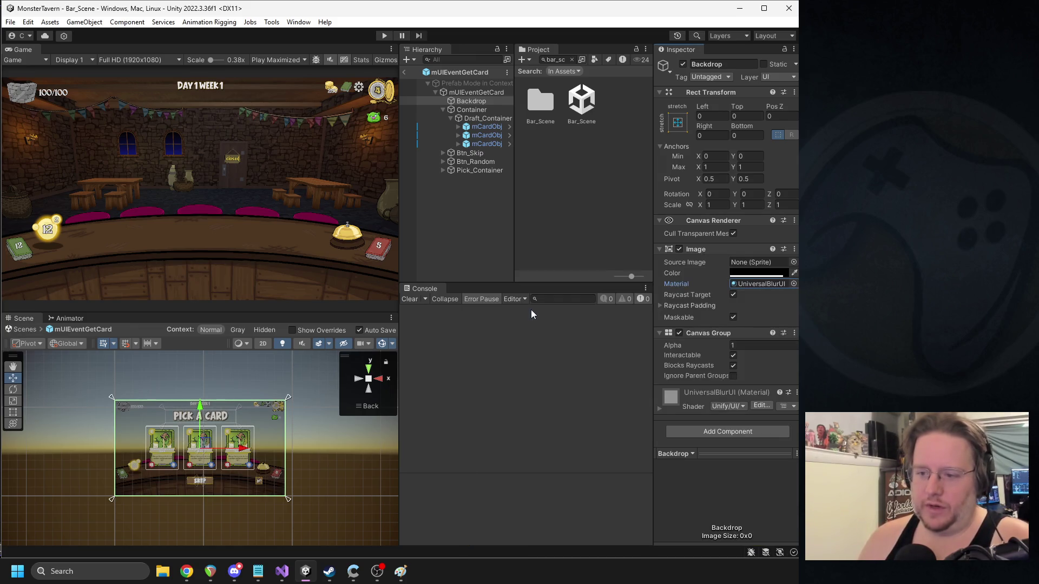
- Lower the Backdrop colour's alpha, then exit Prefab Mode back to Bar_Scene
scroll(325, 484, up, 5)
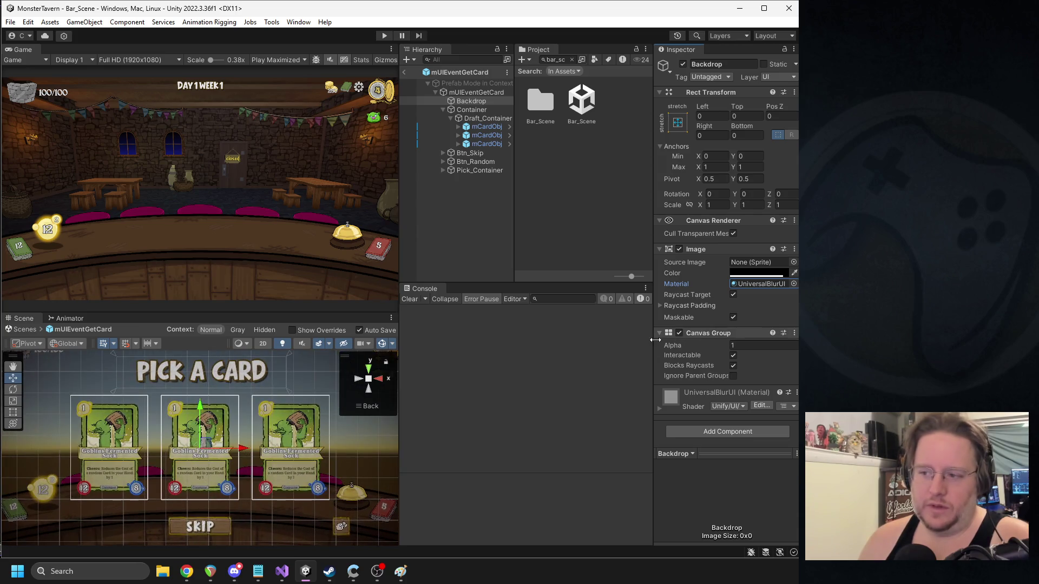
scroll(373, 397, down, 1)
click(758, 272)
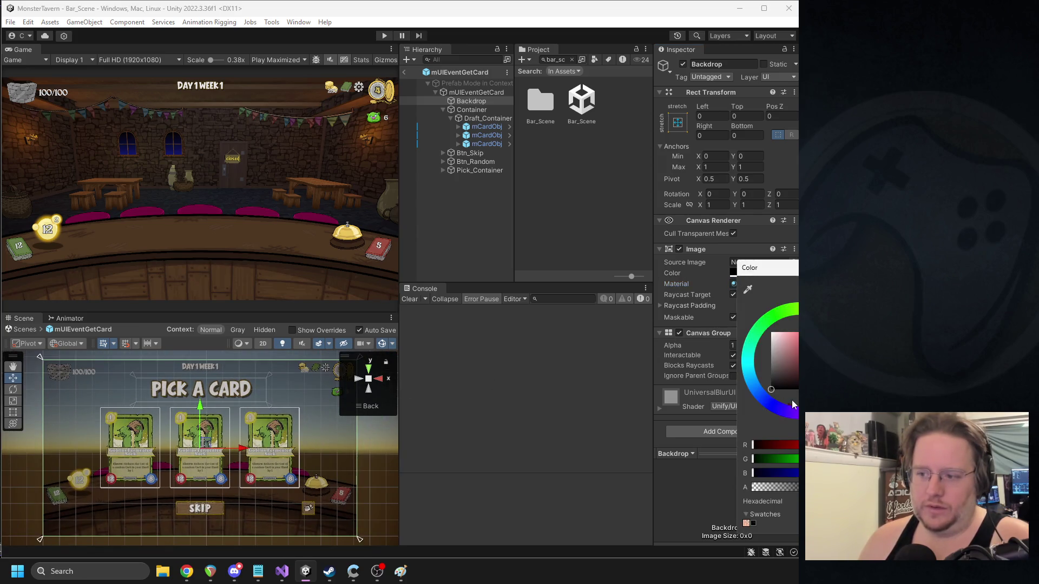
click(774, 486)
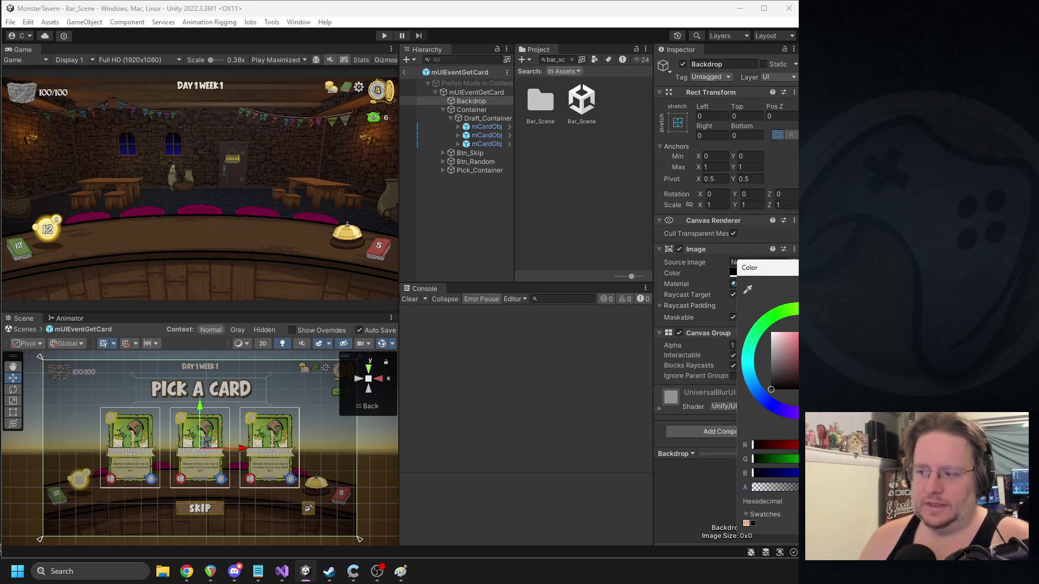
click(404, 72)
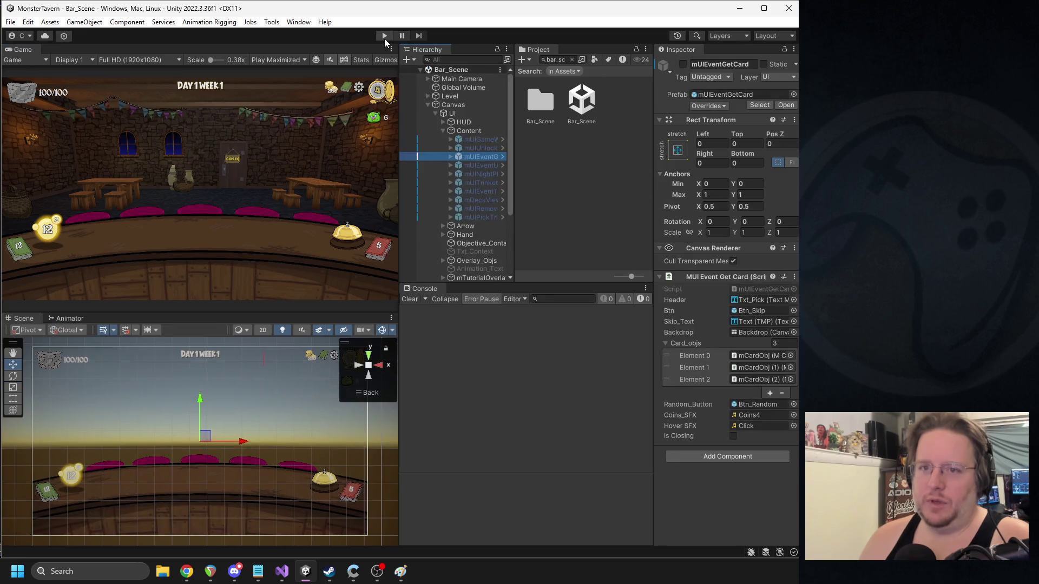
- Run the game, pause it, and pick the object beneath the card popup
click(384, 36)
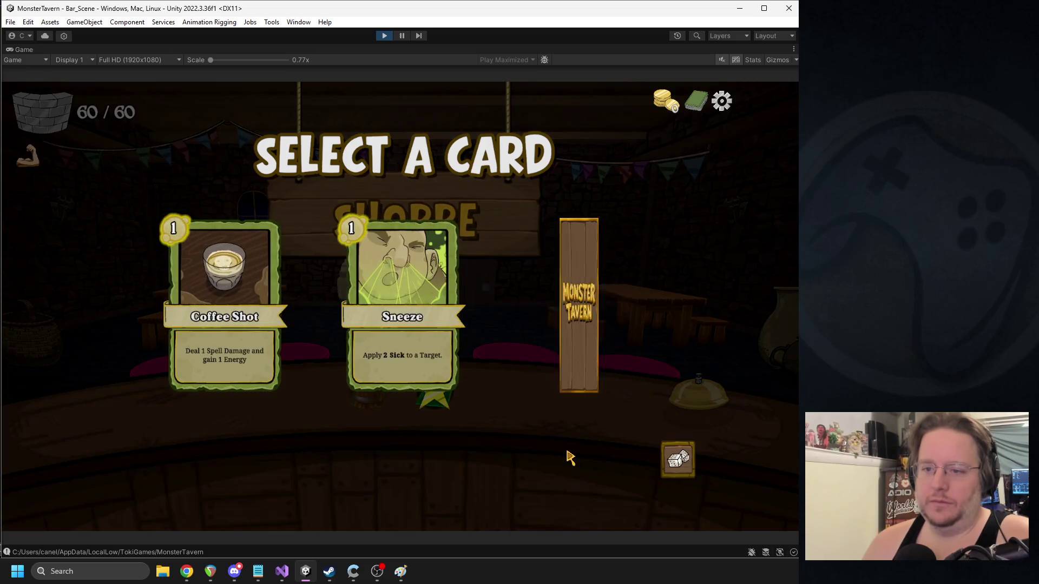
click(402, 35)
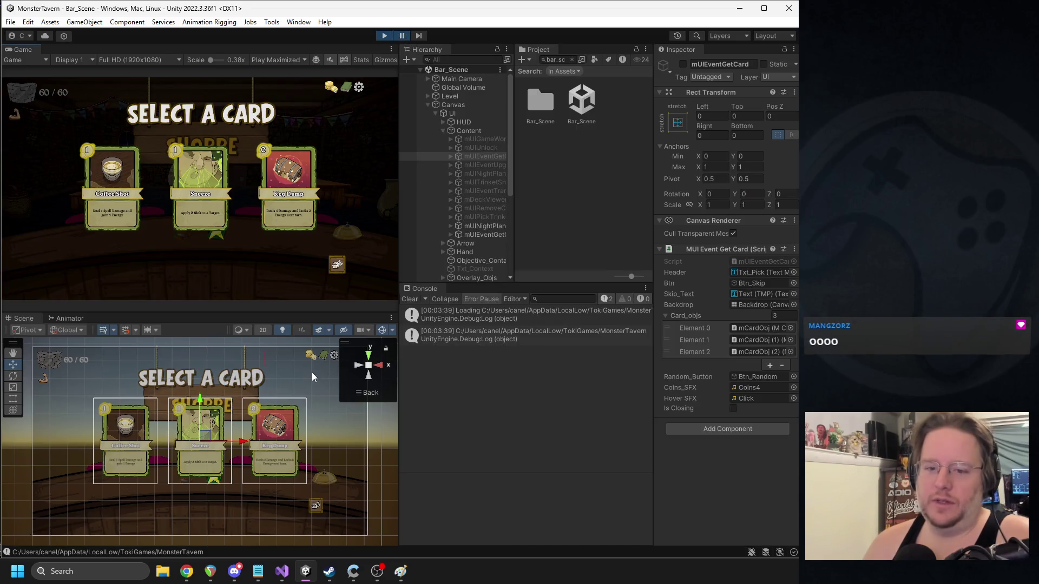
click(58, 443)
click(59, 442)
click(59, 442)
click(58, 442)
click(58, 442)
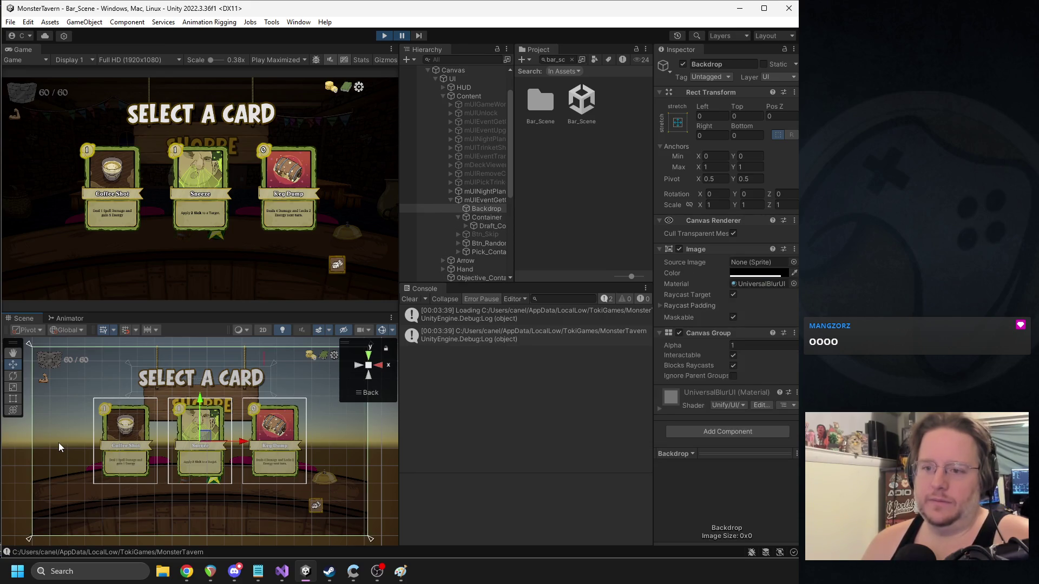
click(58, 443)
click(58, 442)
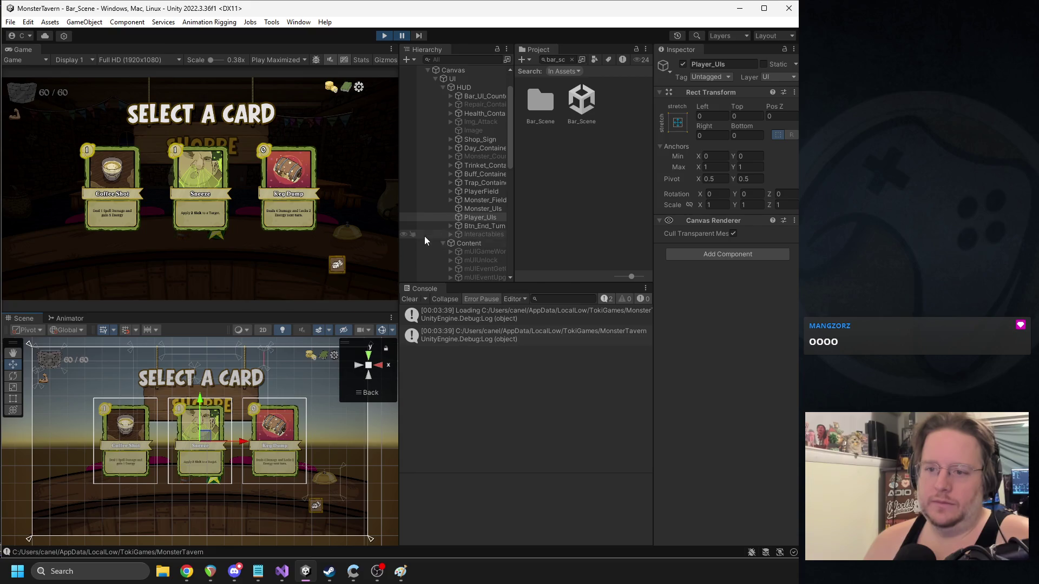
- Select the clone's Backdrop and ping its UniversalBlurUI material in the Project window
scroll(465, 233, down, 5)
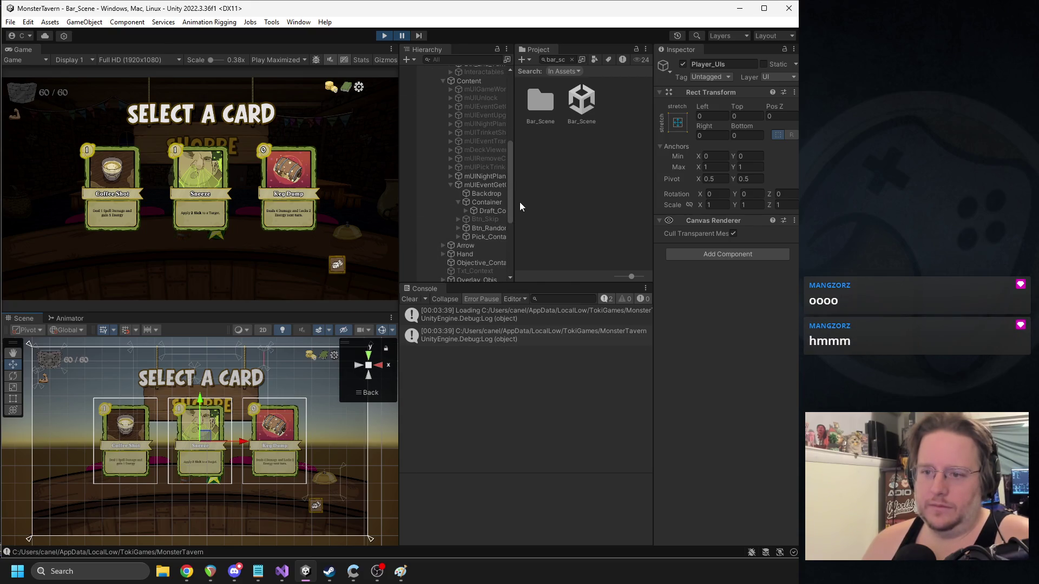
drag(513, 207, 561, 206)
click(489, 193)
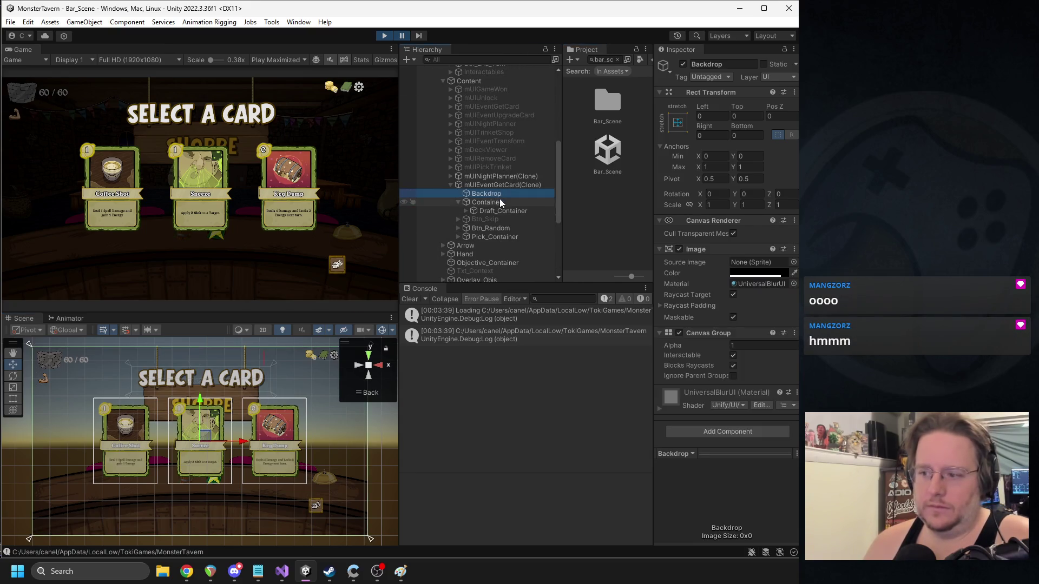
click(751, 283)
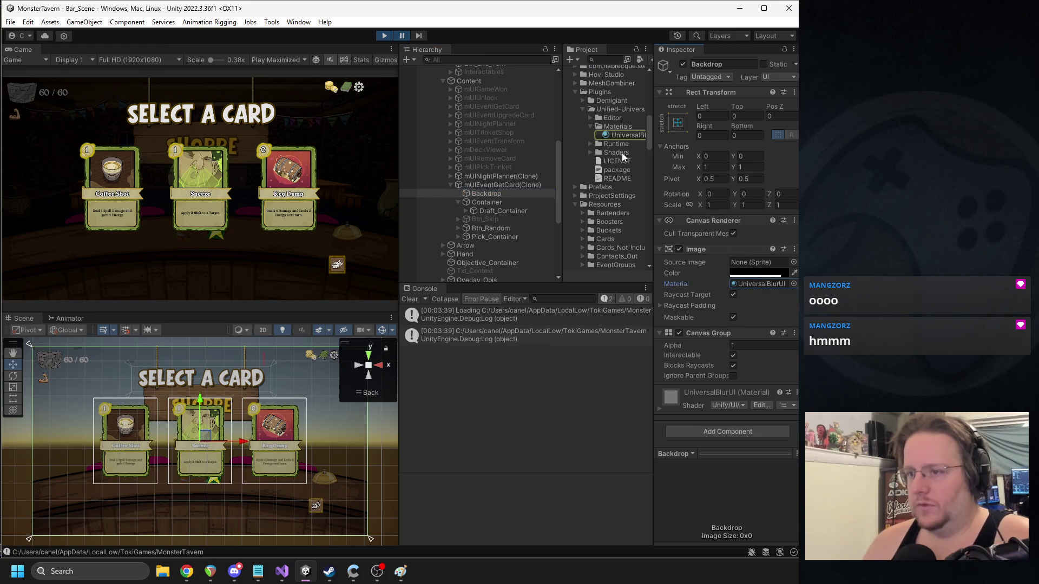
- Open the UniversalBlurUI material and inspect the Unified blur assembly definitions found by searching 'unified'
click(620, 134)
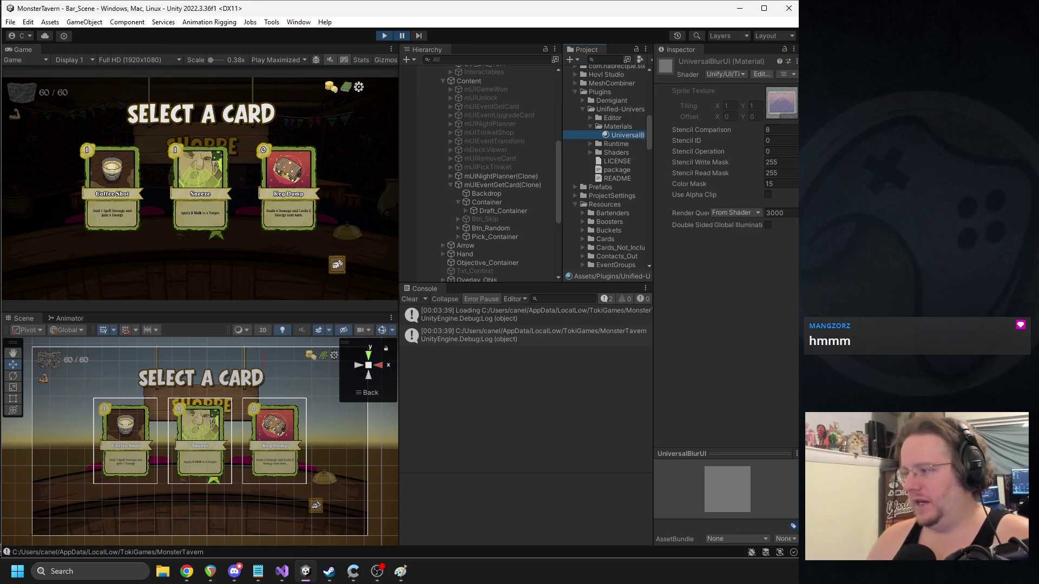
click(605, 60)
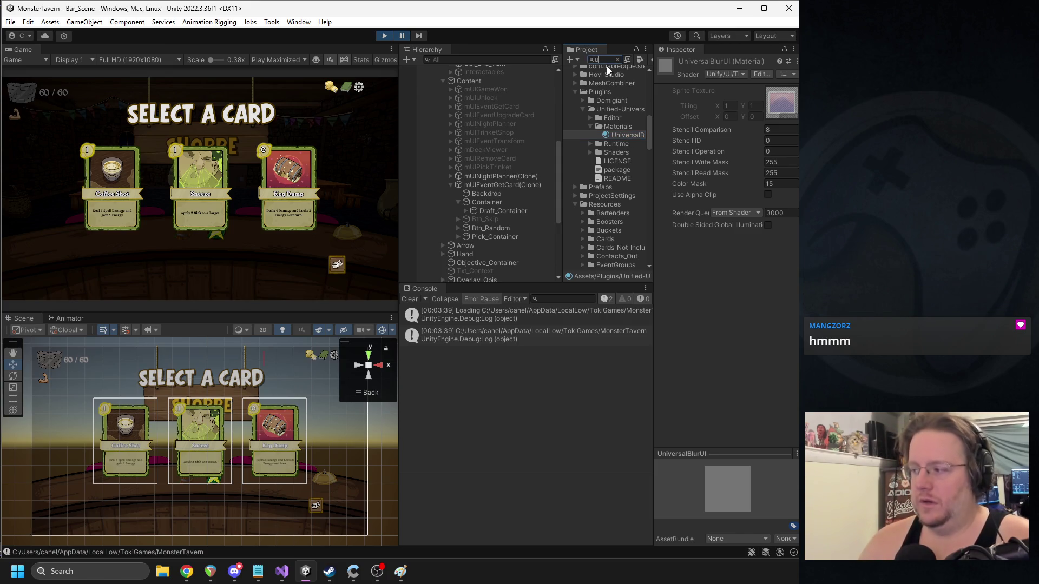
text(nified)
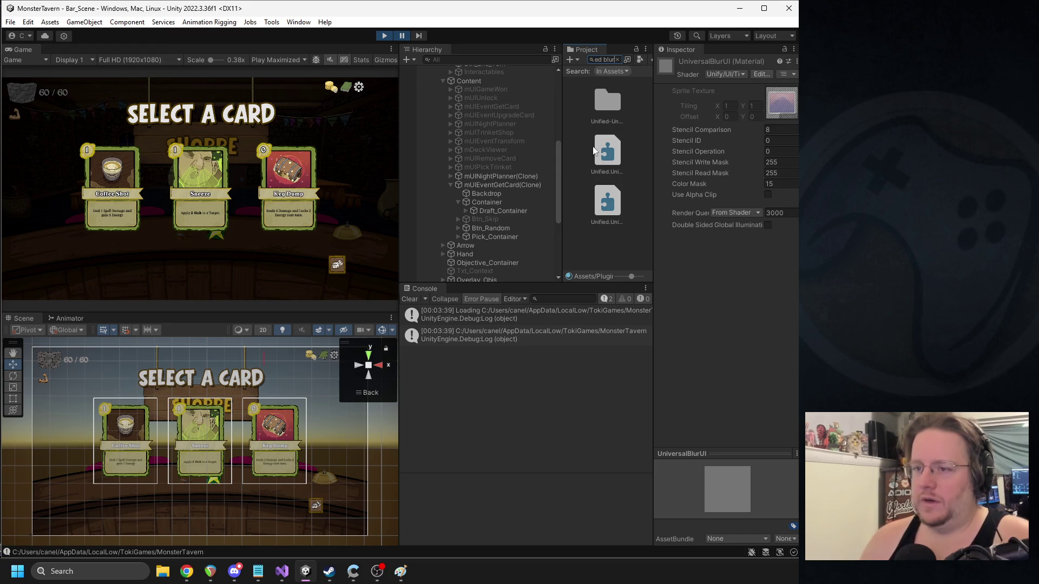
click(607, 150)
click(607, 201)
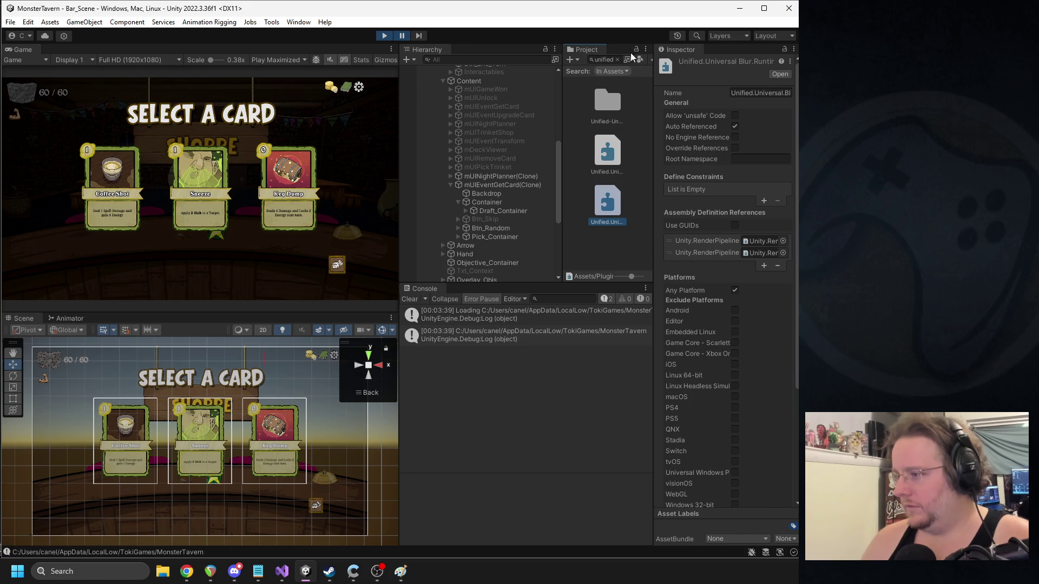
- Search the project for 'universal' and open the Universal Blur Feature asset
click(601, 60)
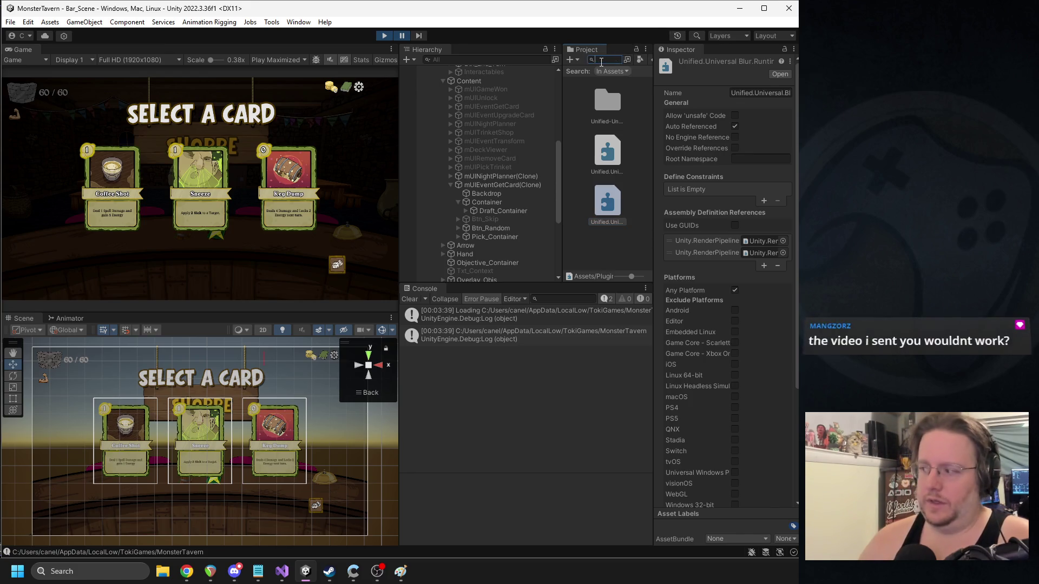
key(BackSpace)
text(ender)
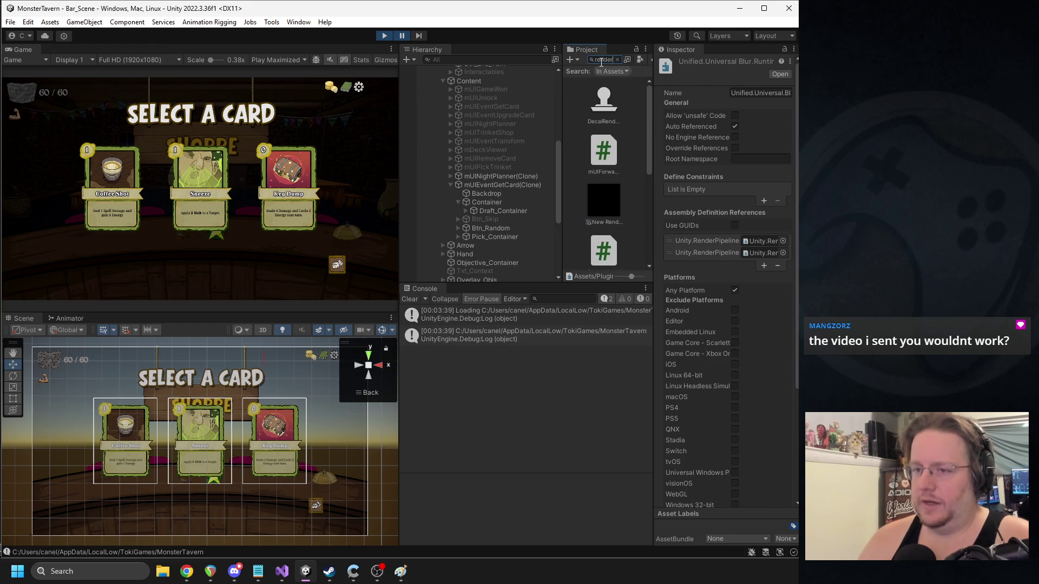
key(BackSpace)
key(BackSpace)
key(BackSpace)
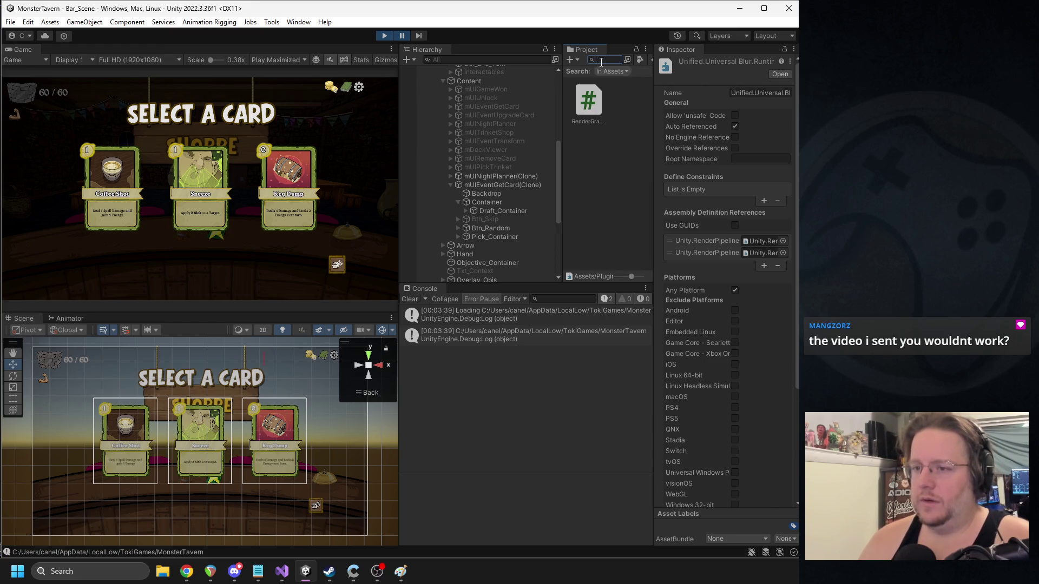
text(universal)
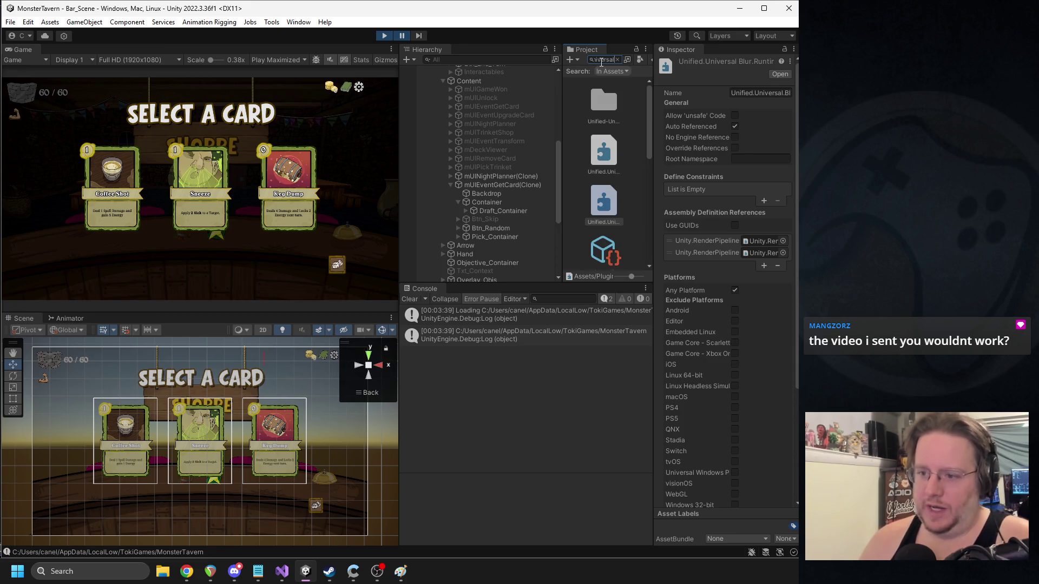
scroll(640, 201, down, 3)
click(615, 162)
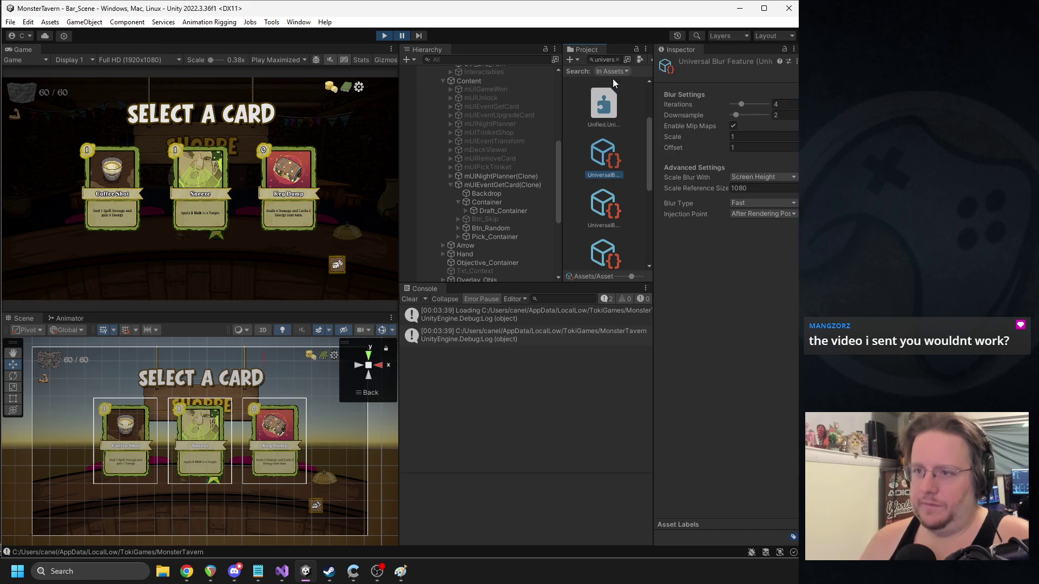
- Reveal the blur feature's folder and inspect the URP-Balanced-Renderer settings
click(617, 59)
scroll(628, 167, up, 3)
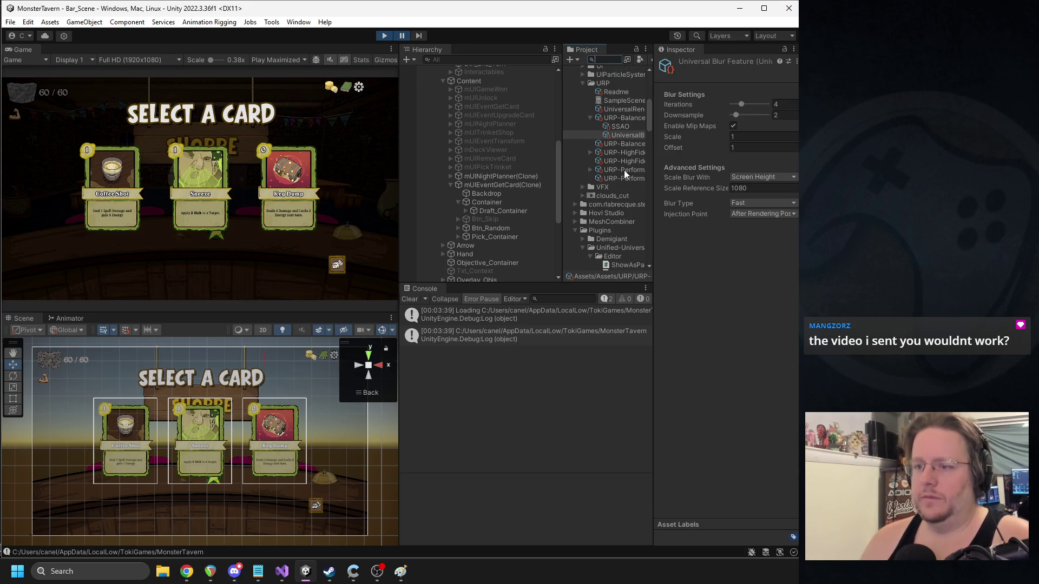
drag(651, 139, 693, 140)
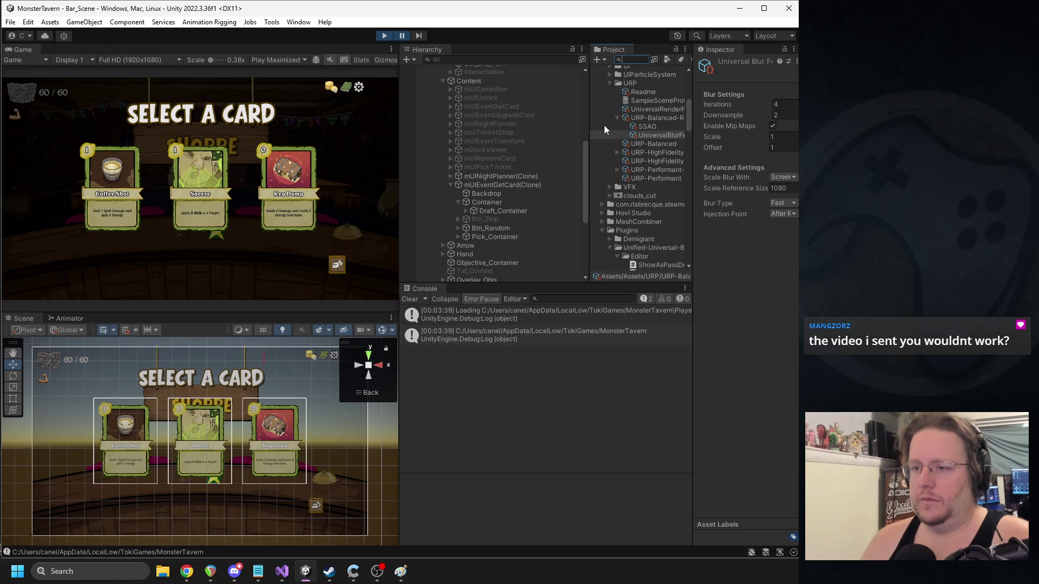
drag(562, 129, 548, 132)
click(577, 118)
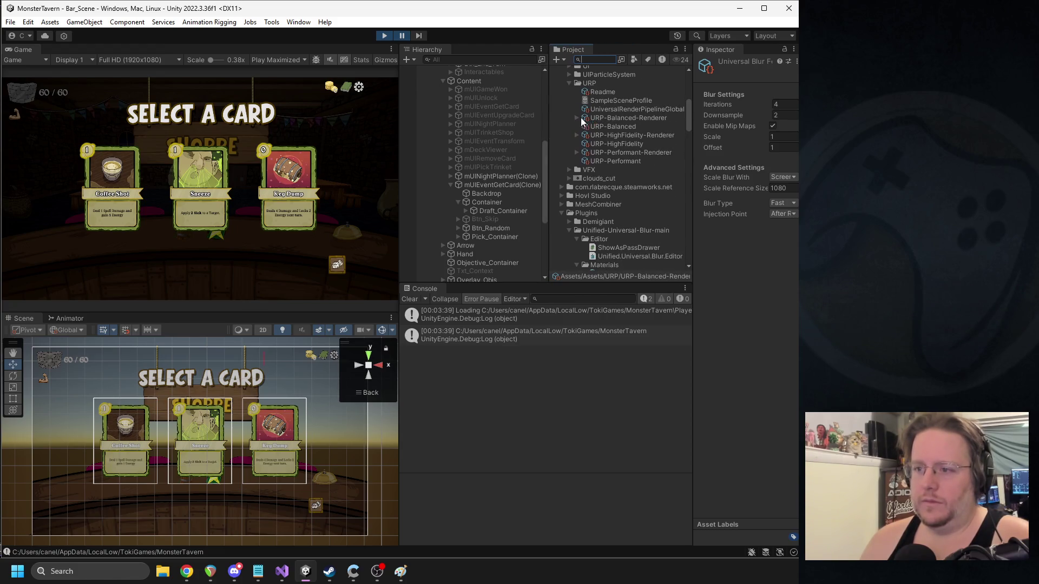
click(641, 119)
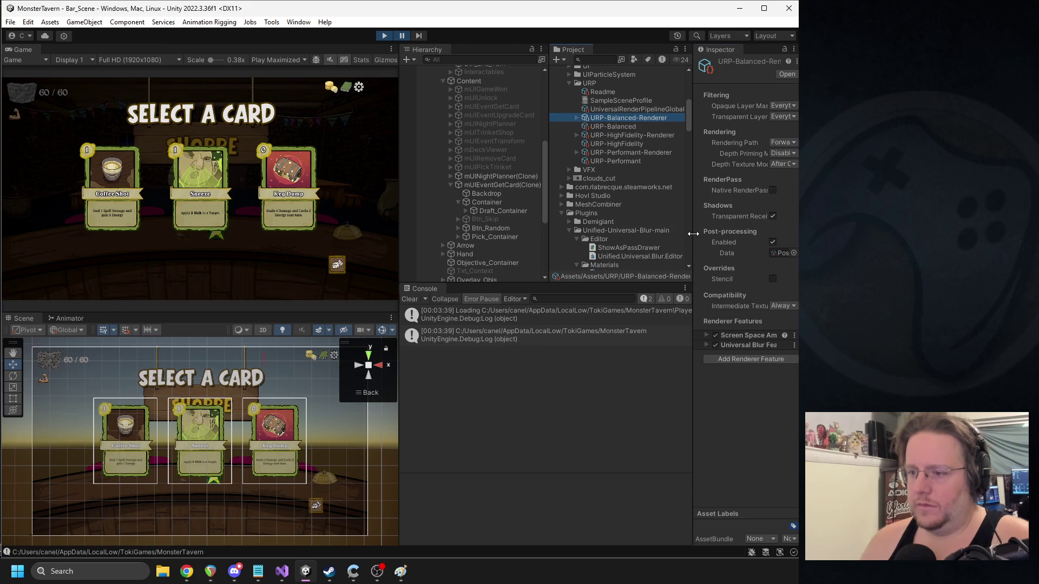
drag(693, 227, 661, 216)
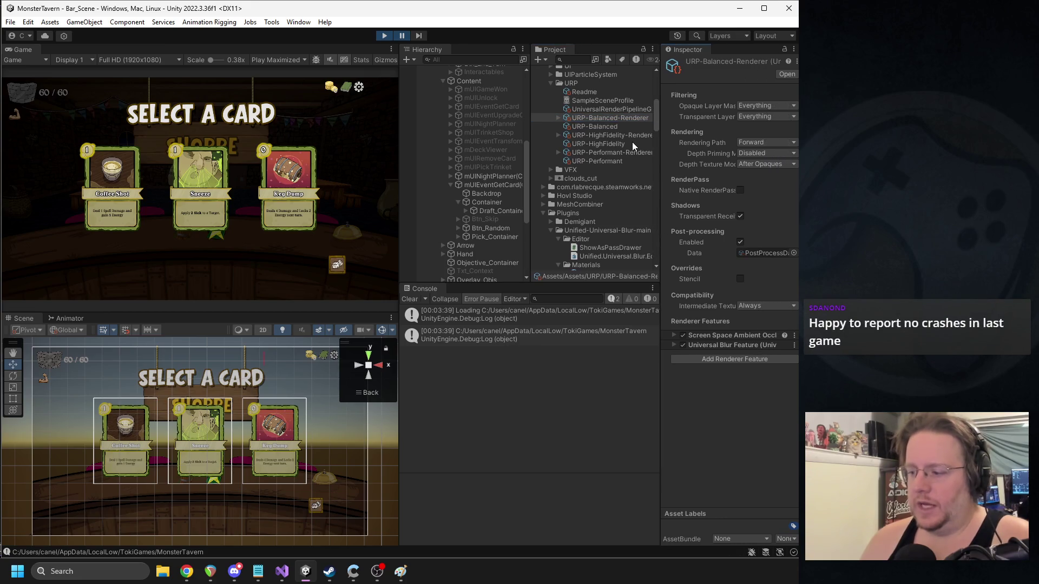
- Compare URP-Performant-Renderer with the HighFidelity pipeline asset and inspect the PostProcessData asset
click(601, 153)
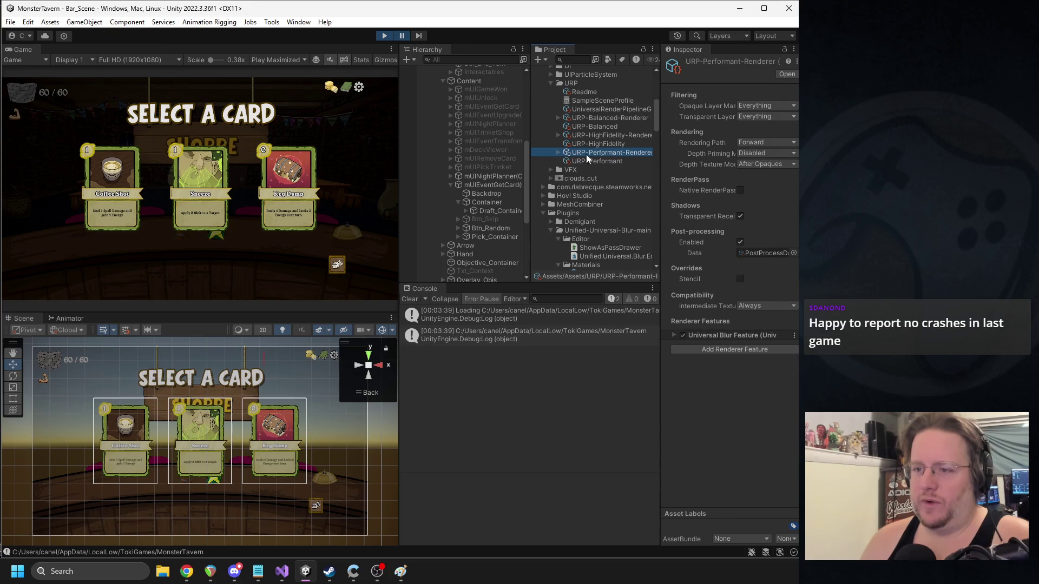
drag(529, 150, 513, 149)
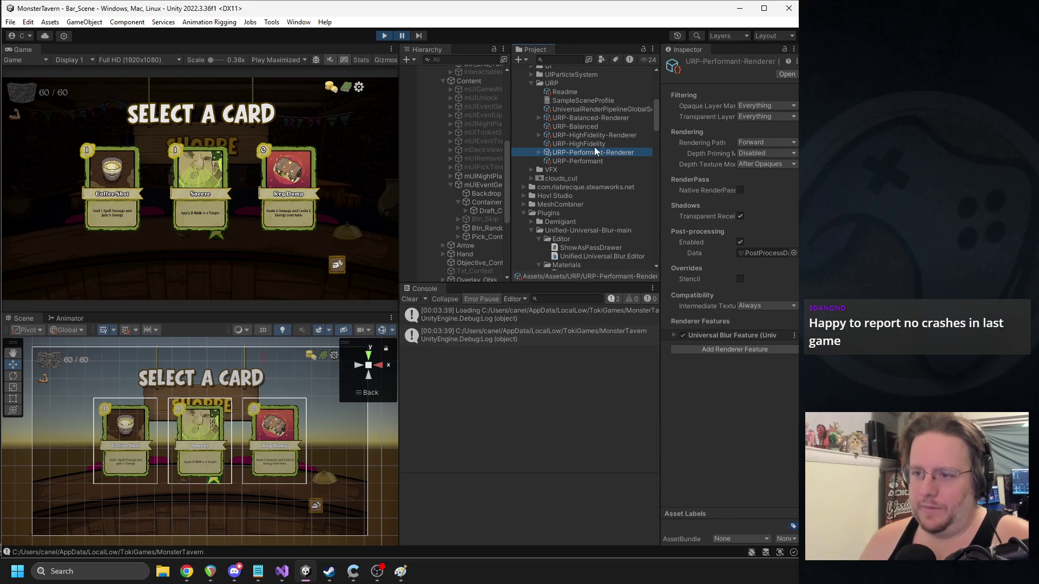
click(595, 145)
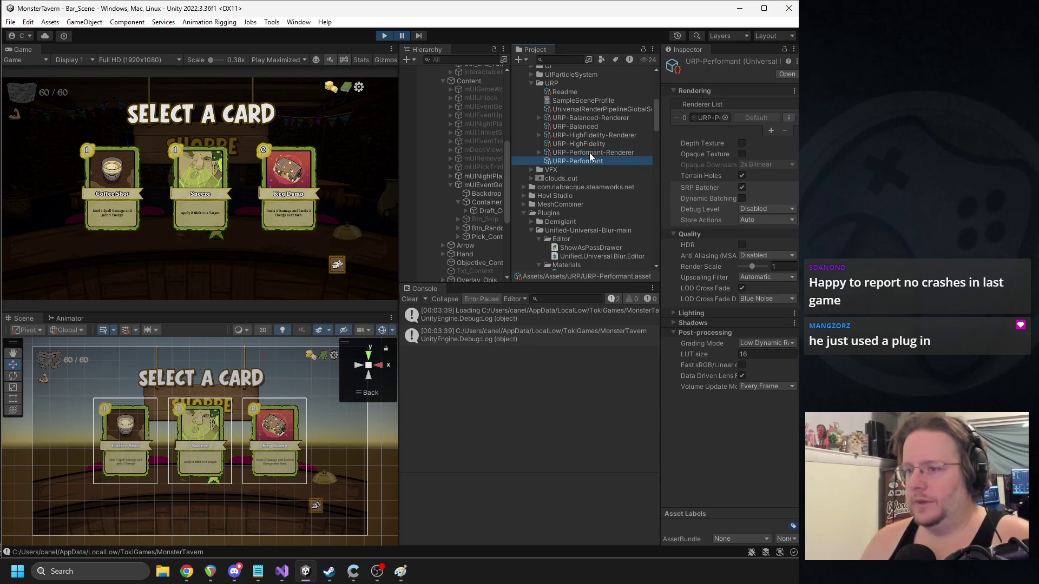
click(590, 153)
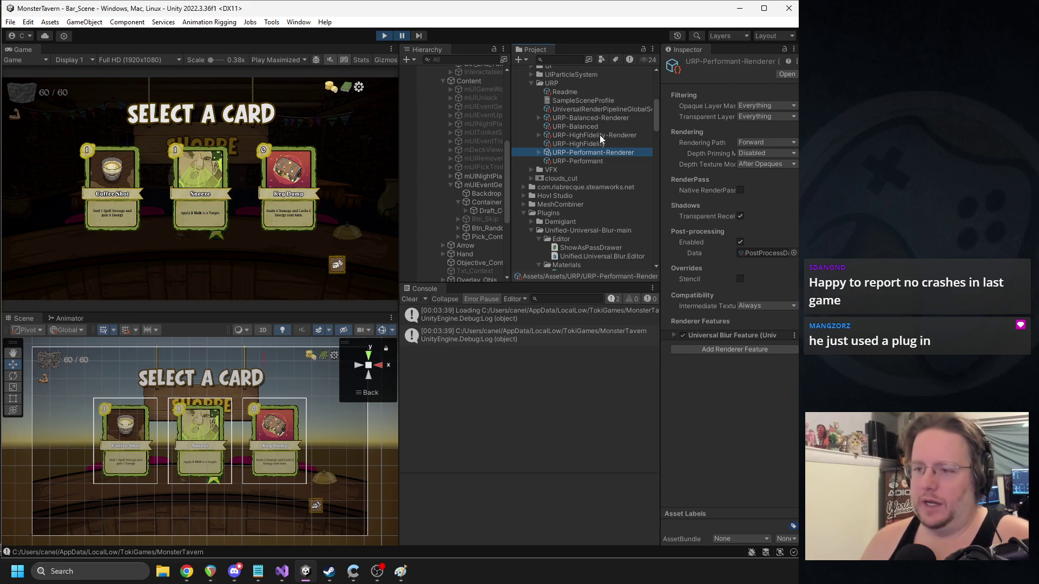
click(766, 253)
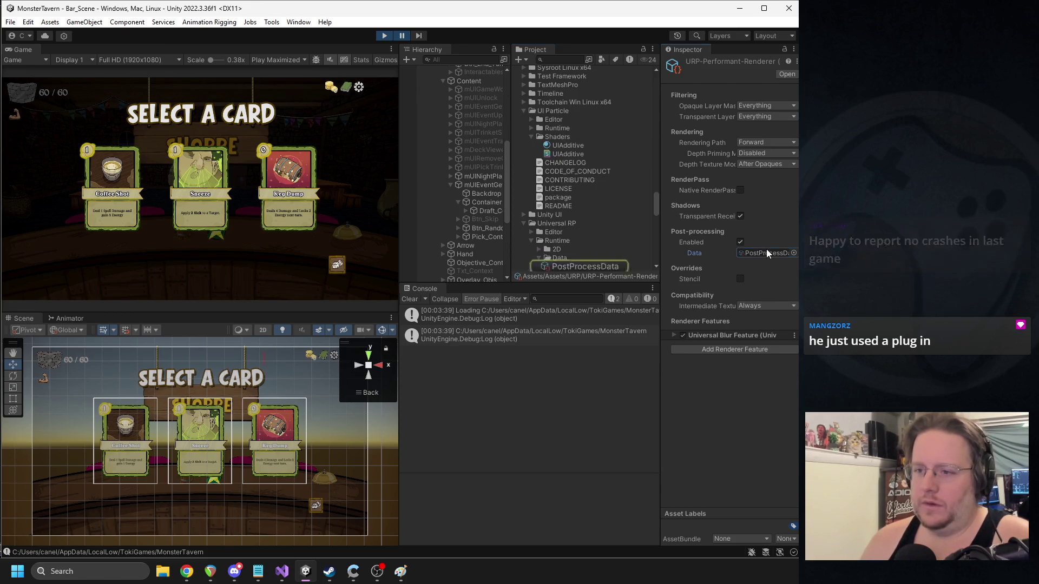
click(595, 266)
scroll(572, 178, up, 10)
scroll(576, 196, up, 10)
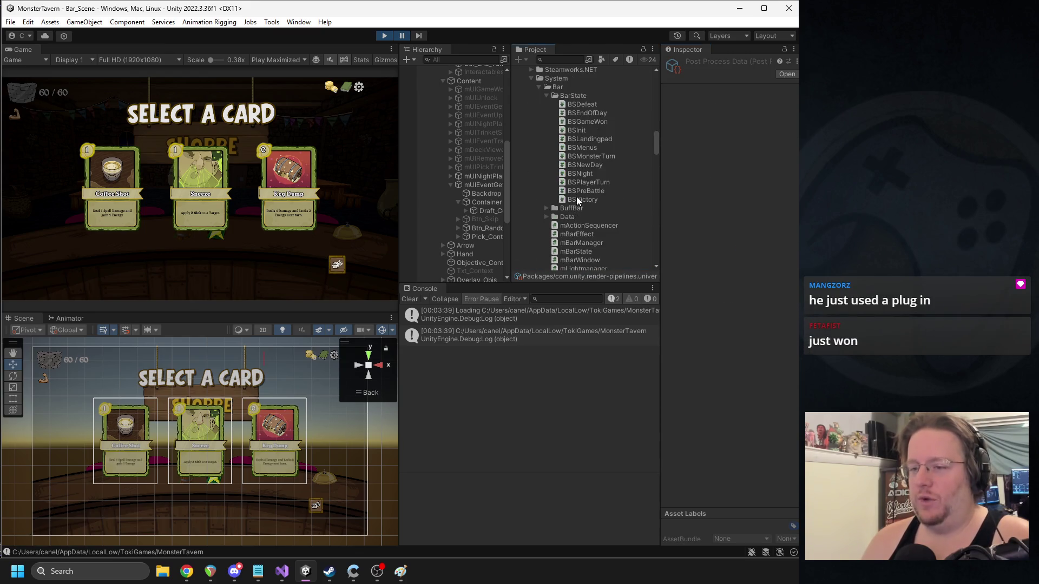
scroll(582, 176, down, 6)
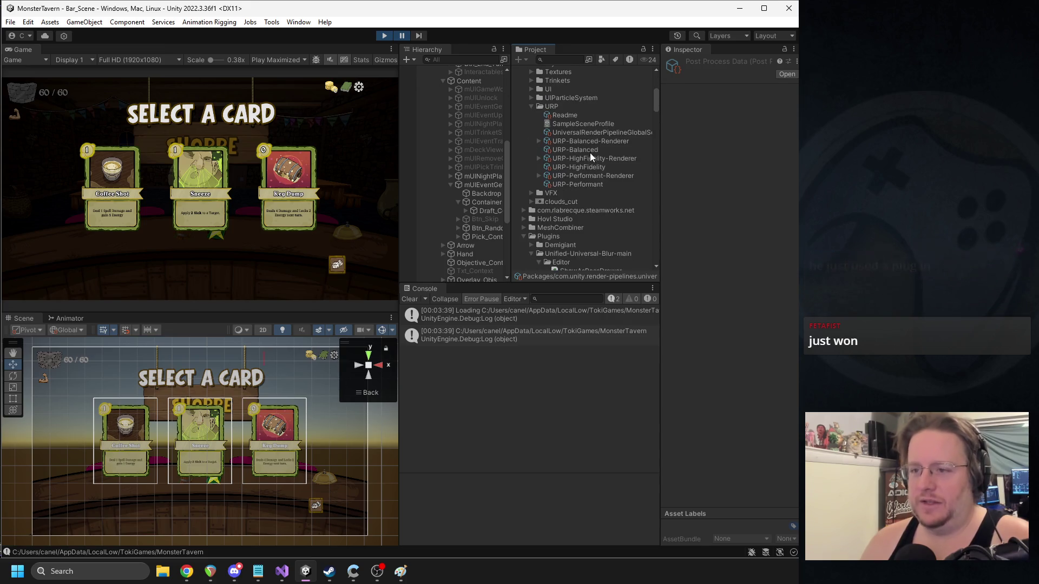
- Compare the renderers' features and expand Universal Blur Feature on URP-HighFidelity-Renderer
click(587, 175)
click(581, 184)
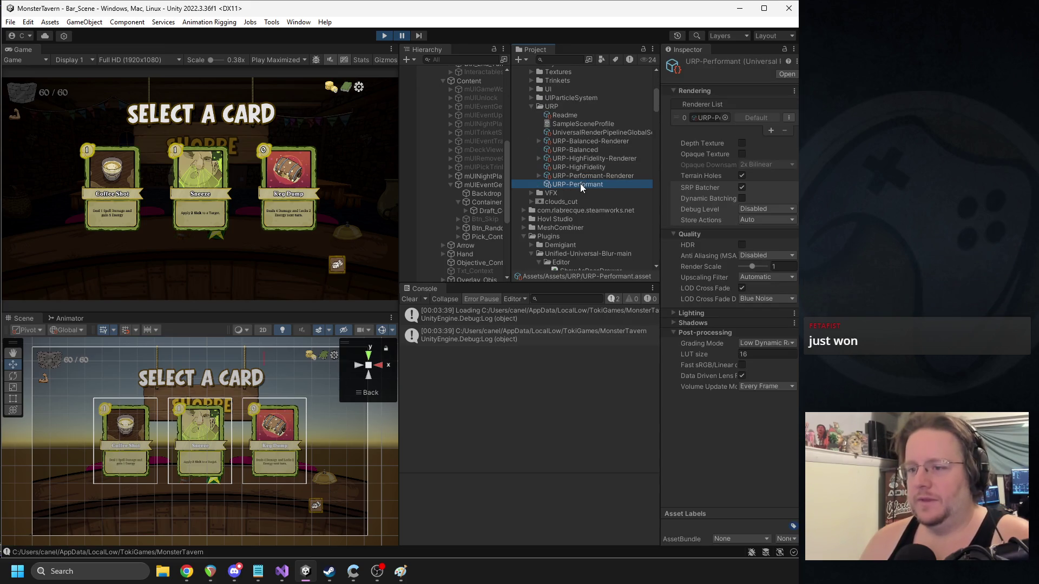
click(587, 177)
click(600, 158)
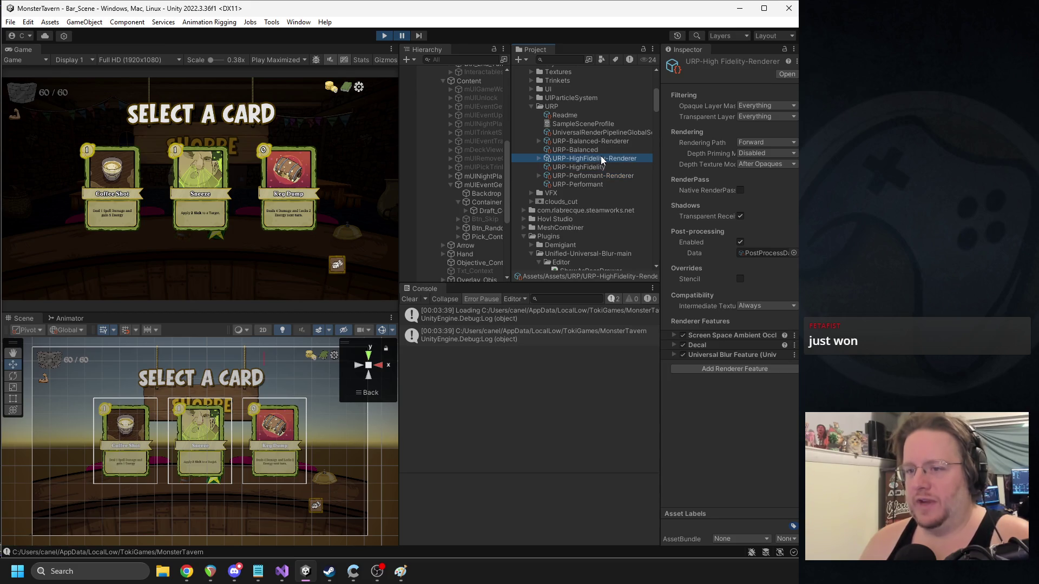
click(611, 142)
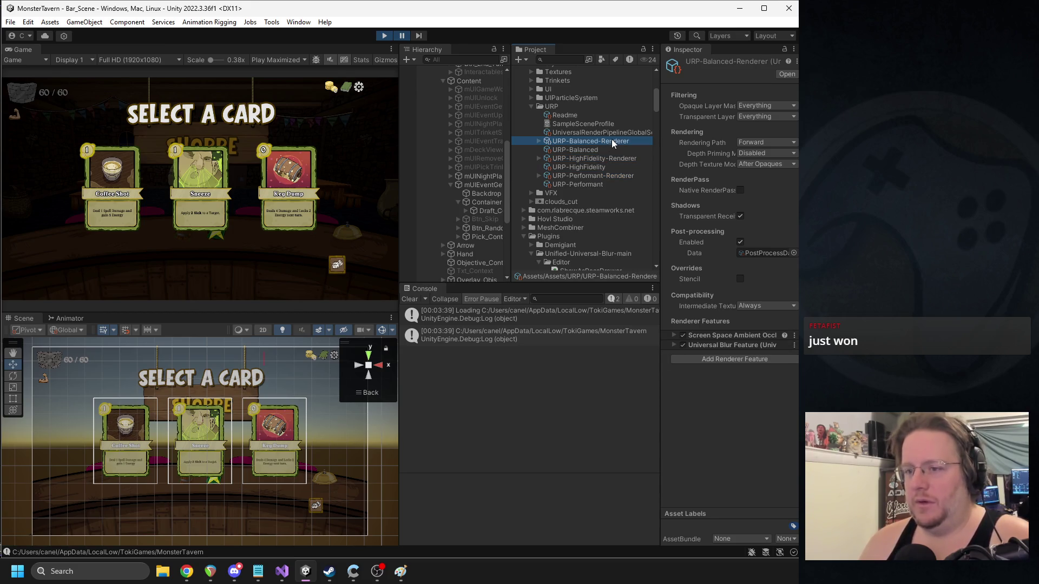
click(608, 157)
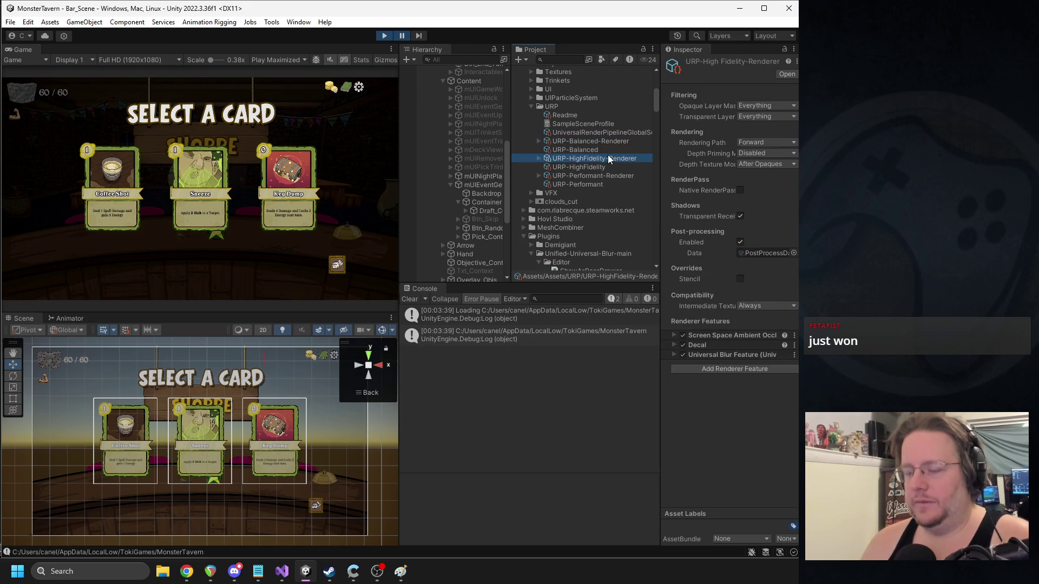
click(722, 354)
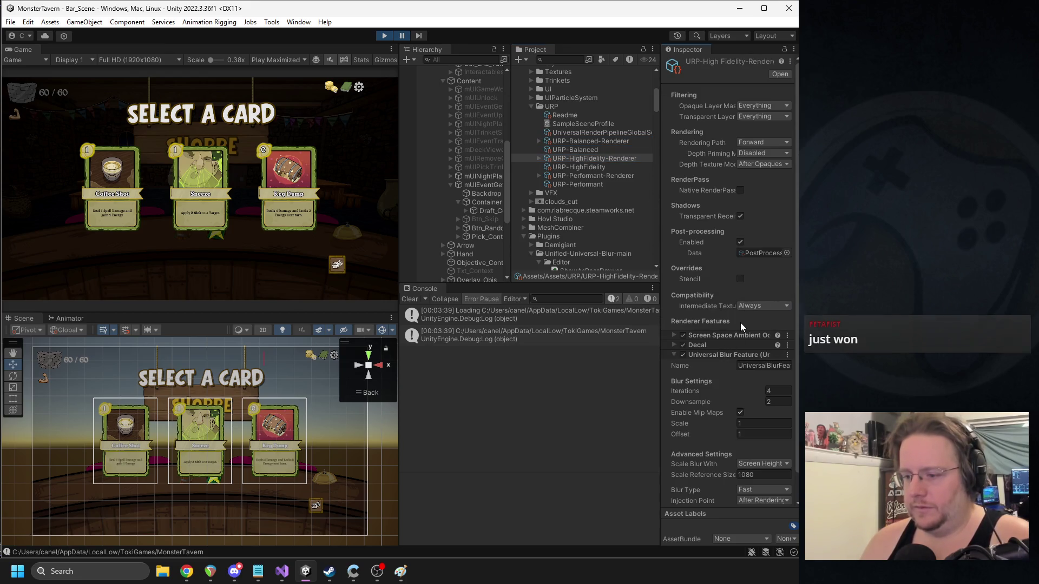
- Set the Game view play mode to Play Focused, then select the URP-Performant pipeline asset
click(740, 412)
click(277, 59)
click(290, 69)
click(403, 36)
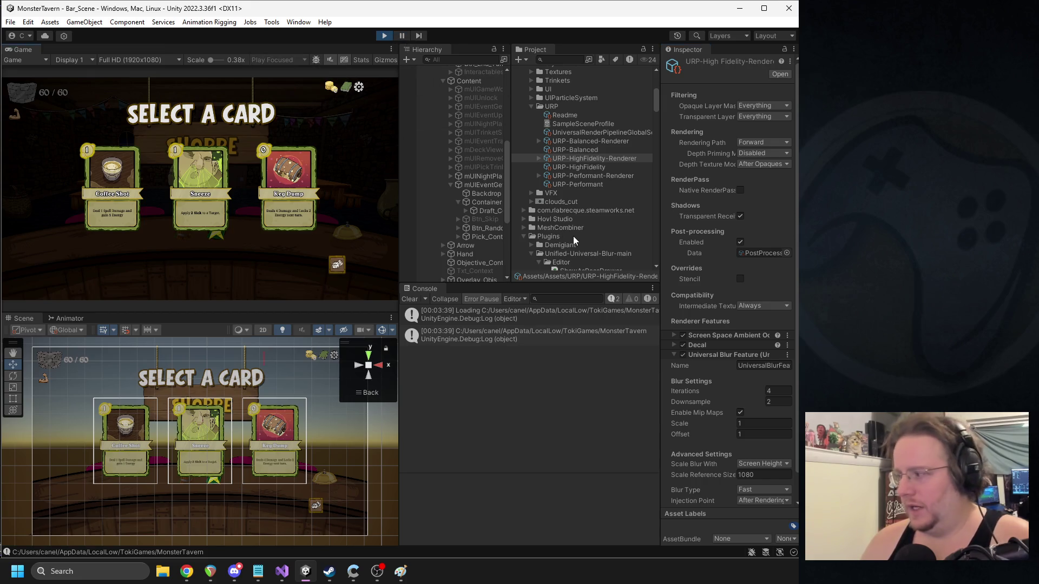
ctrl+click(594, 176)
click(586, 184)
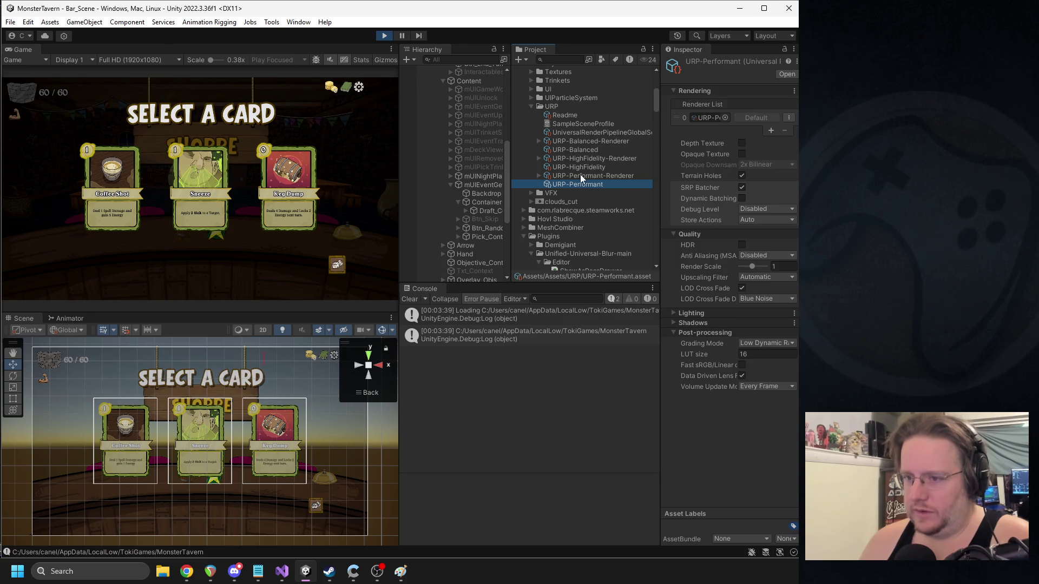
- Set Universal Blur Iterations to 12 on the Performant and HighFidelity renderers
click(580, 175)
click(735, 336)
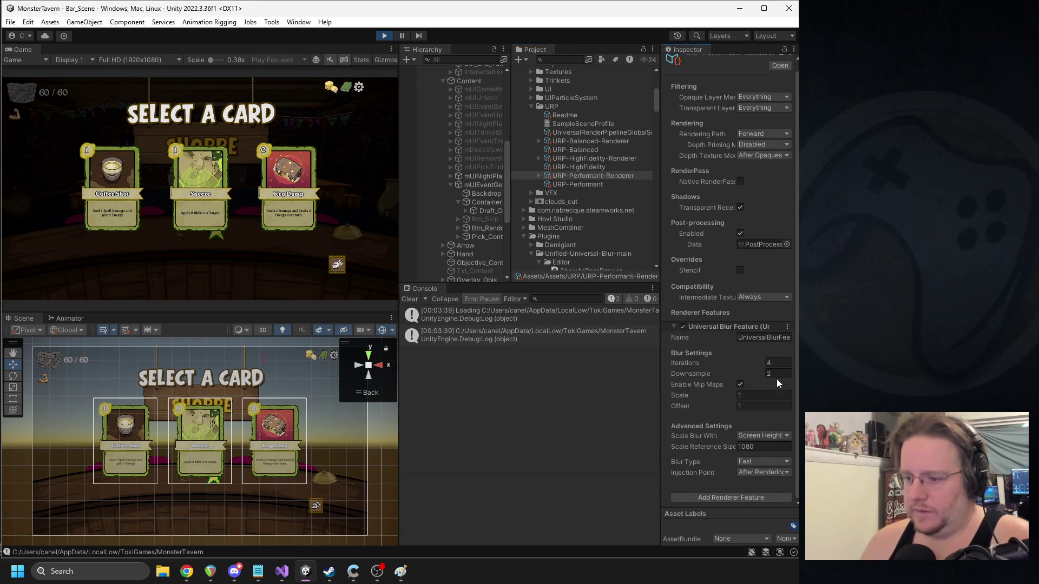
click(773, 365)
text(12)
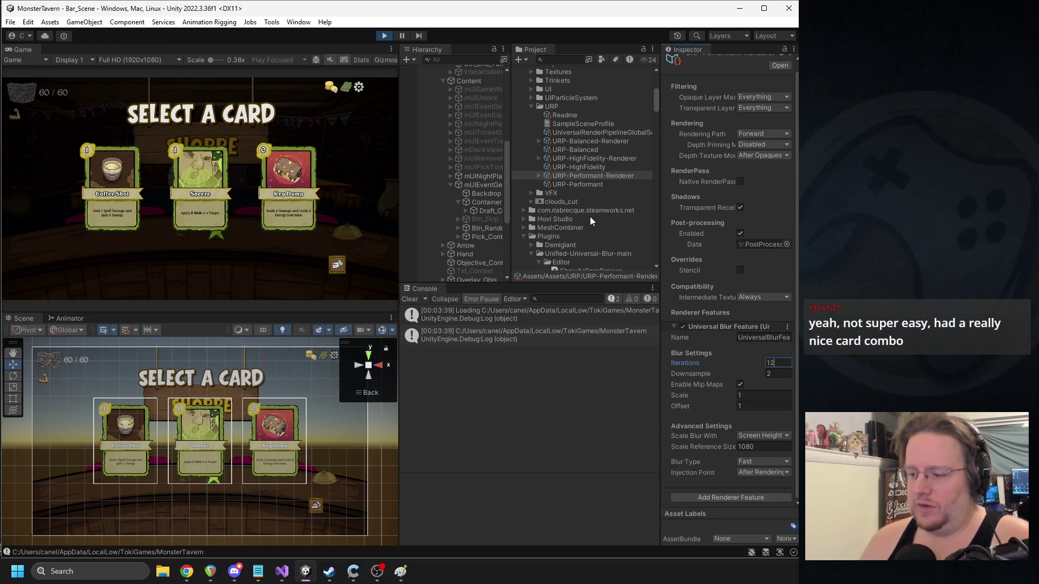
click(579, 158)
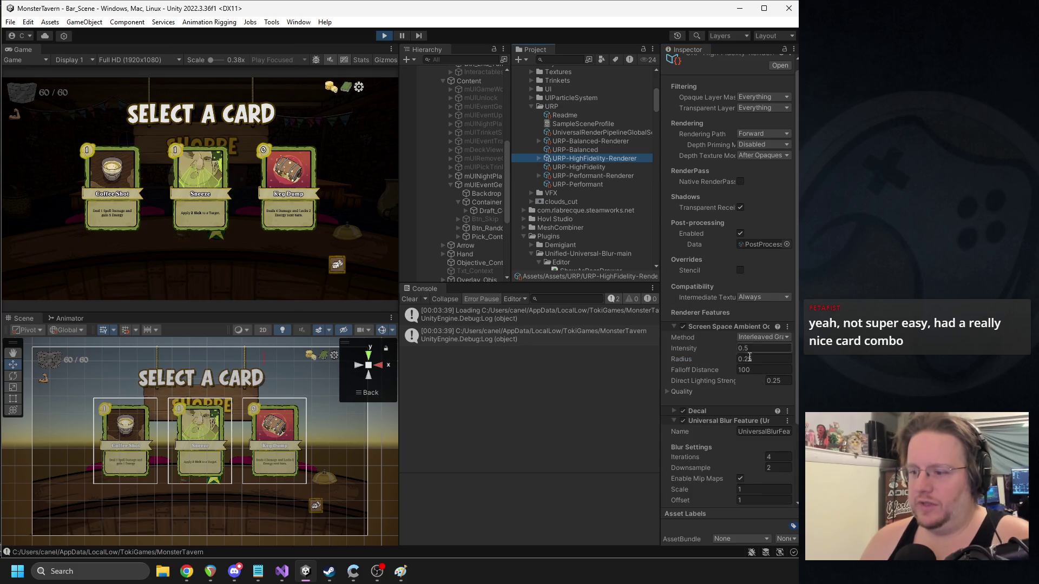
click(782, 457)
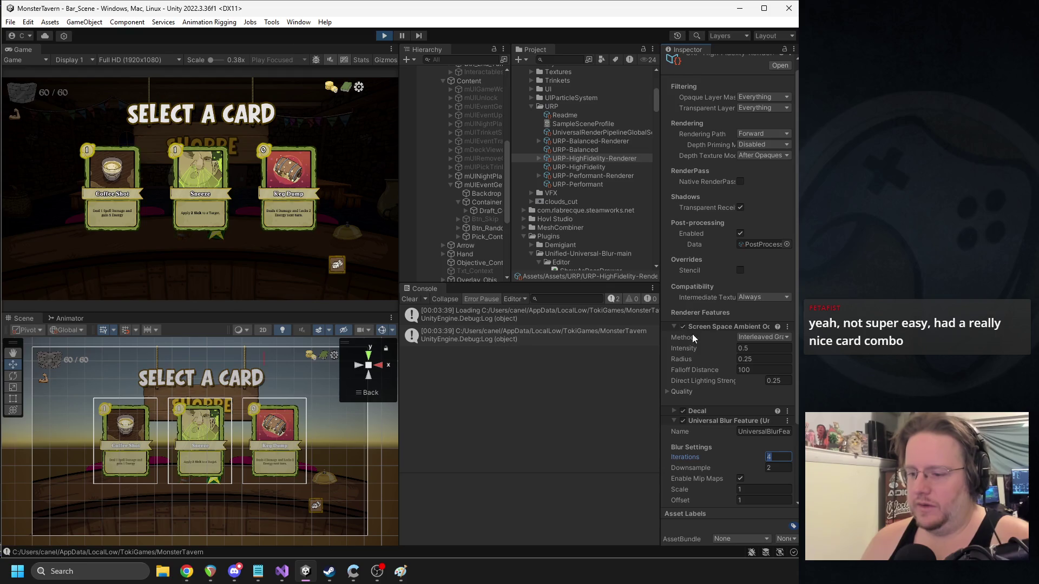
text(12)
- Set the Balanced renderer's Universal Blur Scale and Iterations to 12
click(602, 141)
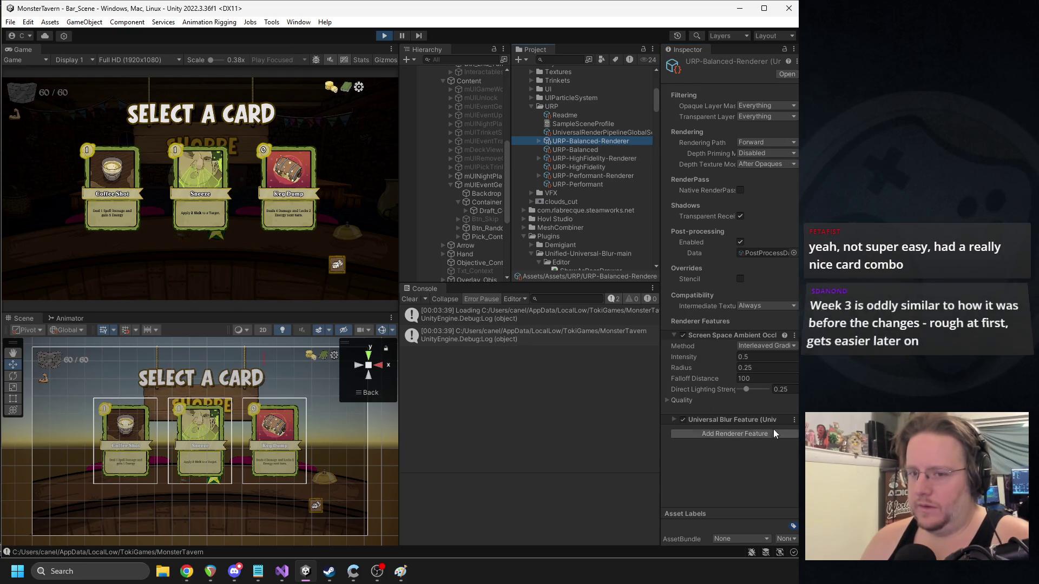
click(719, 420)
scroll(755, 455, down, 3)
click(756, 395)
text(12)
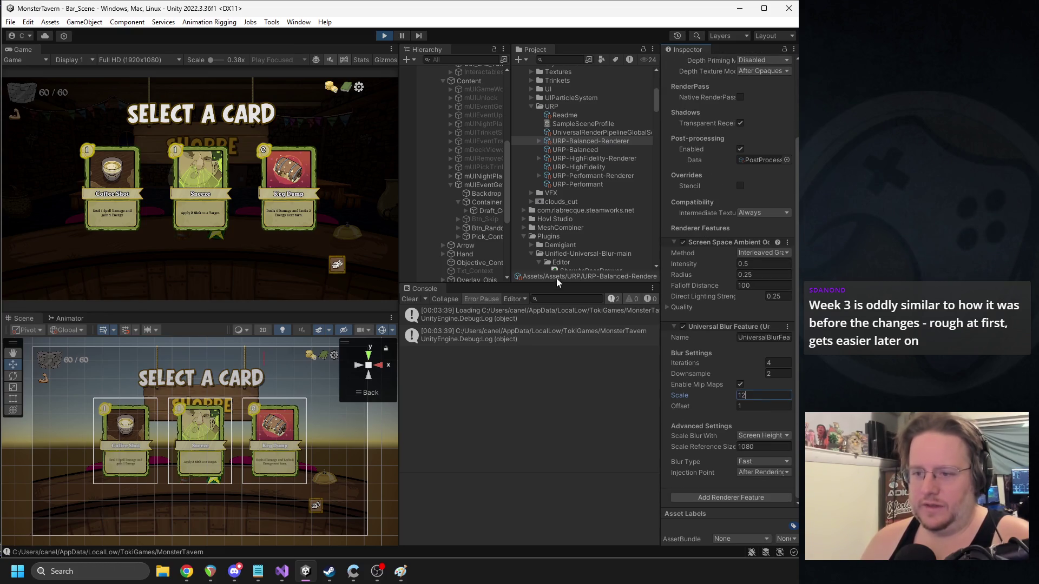
click(749, 406)
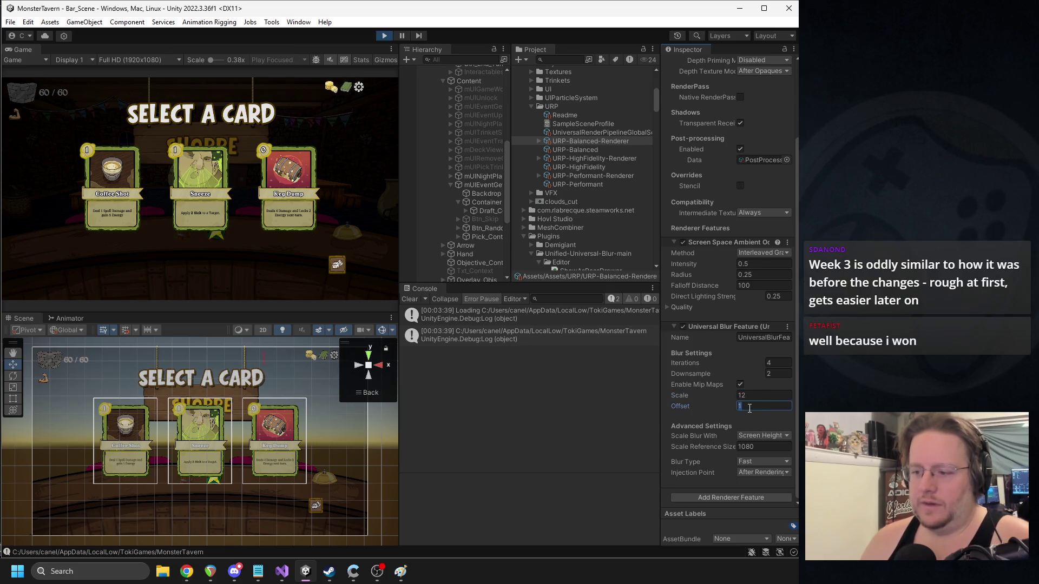
click(757, 361)
text(12)
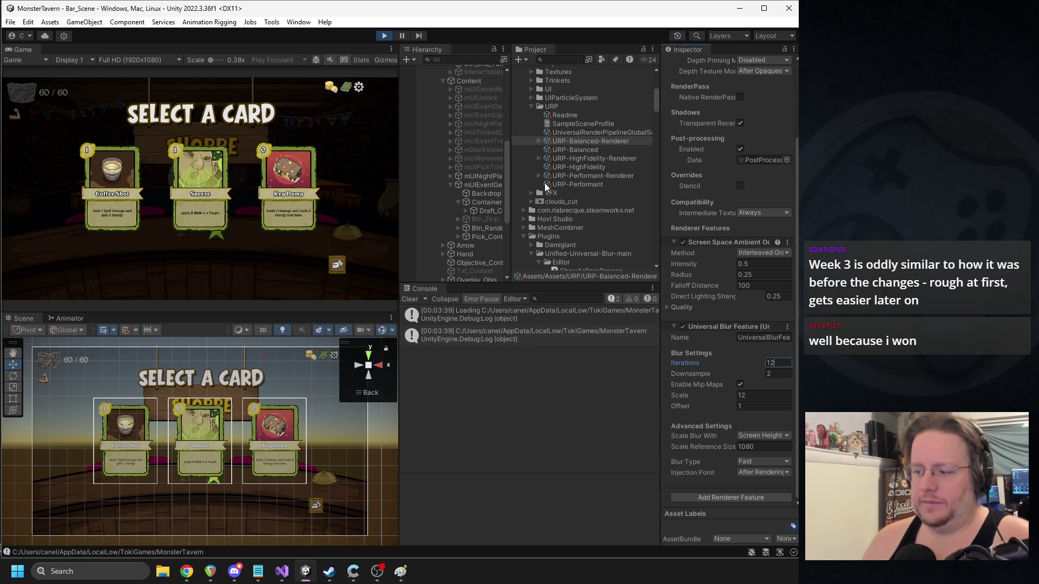
- Set blur Scale to 12 on the HighFidelity and Performant renderers, then run the game
click(595, 158)
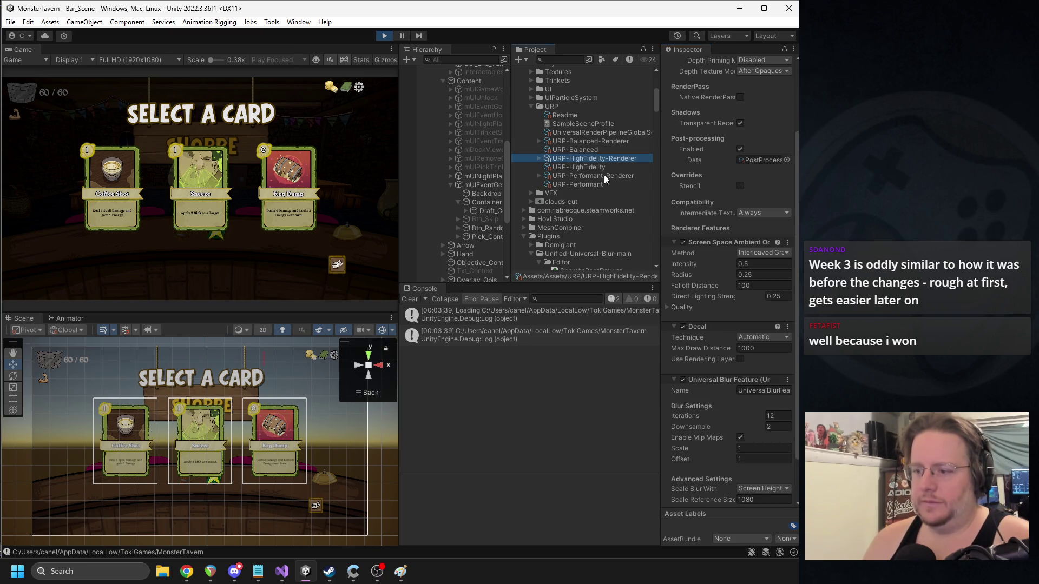
click(749, 448)
text(12)
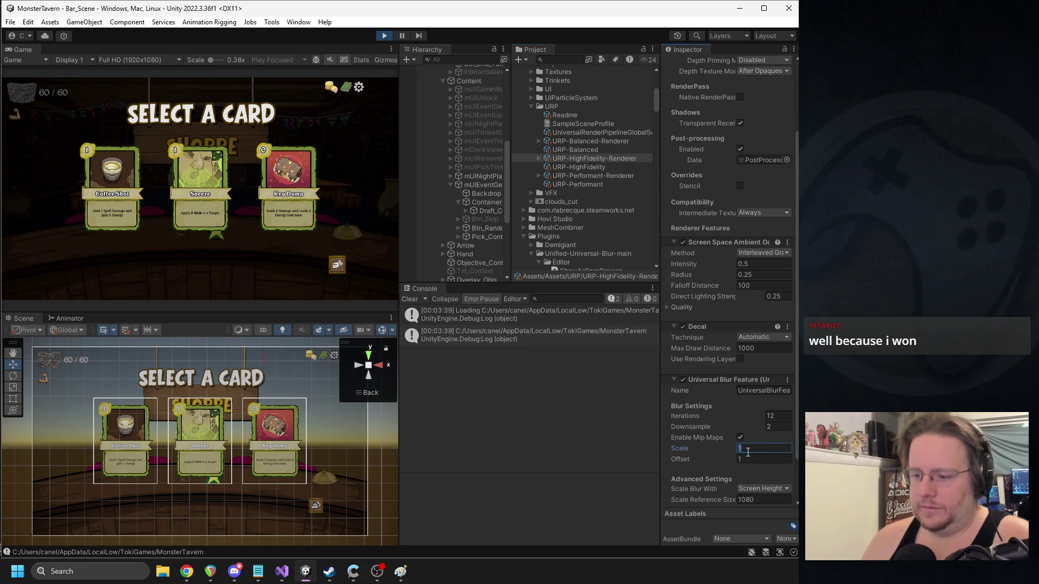
click(592, 177)
click(749, 395)
text(12)
click(382, 36)
click(383, 36)
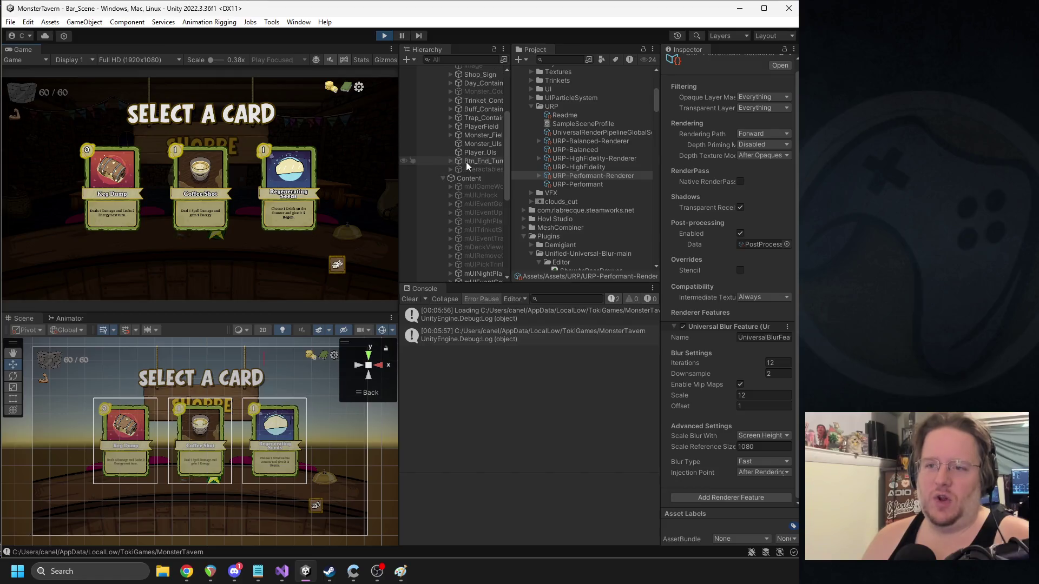
- Stop the game and remove Universal Blur Feature from the Performant and HighFidelity renderers
click(379, 35)
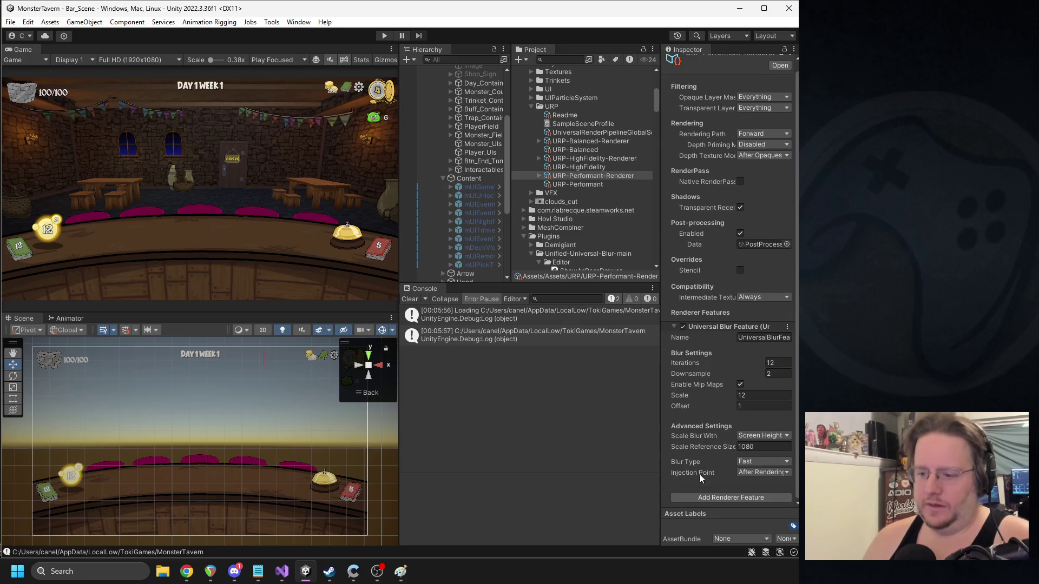
right_click(708, 330)
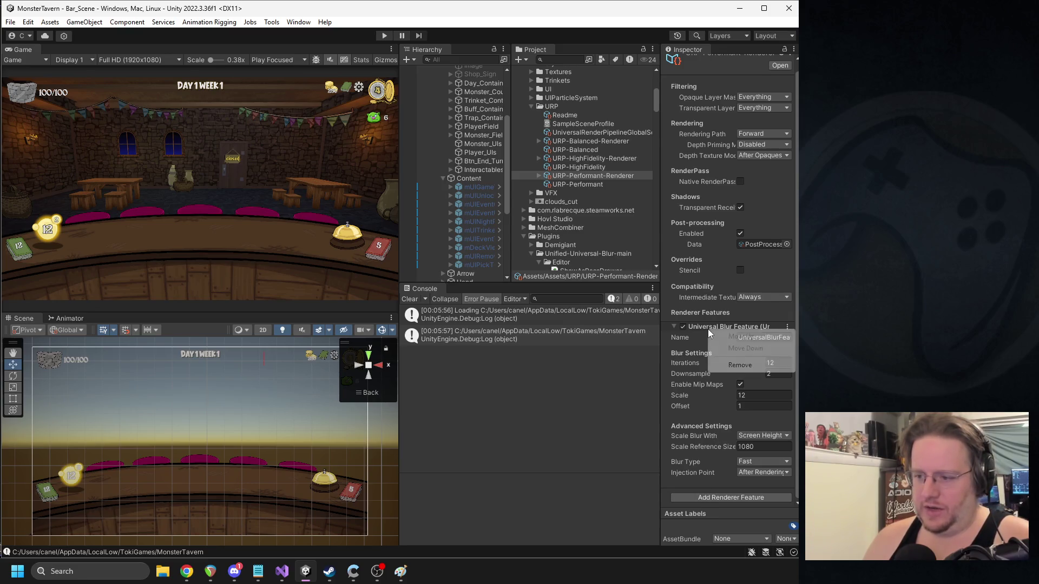
click(738, 366)
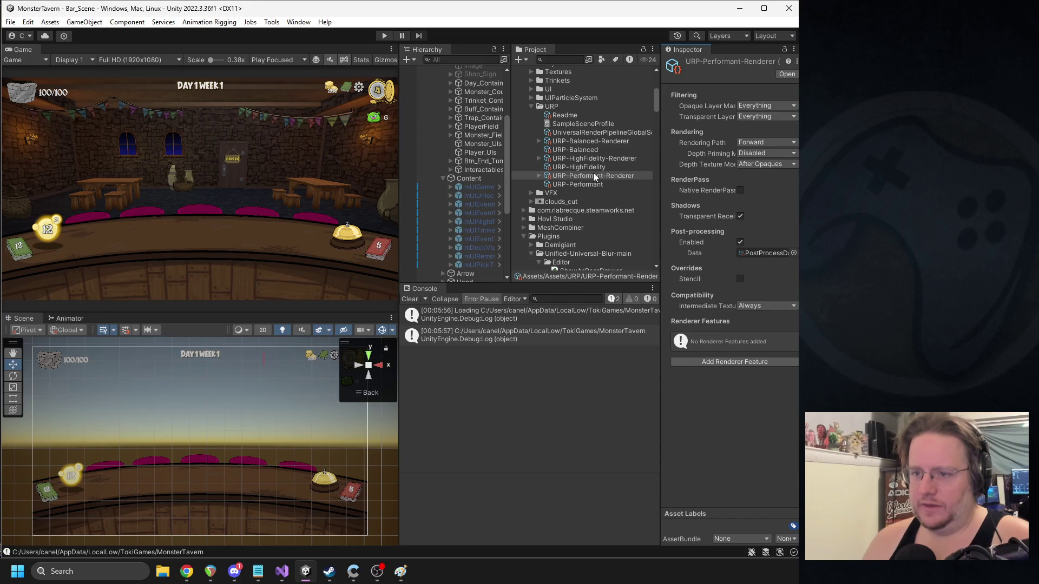
click(584, 159)
scroll(725, 344, down, 5)
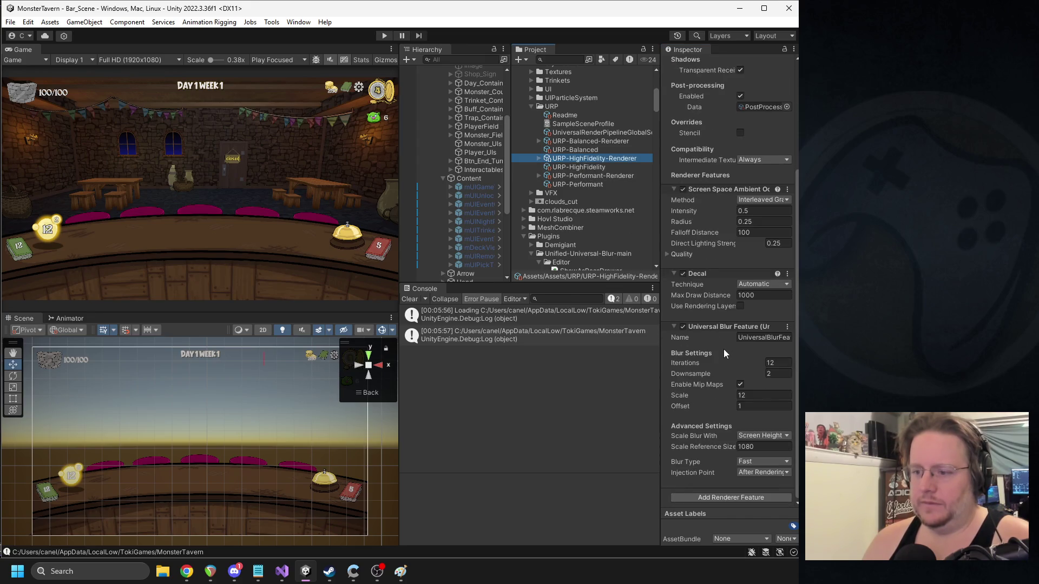
right_click(707, 328)
click(750, 365)
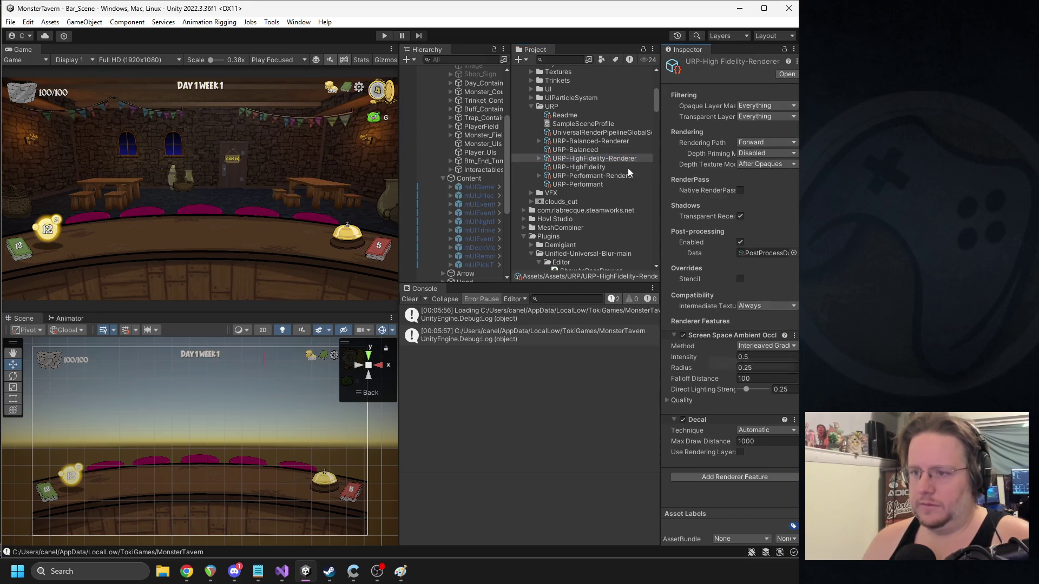
- Remove the Universal Blur Feature from URP-Balanced-Renderer
click(595, 141)
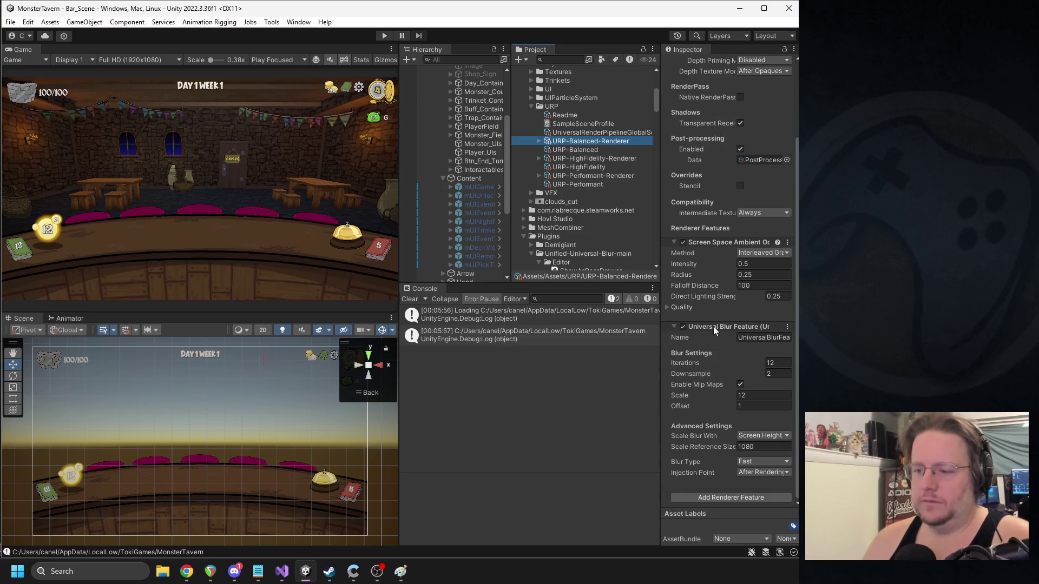
right_click(713, 326)
click(719, 362)
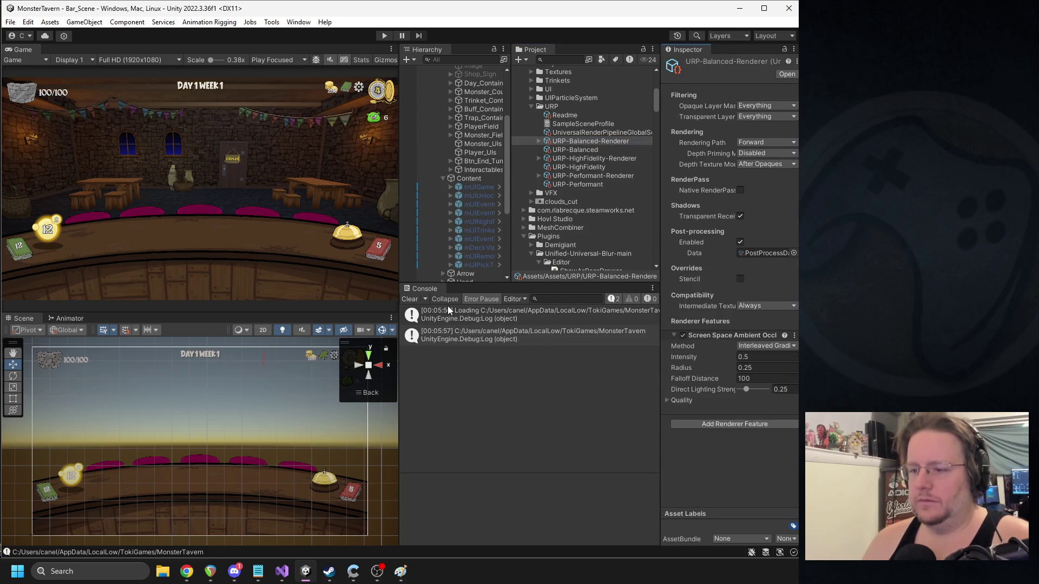
scroll(576, 155, down, 3)
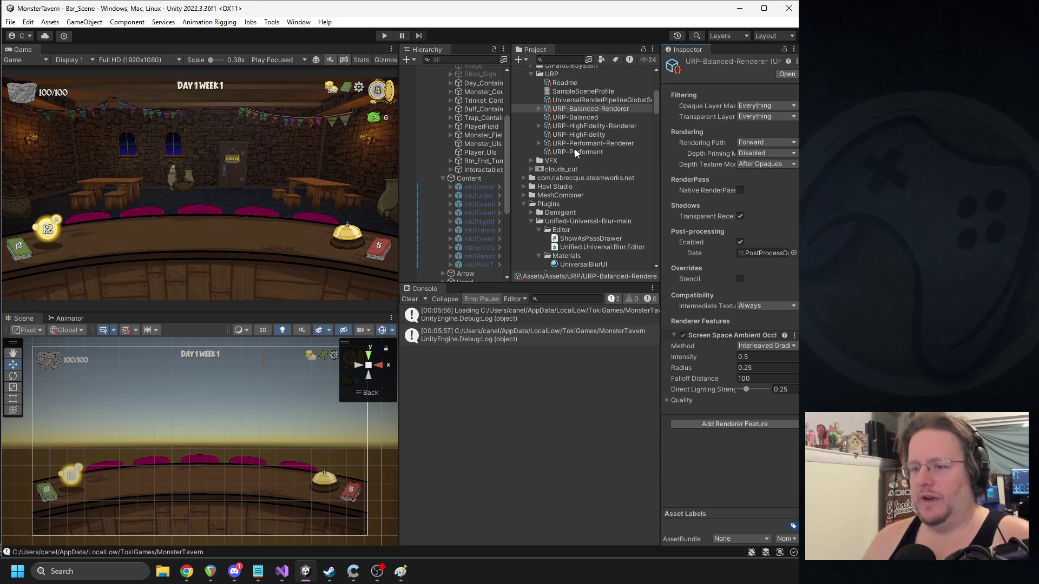
scroll(562, 148, up, 10)
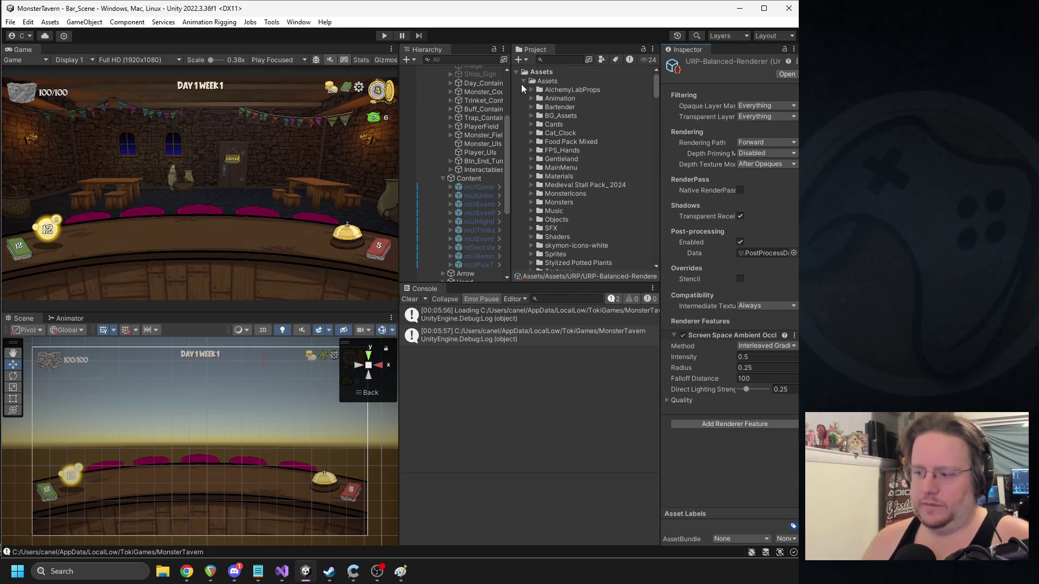
- Delete the Plugins/Unified-Universal-Blur-main folder and confirm the deletion
click(523, 82)
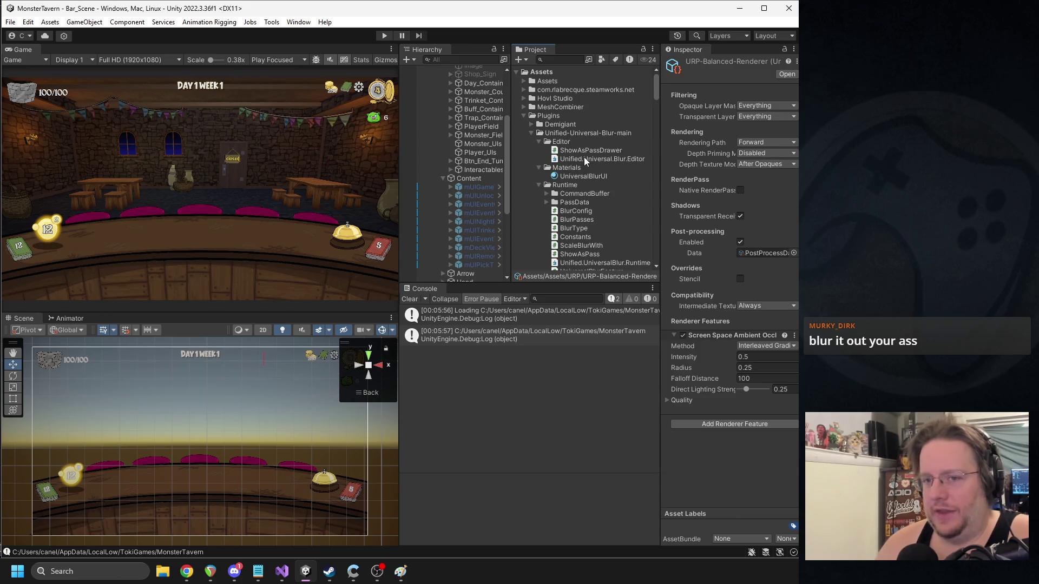
click(536, 134)
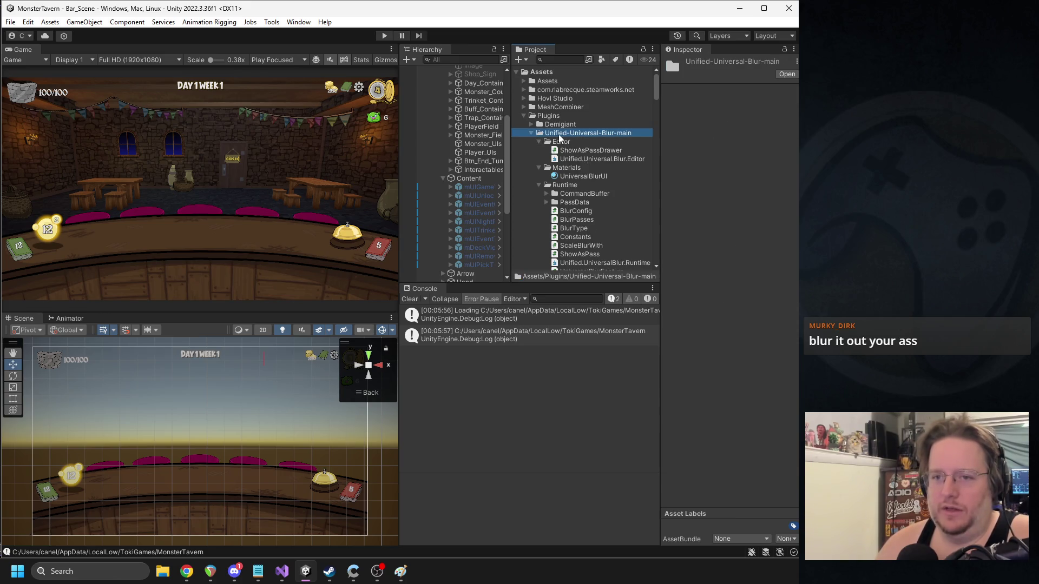
click(532, 133)
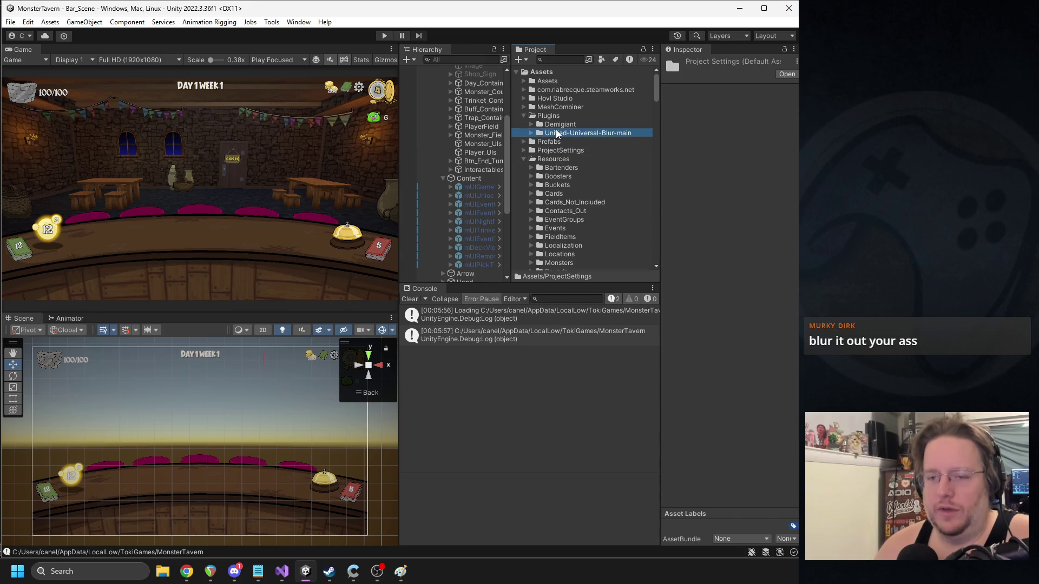
key(Delete)
key(Return)
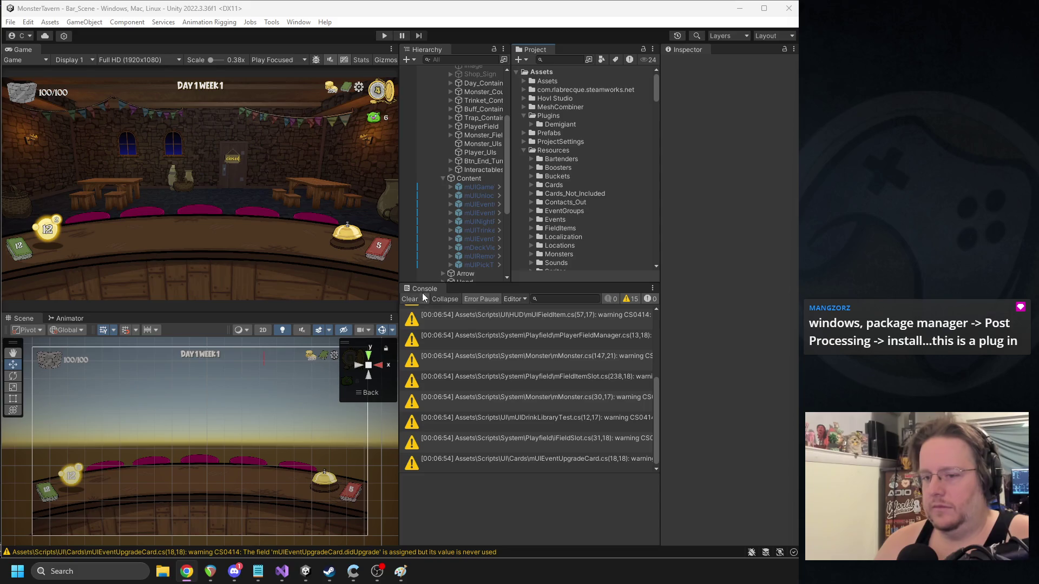
- Clear the 15 compiler warnings from the Console, then switch to the web browser
click(409, 298)
key(alt+Tab)
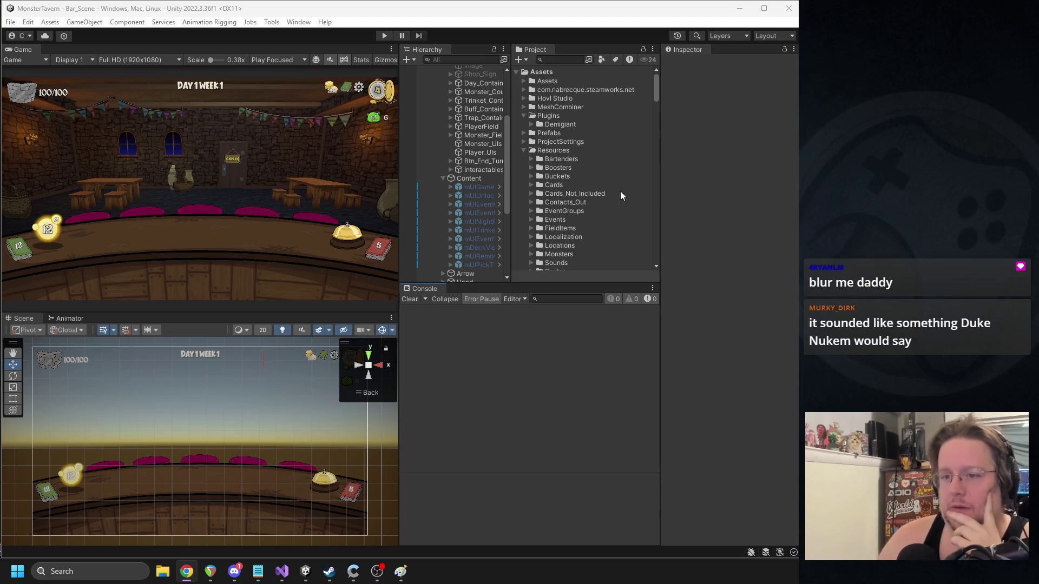
drag(509, 187, 552, 189)
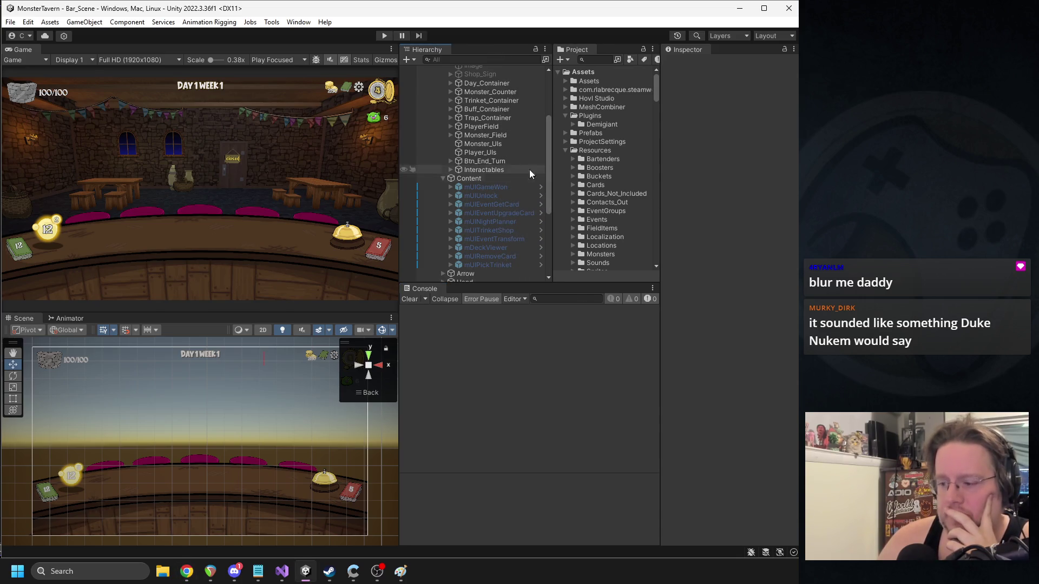
click(442, 178)
scroll(466, 174, up, 5)
scroll(467, 138, down, 3)
scroll(462, 135, up, 3)
click(443, 122)
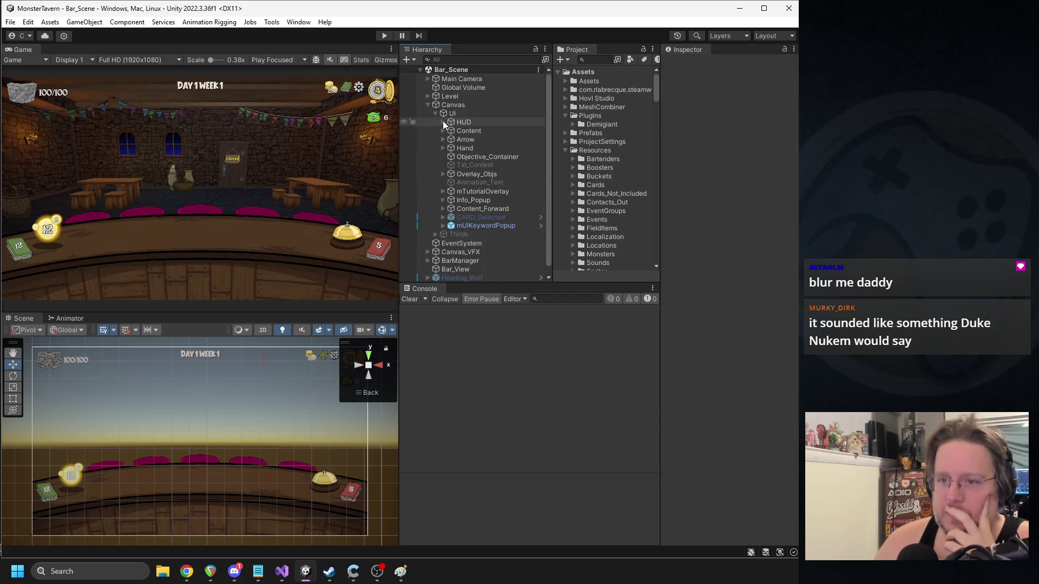
click(443, 130)
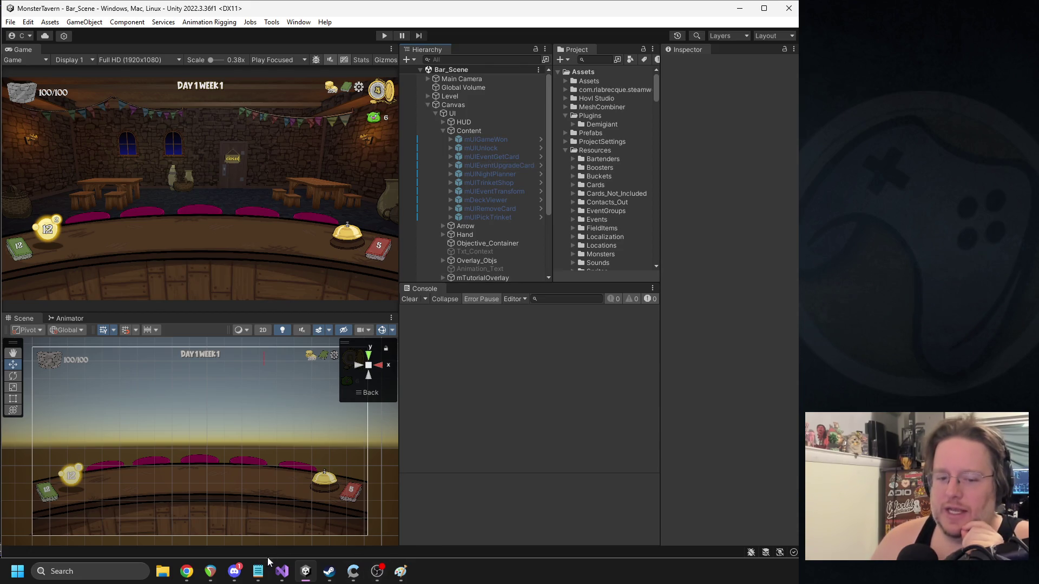
click(235, 571)
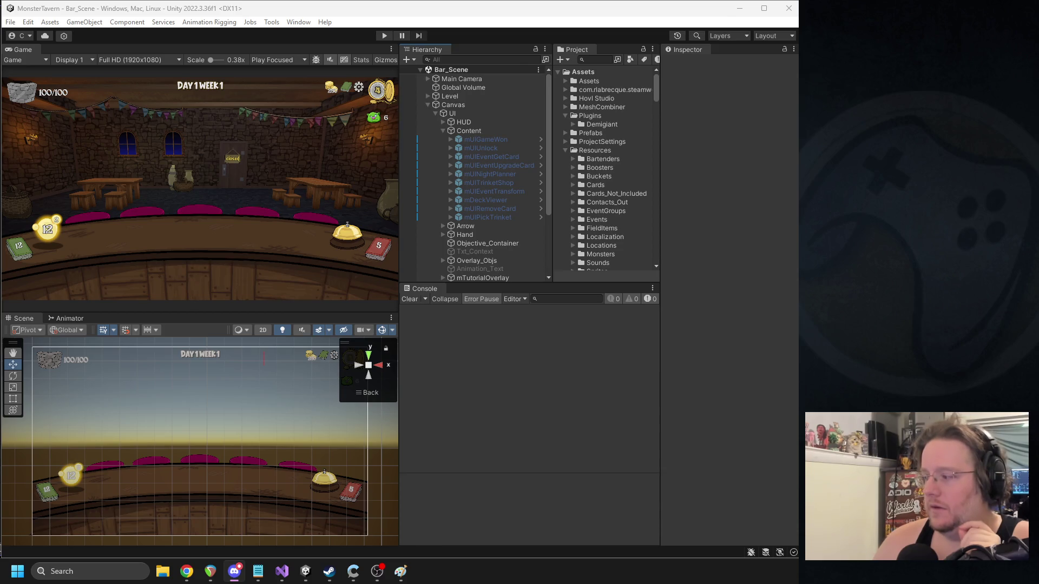
key(alt+Tab)
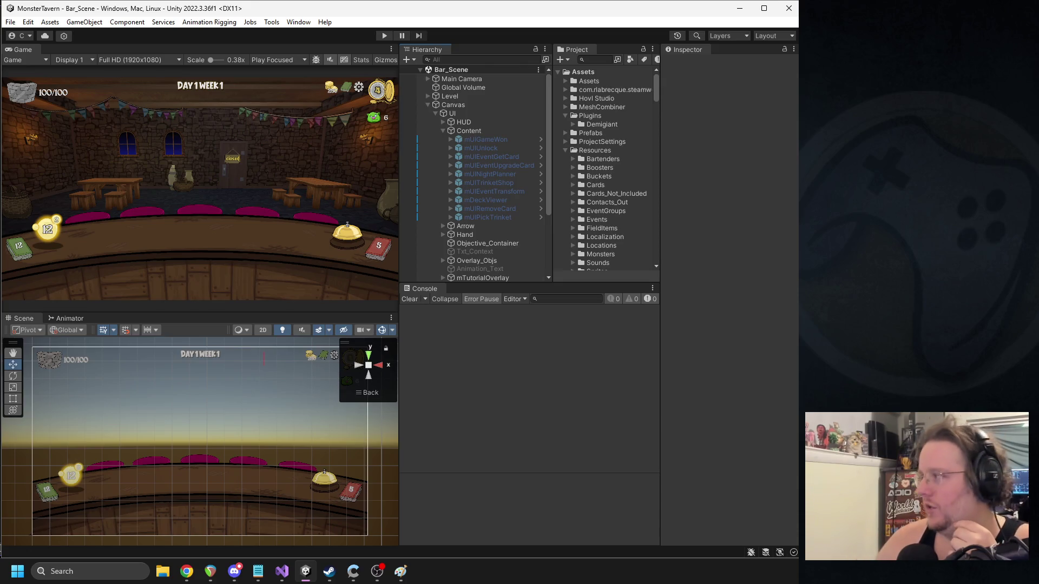
key(alt+Tab)
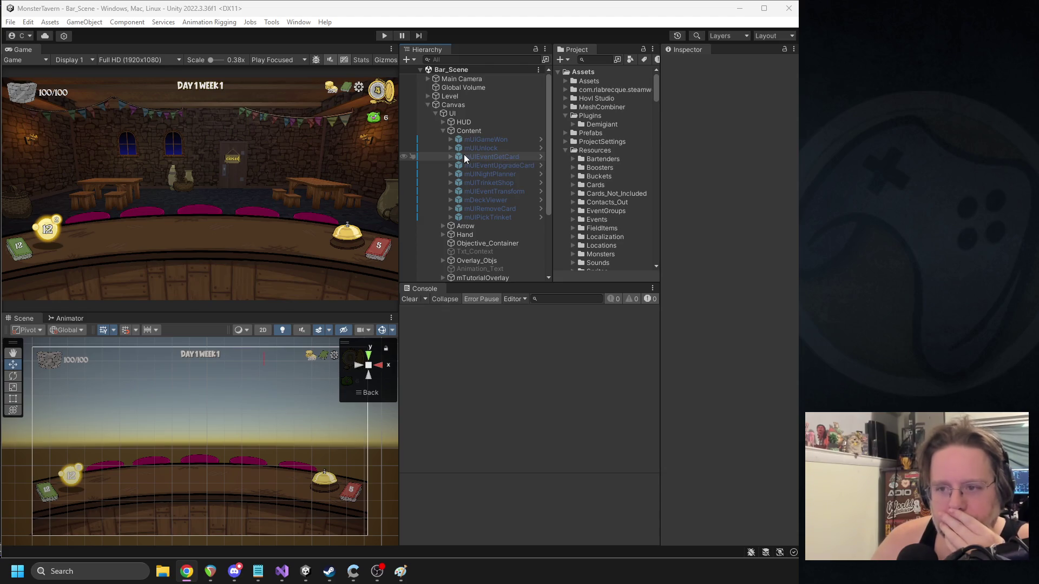
- Open the mUIEventGetCard prefab, check its Backdrop with widened panels, then exit Prefab Mode
click(463, 154)
click(785, 106)
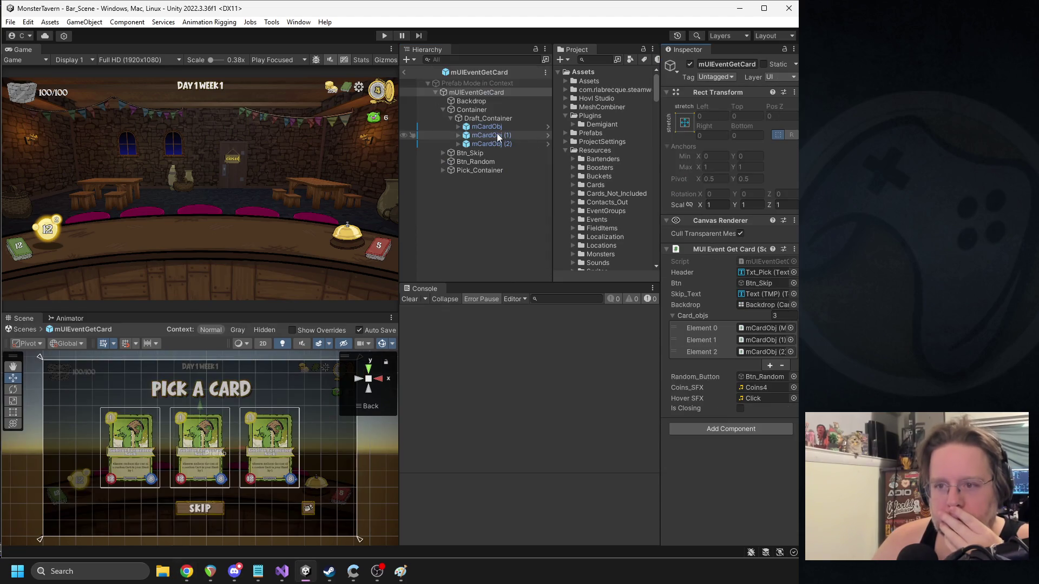
click(485, 112)
click(471, 101)
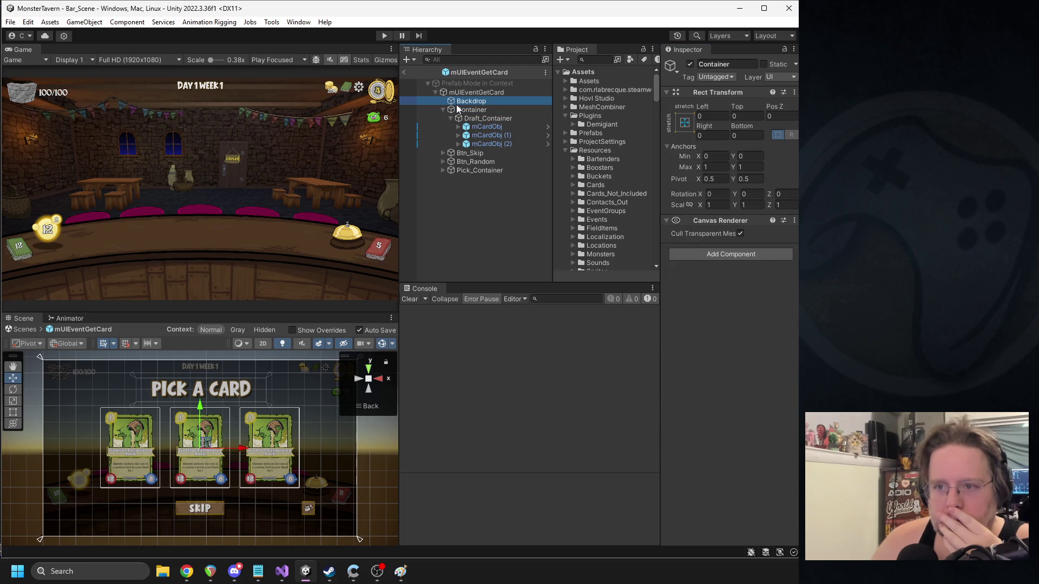
drag(659, 251, 625, 250)
drag(552, 232, 508, 229)
mouse_move(394, 223)
mouse_down()
mouse_move(359, 213)
mouse_move(381, 214)
mouse_up()
click(385, 72)
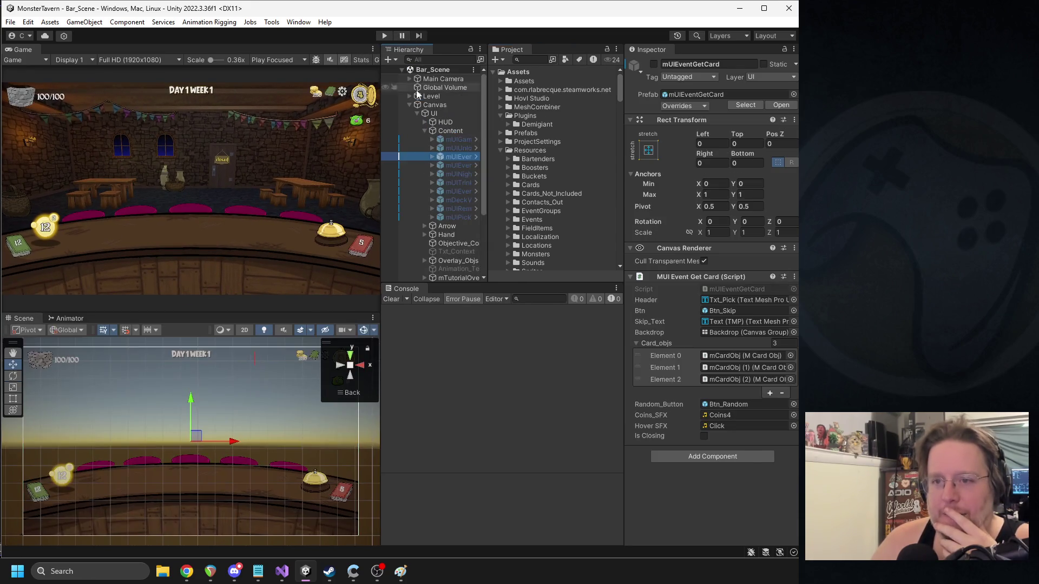
- Activate mUIEventGetCard in Bar_Scene and select its Backdrop child
click(654, 64)
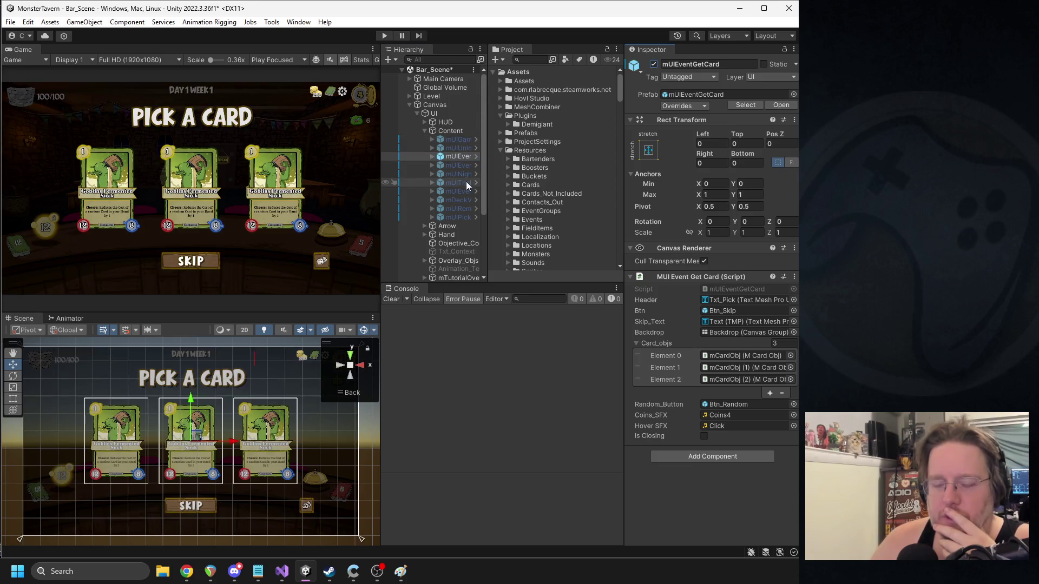
click(432, 156)
click(459, 165)
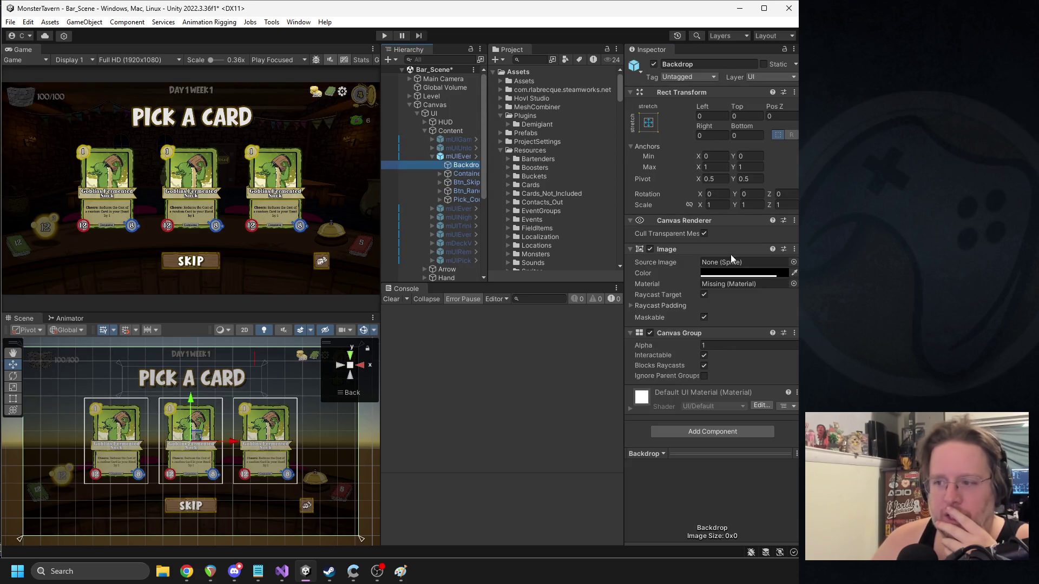
- Set the Backdrop's Source Image to T_VFX_Perlin_Noise_01 and its Material to None
click(793, 263)
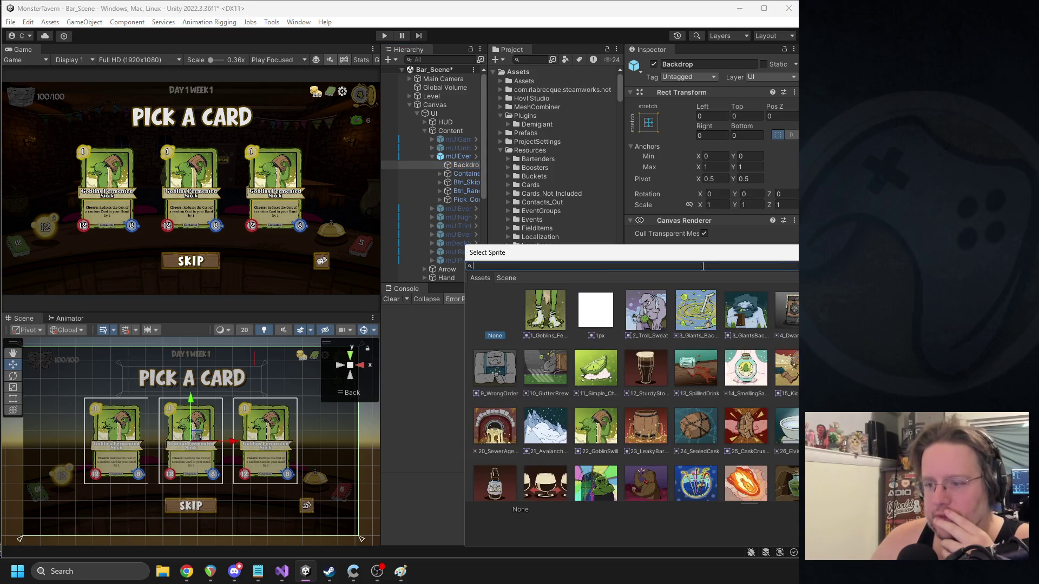
key(Escape)
click(528, 60)
text(rlin)
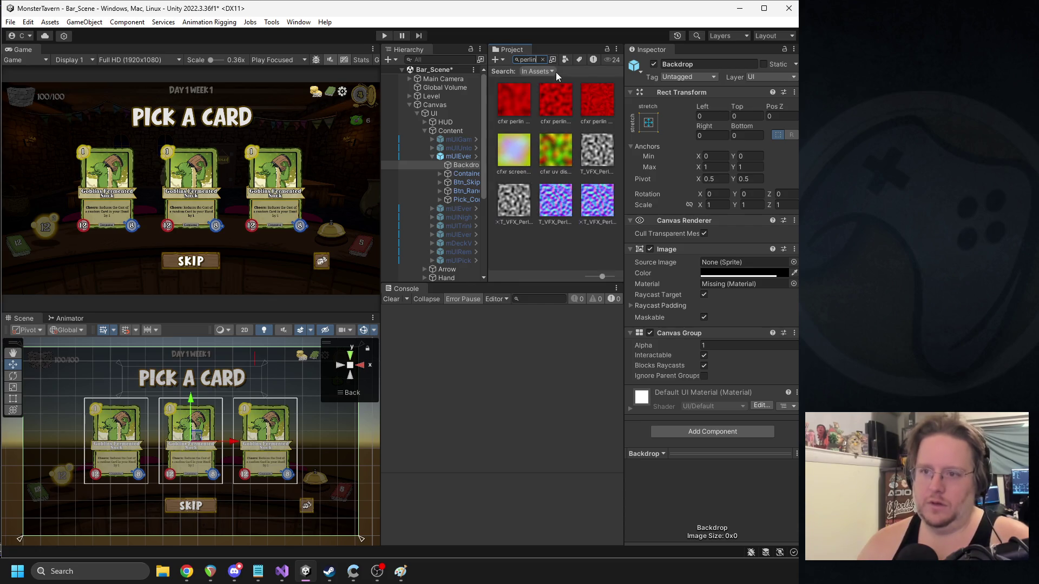
mouse_move(594, 162)
mouse_down()
mouse_move(719, 269)
mouse_move(732, 265)
mouse_up()
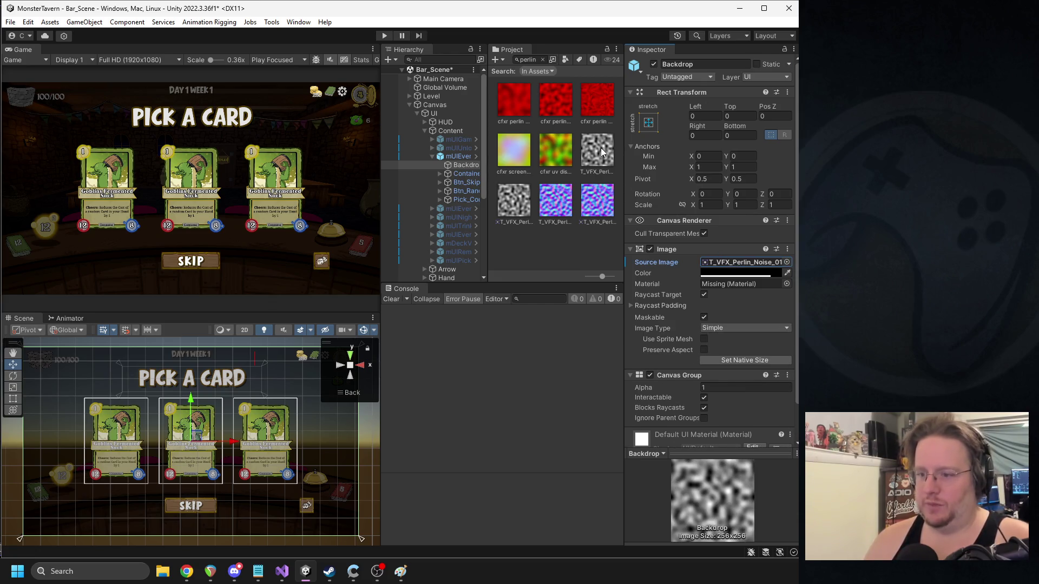
click(786, 284)
double_click(501, 320)
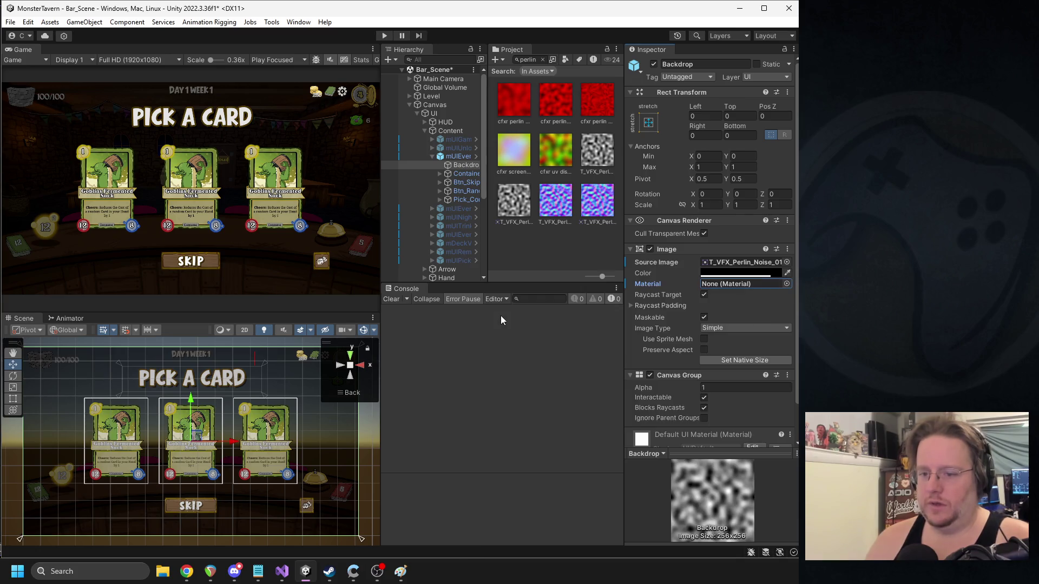
- Duplicate the T_VFX_Perlin_Noise_01 texture, then reselect the original texture and the Backdrop
click(594, 164)
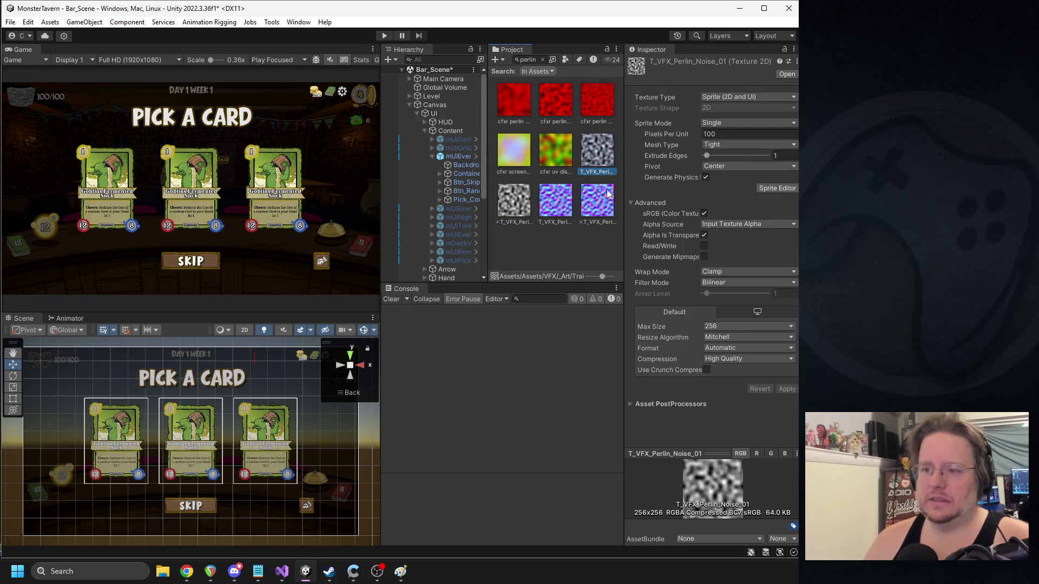
key(ctrl+d)
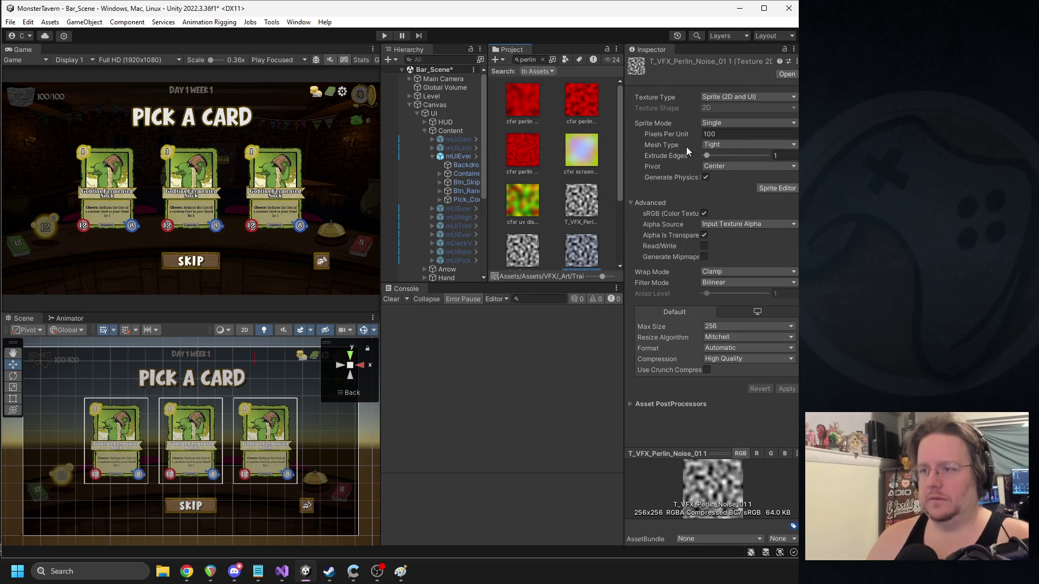
click(733, 98)
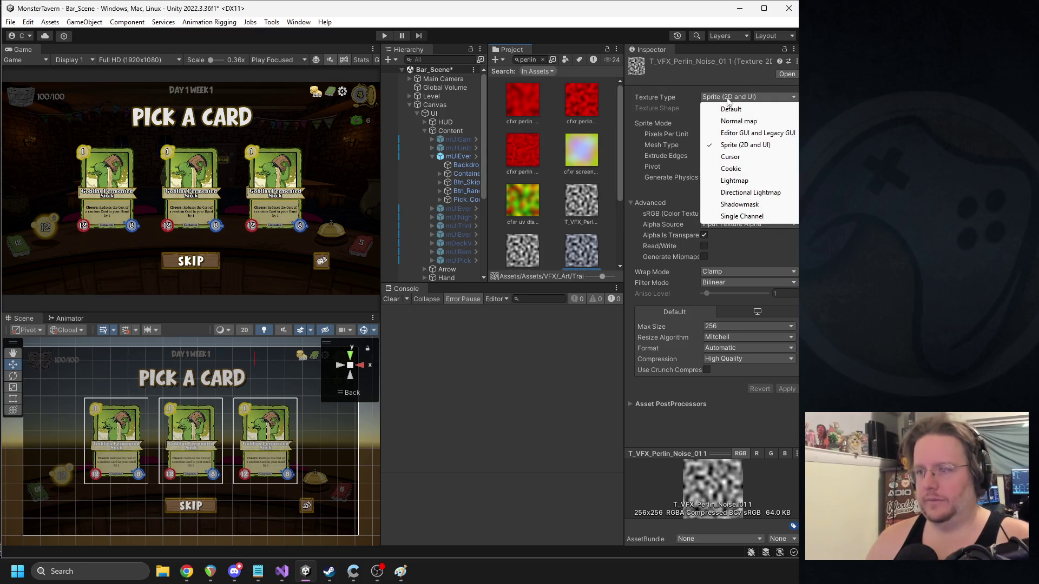
click(608, 214)
scroll(580, 227, down, 1)
click(588, 190)
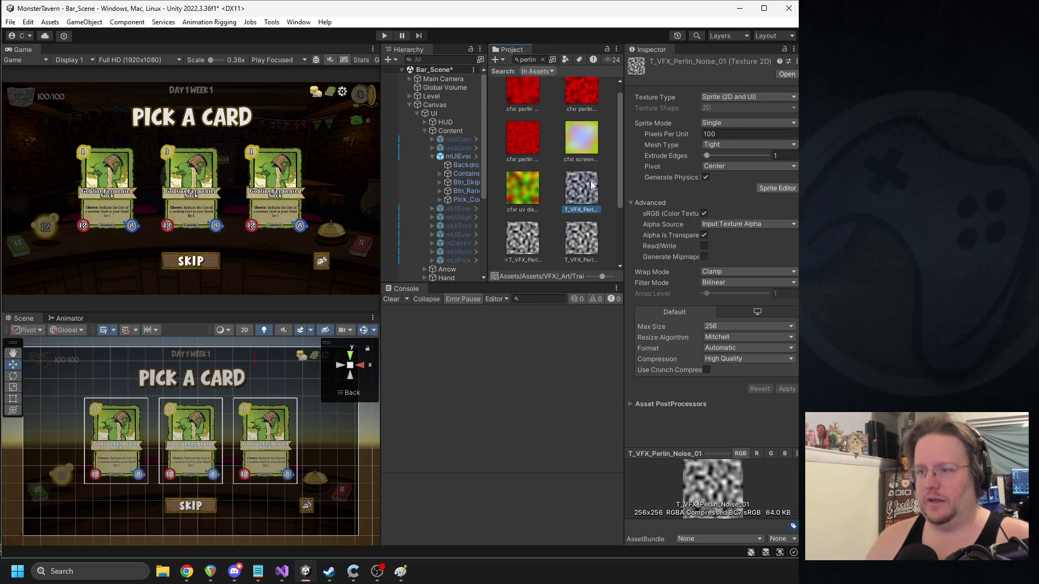
scroll(576, 199, down, 3)
scroll(587, 209, up, 1)
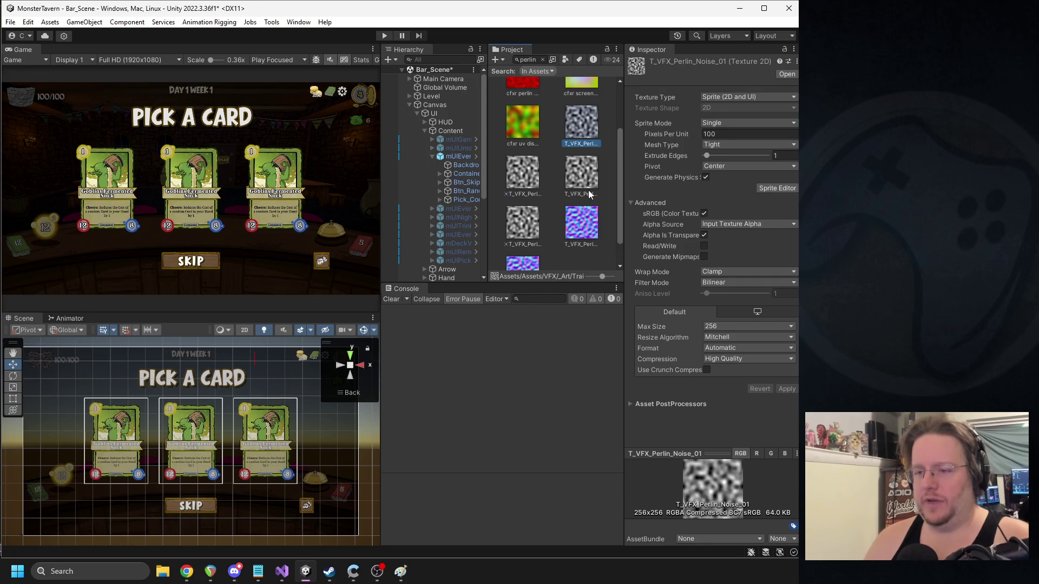
click(465, 165)
- Adjust the Backdrop Image colour and alpha, settling on a semi-transparent white tint
click(719, 273)
drag(777, 374, 743, 311)
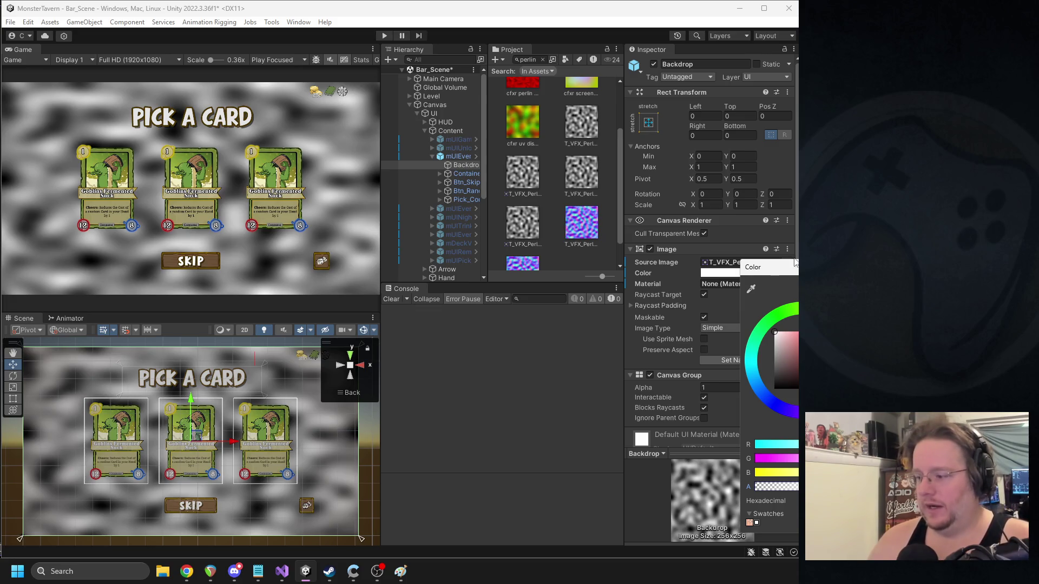
key(Escape)
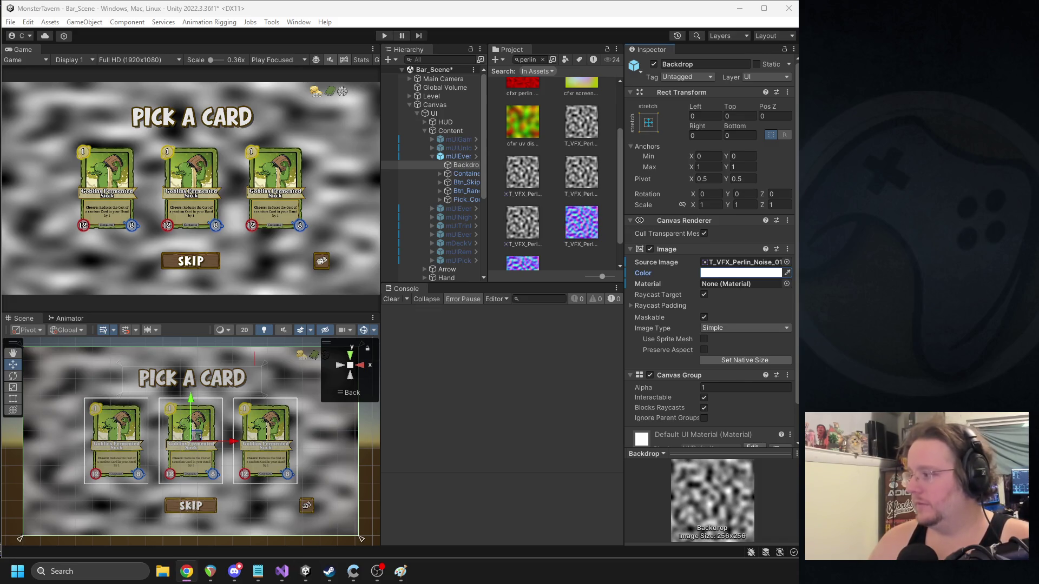
click(749, 280)
click(749, 274)
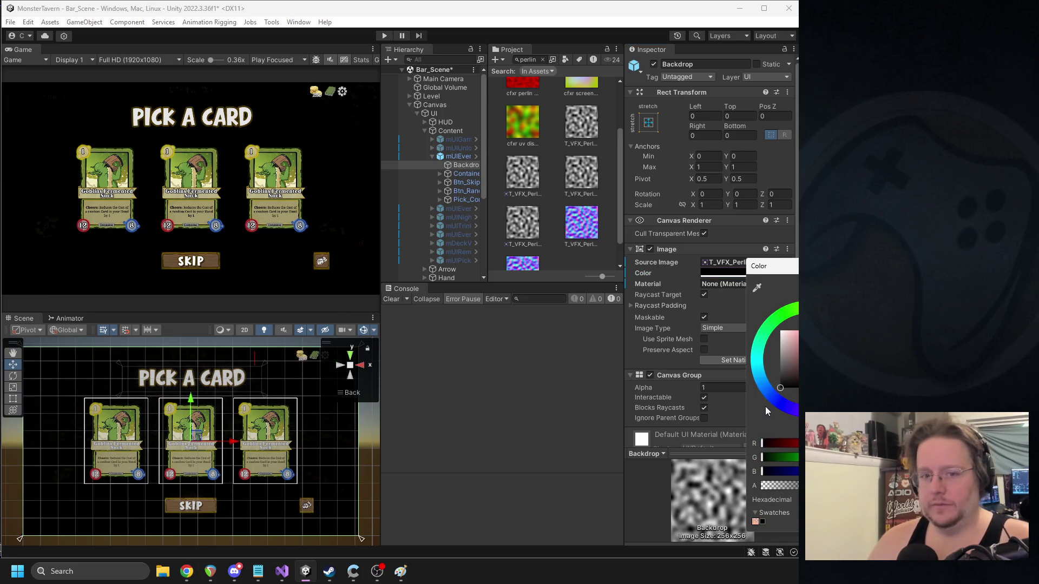
mouse_move(745, 345)
mouse_down()
mouse_move(736, 394)
mouse_move(781, 373)
mouse_move(780, 385)
mouse_move(782, 365)
mouse_move(765, 377)
mouse_up()
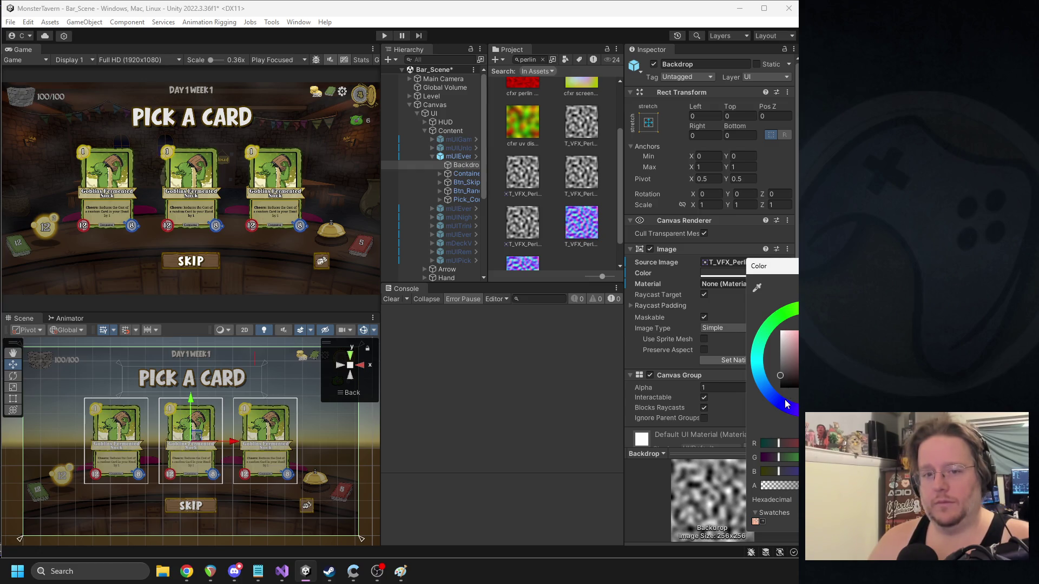
mouse_move(785, 372)
mouse_down()
mouse_move(777, 380)
mouse_move(781, 331)
mouse_move(739, 378)
mouse_up()
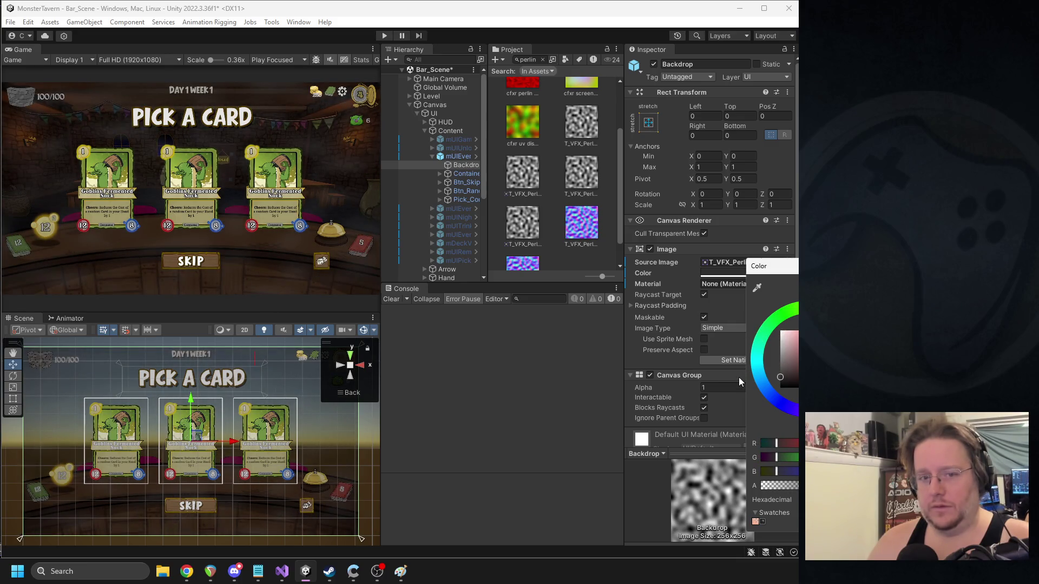
drag(781, 486, 771, 485)
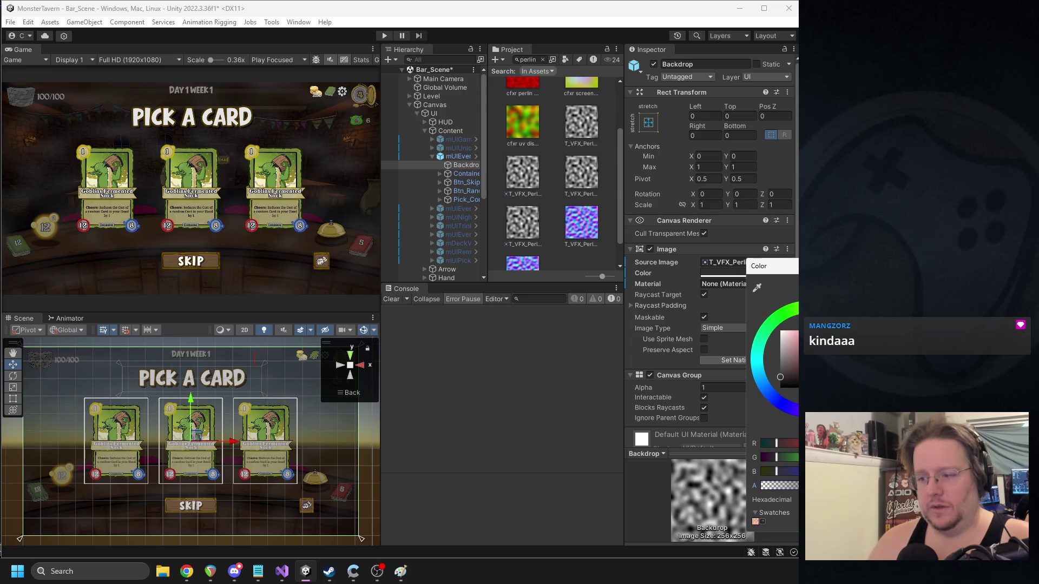
drag(783, 372, 766, 327)
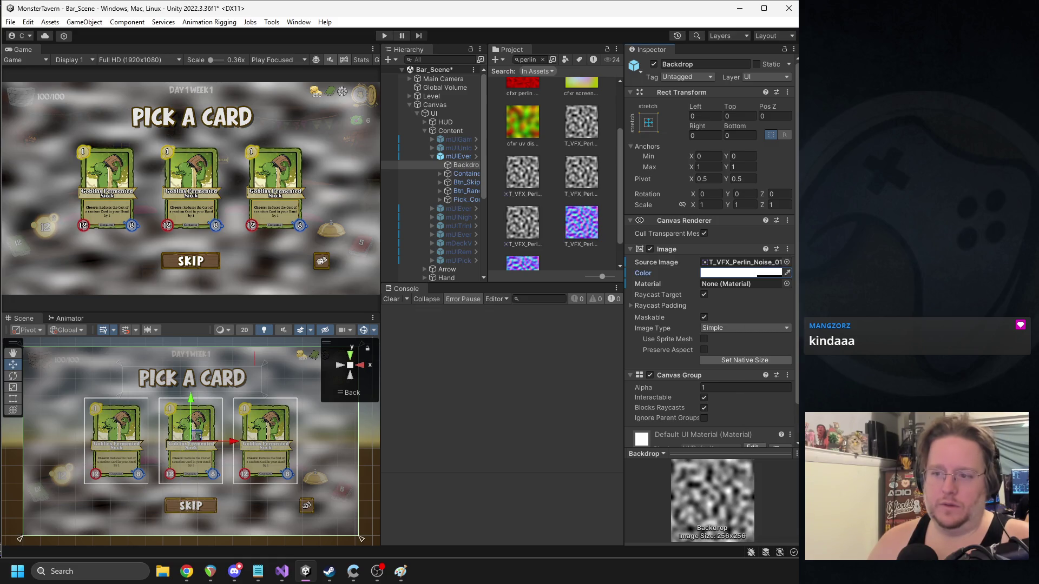
click(576, 181)
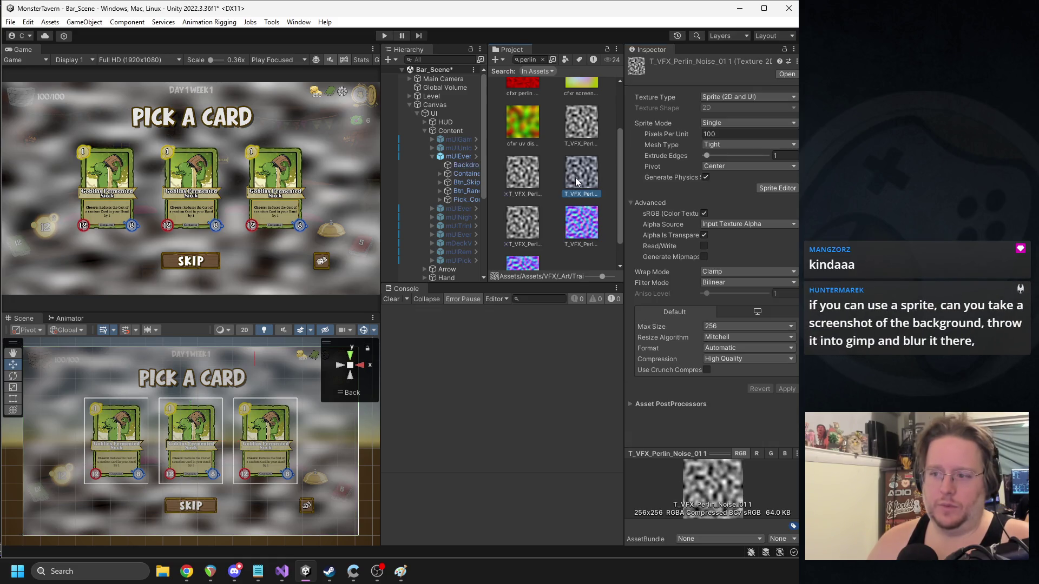
- Set the Perlin noise texture's Alpha Source to From Gray Scale, apply, and assign it to Backdrop
click(744, 227)
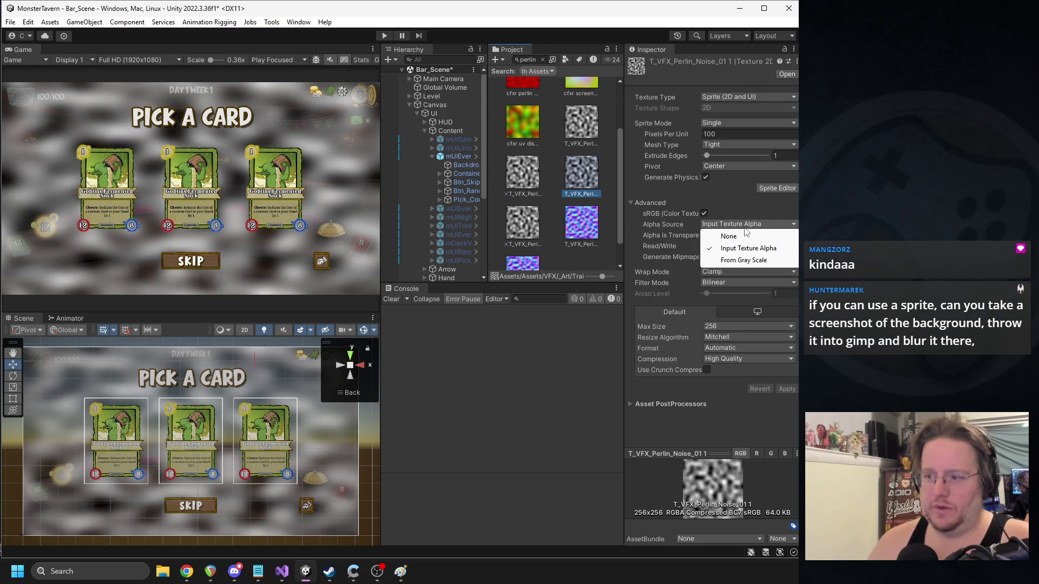
click(579, 184)
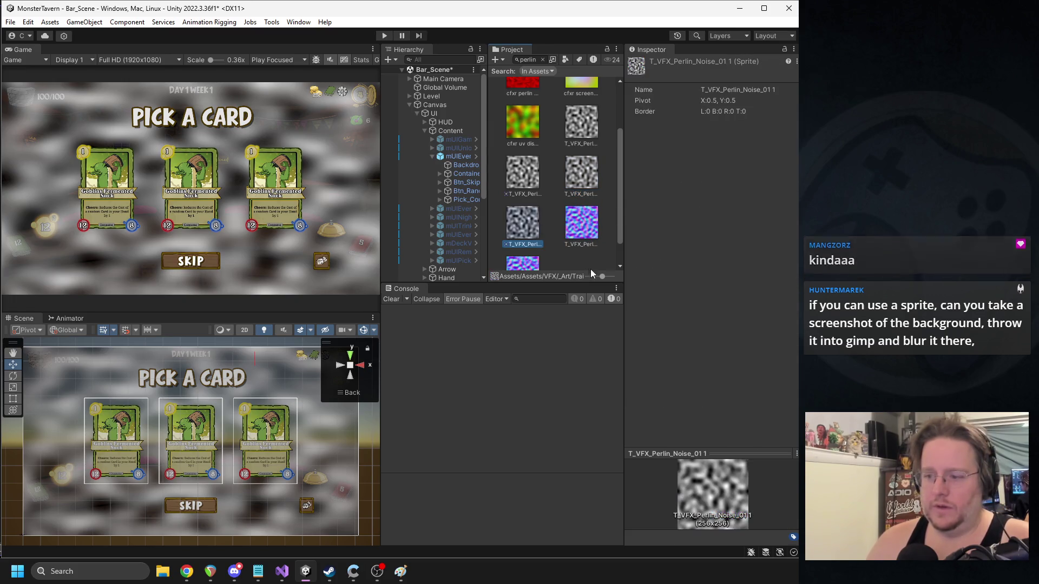
click(538, 231)
click(580, 189)
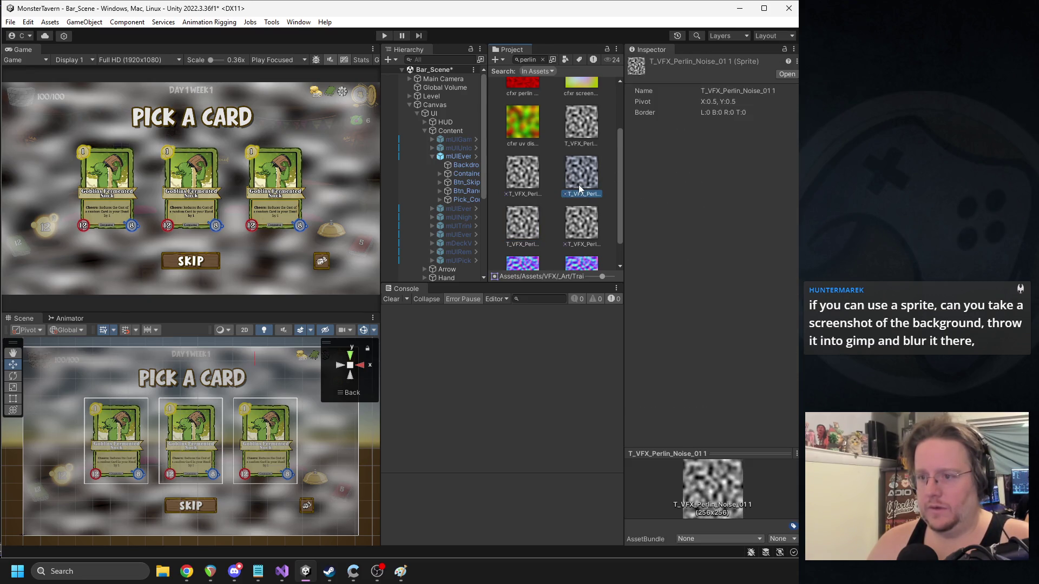
click(525, 230)
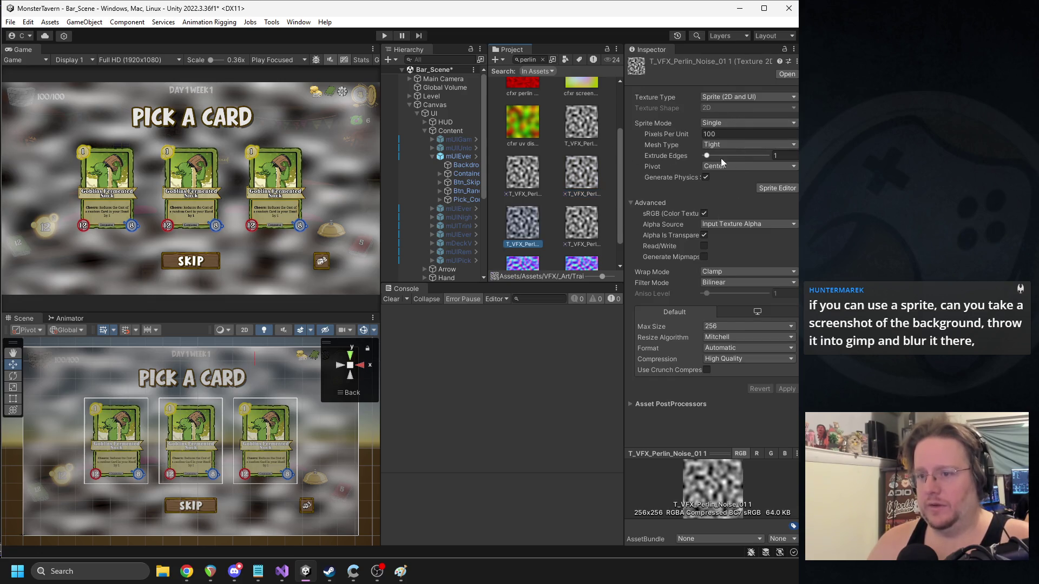
click(735, 224)
click(746, 260)
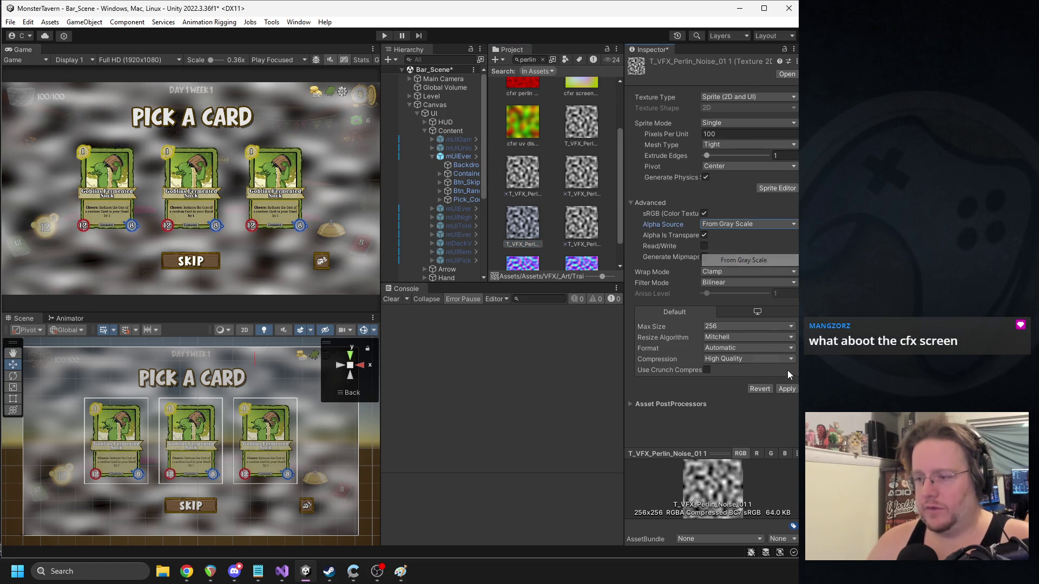
click(789, 390)
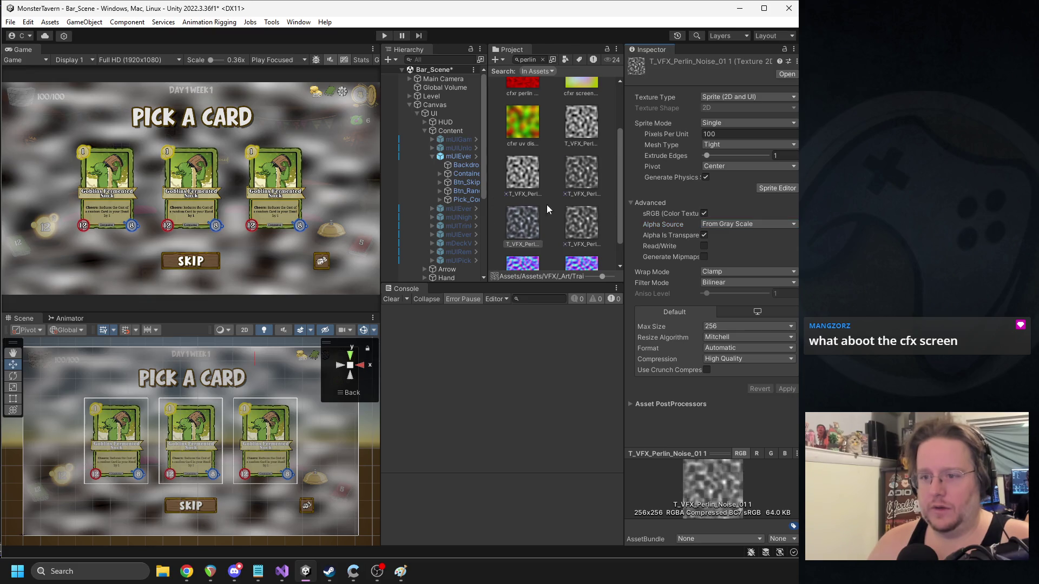
click(465, 165)
drag(521, 223, 718, 262)
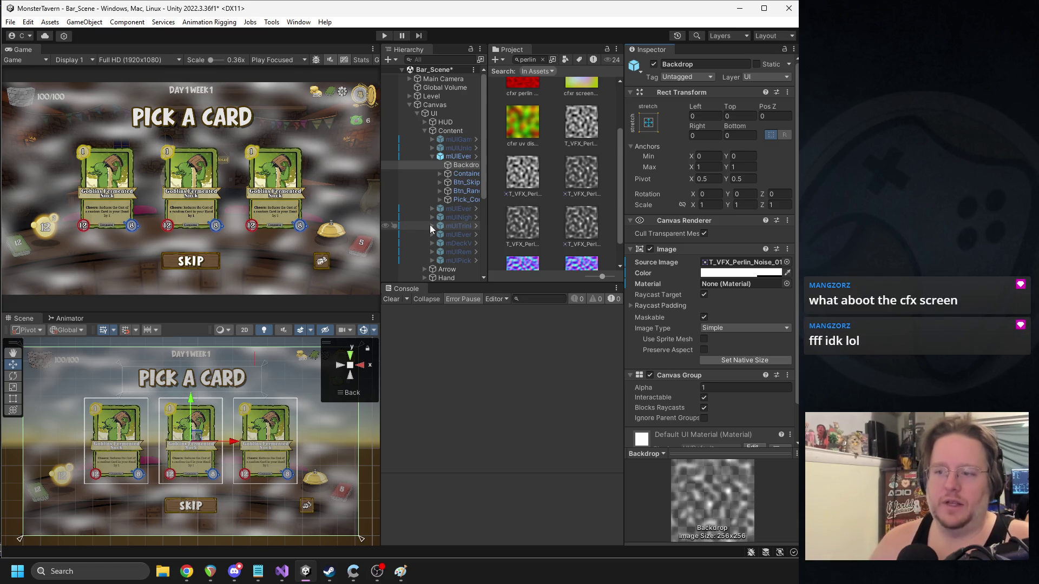
- Widen the Hierarchy panel and tint the Backdrop Image colour to near black
mouse_move(381, 199)
mouse_down()
mouse_move(346, 198)
mouse_move(363, 198)
mouse_up()
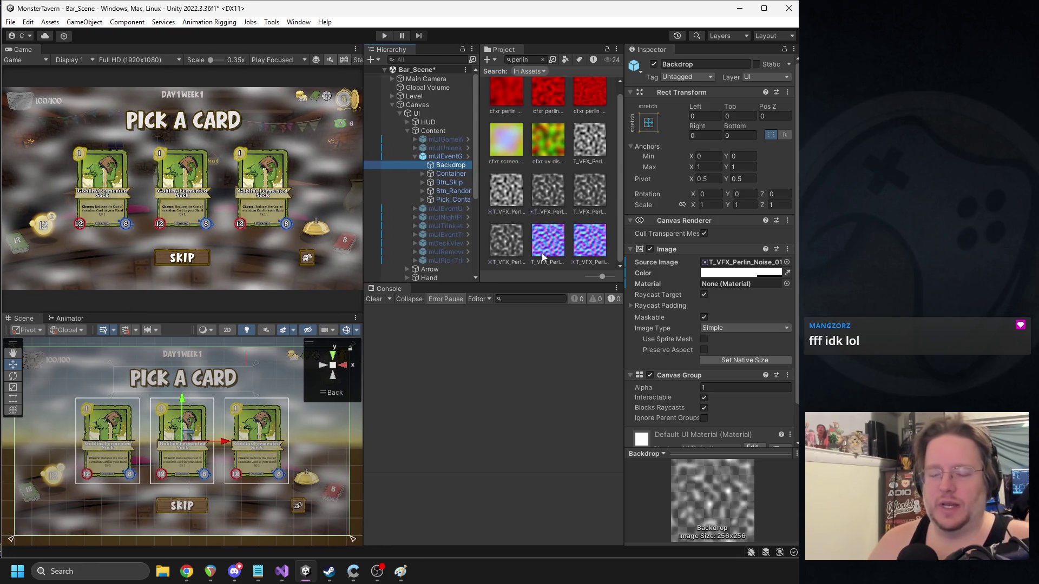
click(734, 273)
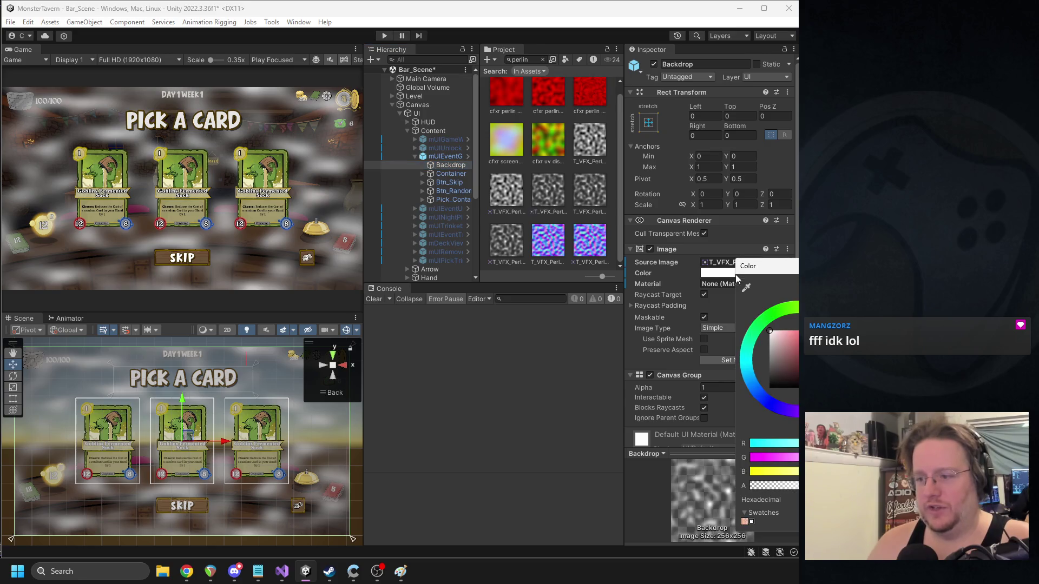
drag(773, 366, 765, 398)
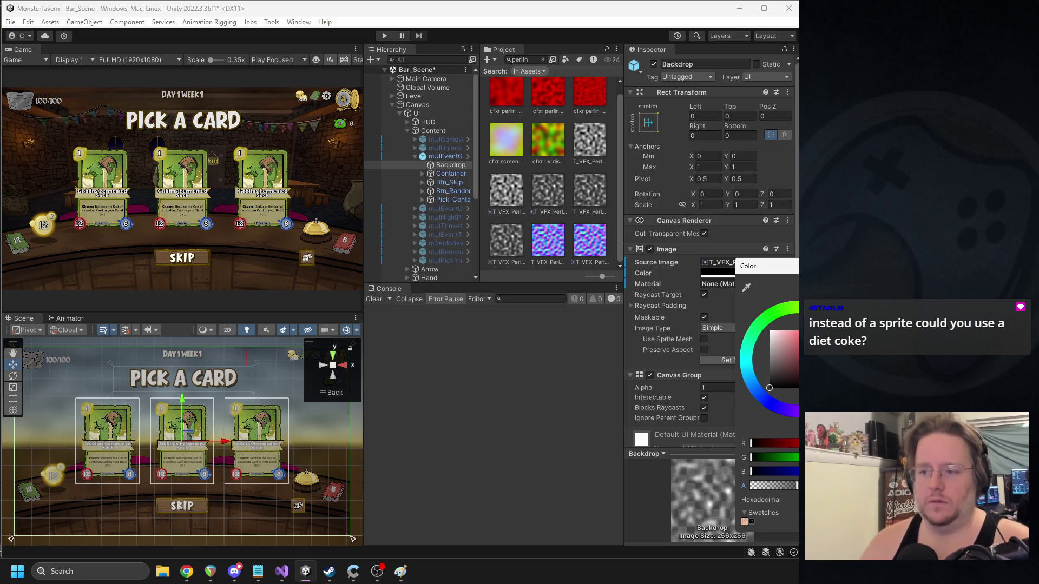
key(Return)
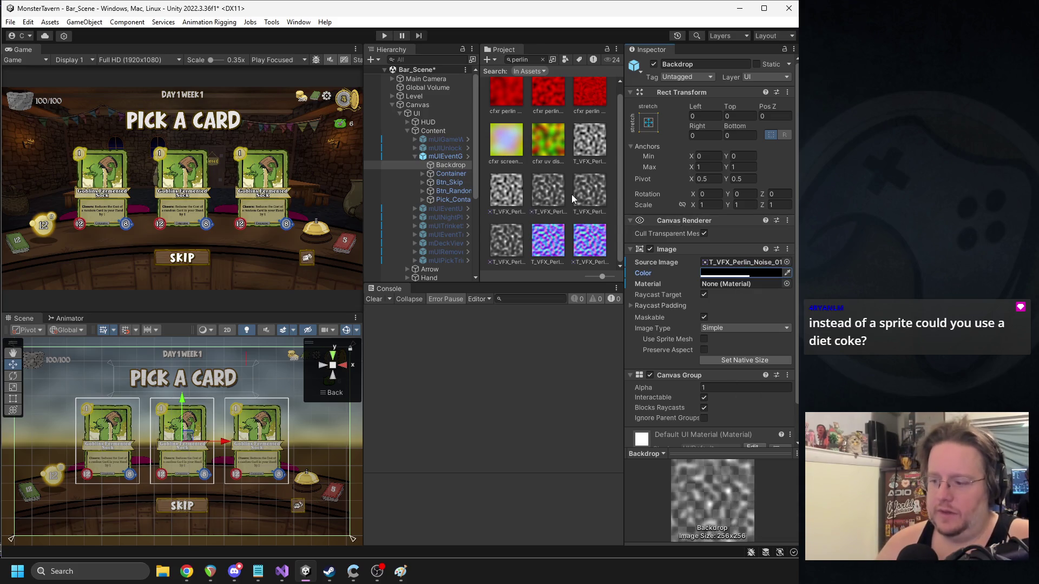
- Duplicate the Backdrop object with Ctrl+D, creating Backdrop (1)
click(448, 173)
click(450, 166)
key(ctrl+d)
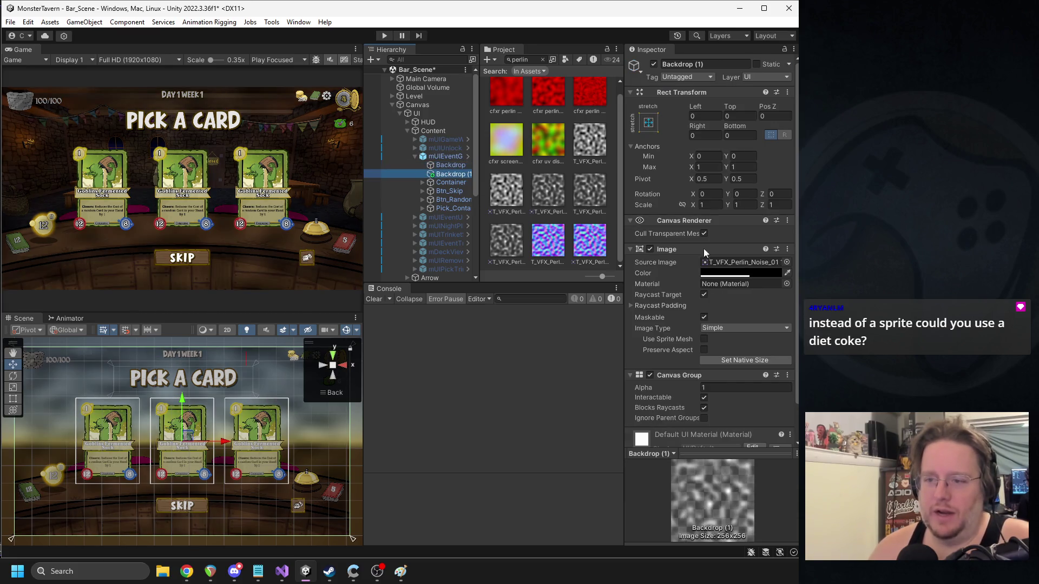
- Set Backdrop (1)'s Source Image to None
click(744, 263)
click(787, 263)
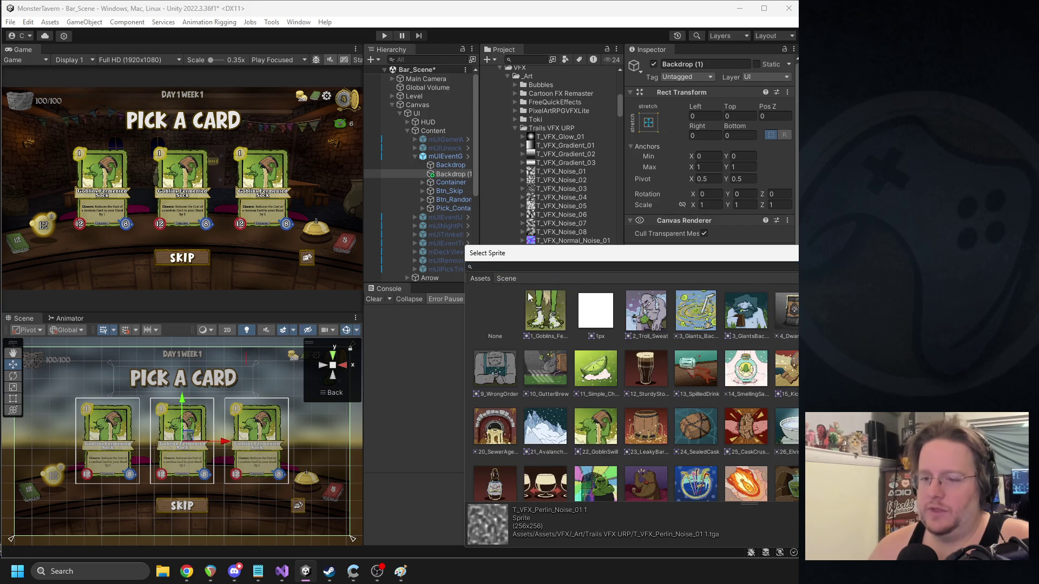
double_click(515, 303)
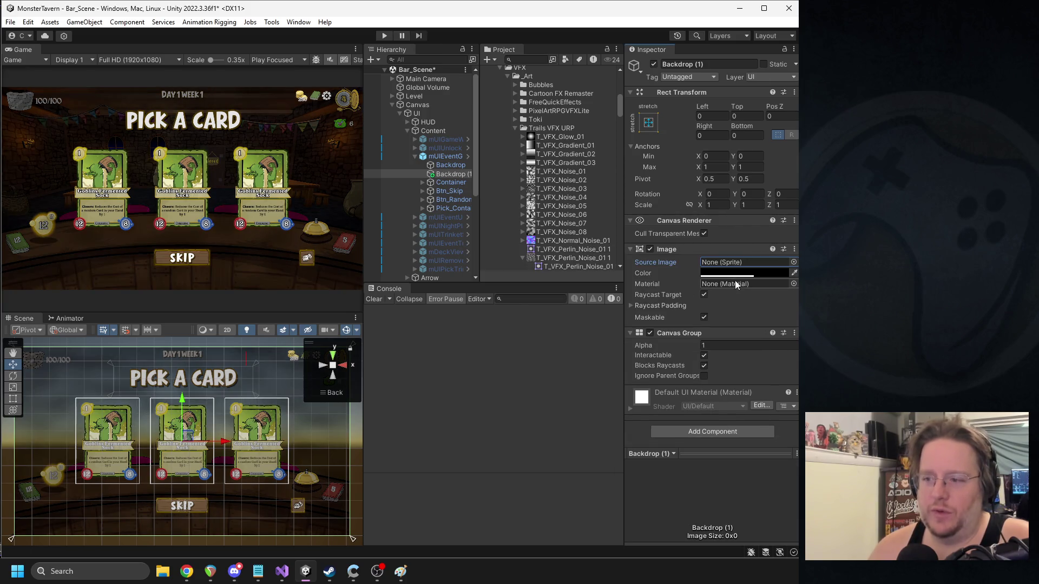
- Copy the neighbouring popup's BG colour and paste it onto Backdrop (1)
click(450, 166)
right_click(450, 169)
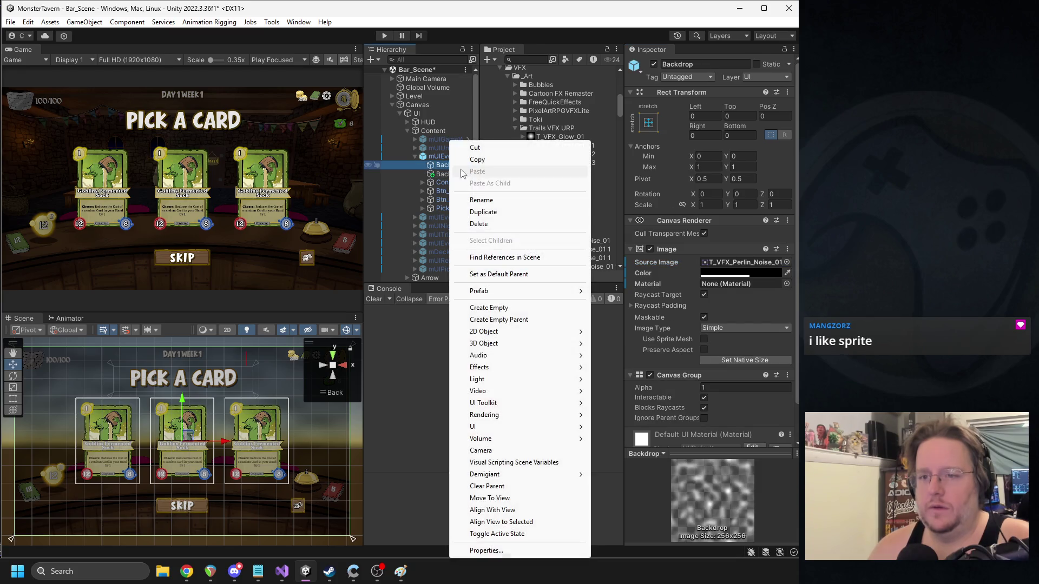
click(470, 158)
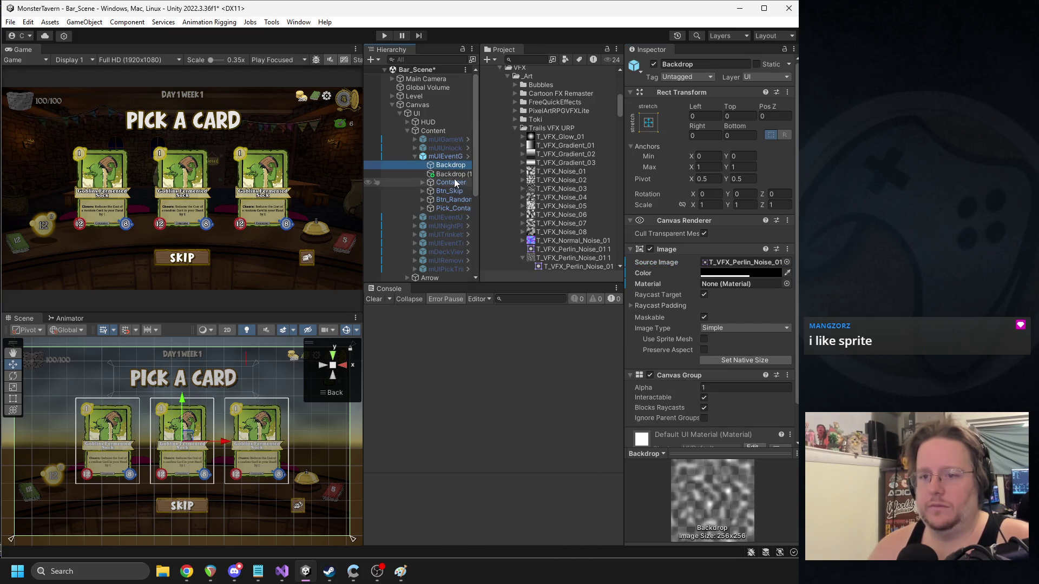
click(454, 174)
click(414, 216)
click(439, 225)
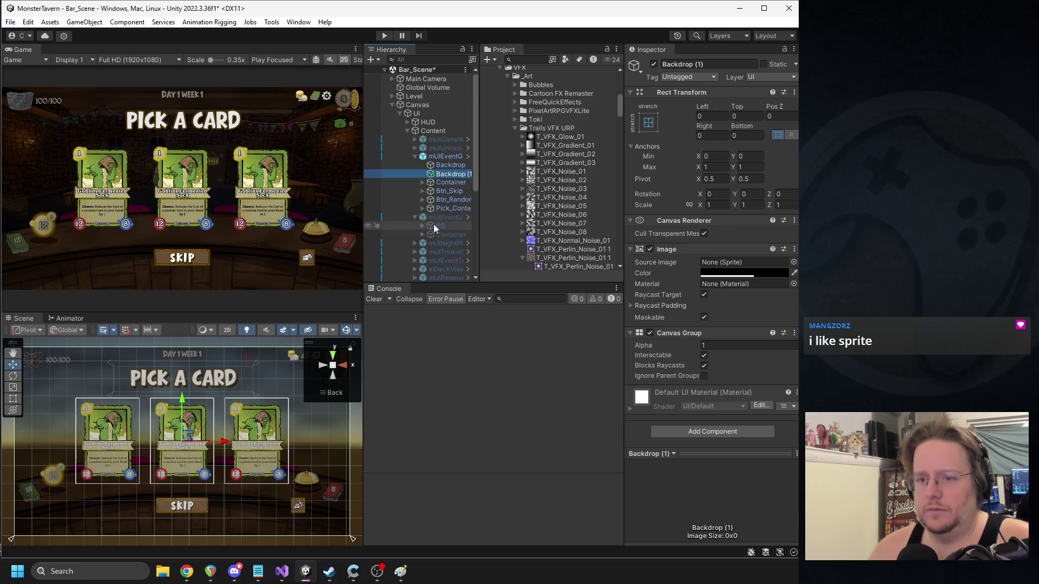
right_click(748, 272)
click(776, 277)
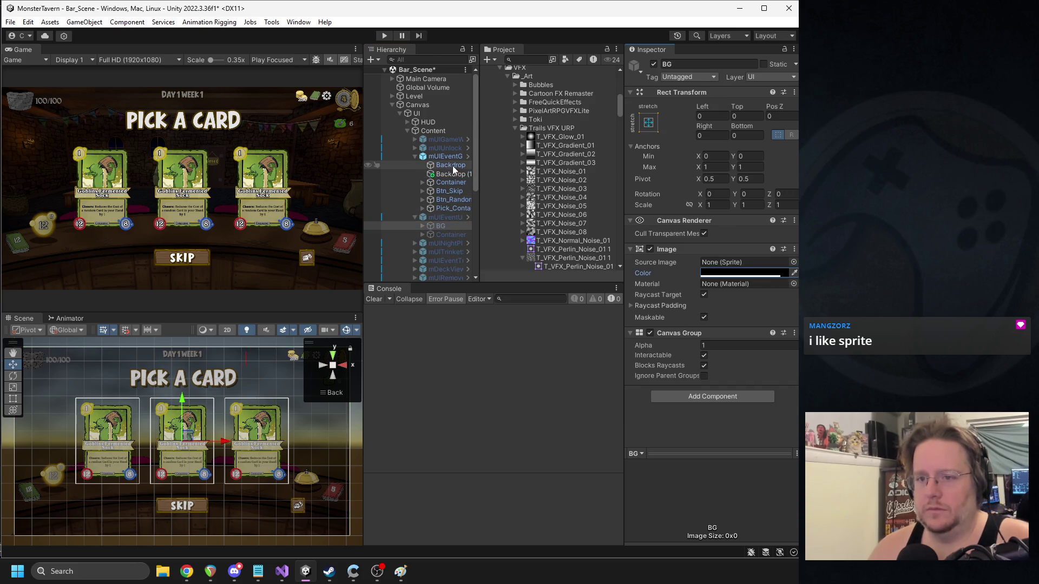
click(453, 174)
right_click(722, 273)
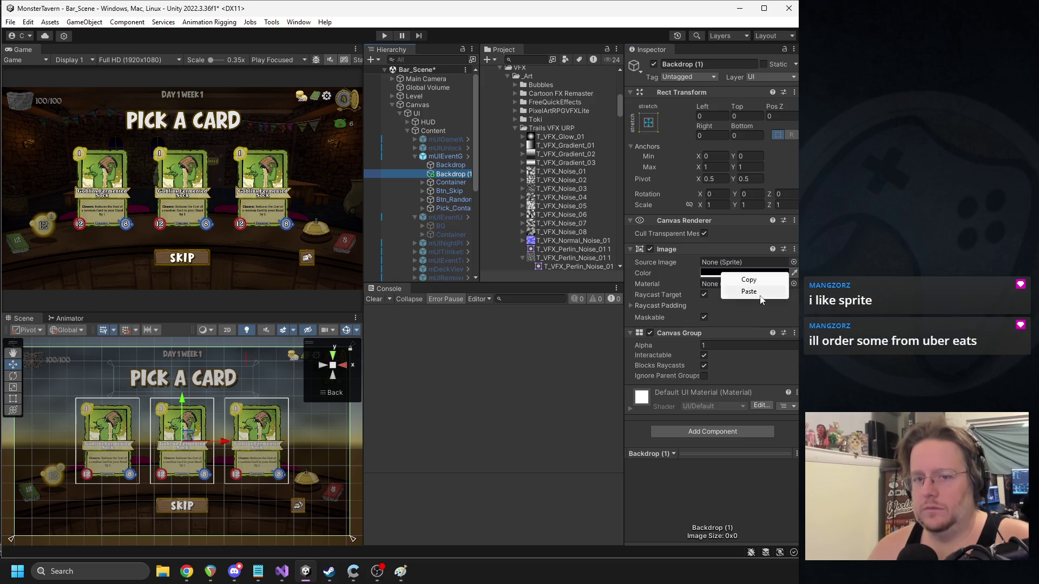
click(768, 292)
- Untick Raycast Target on the noise Backdrop and lower its colour alpha
click(451, 164)
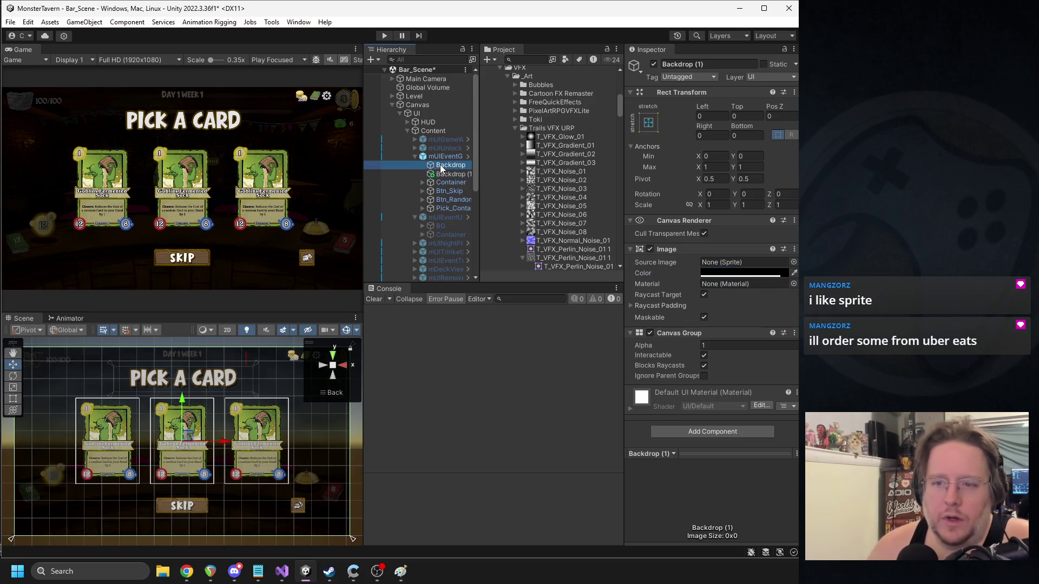
click(704, 294)
click(713, 273)
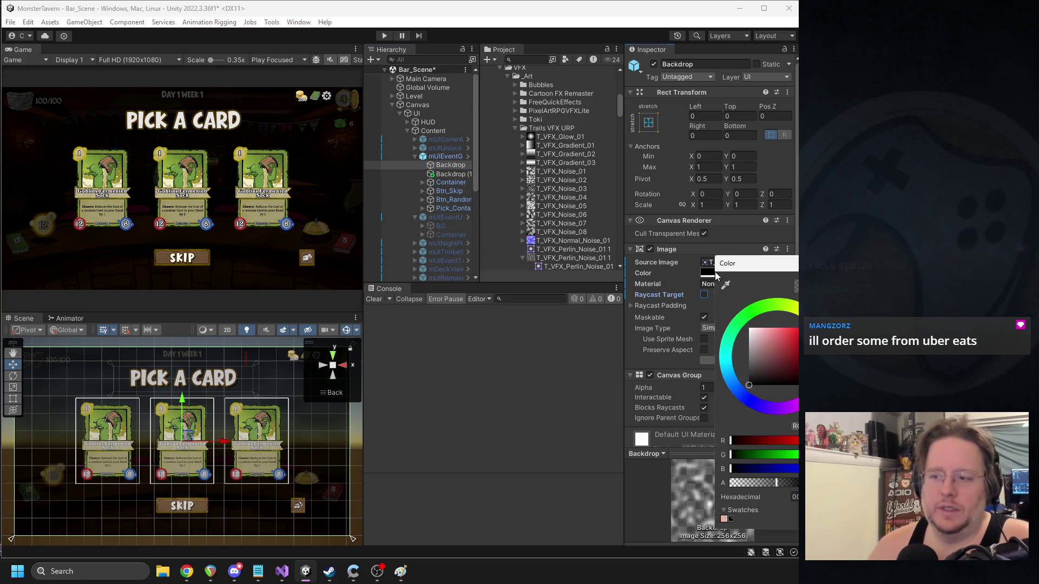
click(777, 483)
mouse_move(786, 476)
mouse_down()
mouse_move(737, 480)
mouse_move(806, 481)
mouse_move(768, 481)
mouse_up()
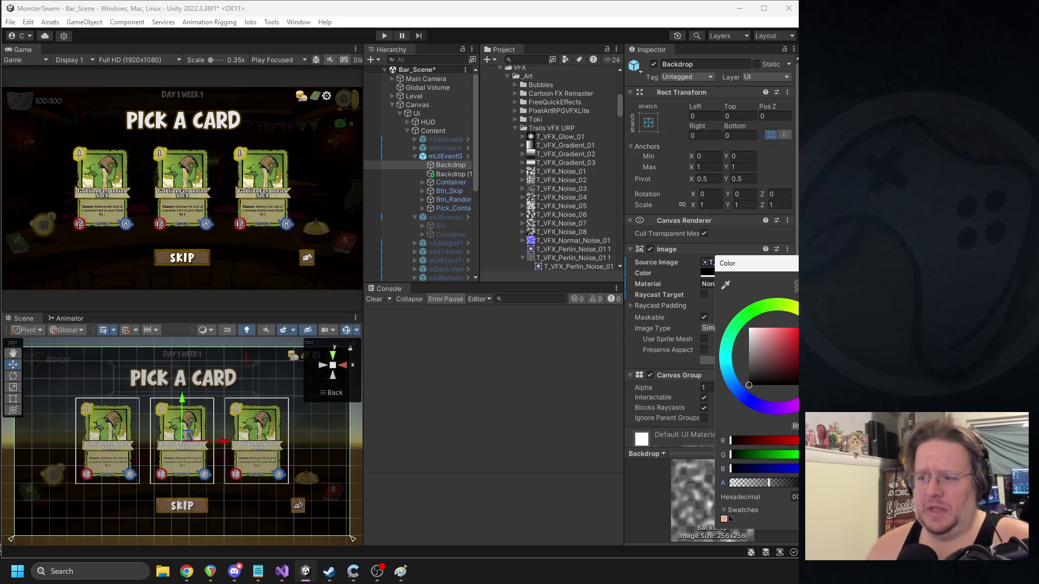
- Disable the mUIEventGetCard popup object
click(444, 156)
click(683, 105)
click(653, 64)
click(654, 64)
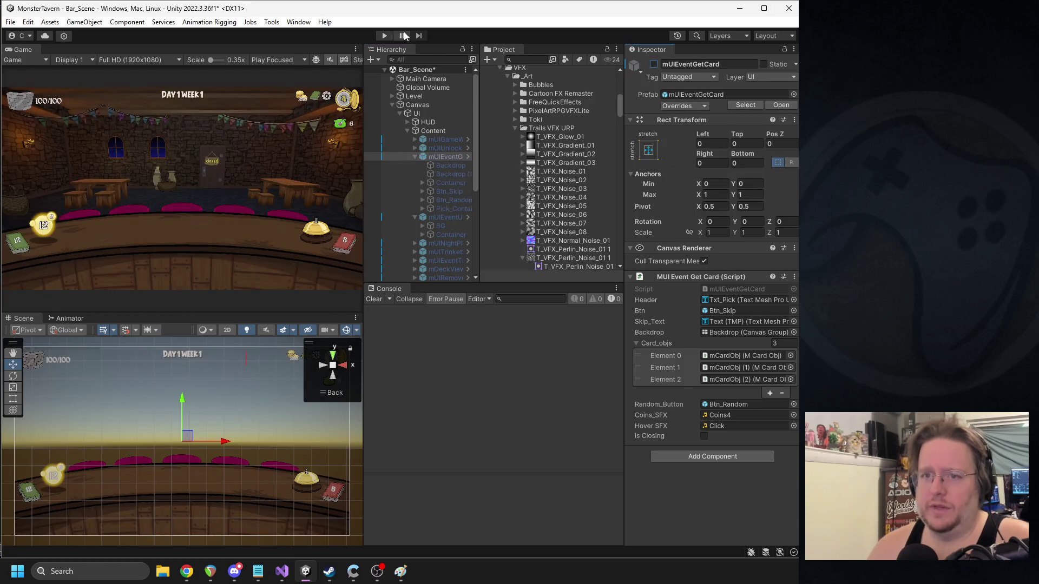
- Play the game, trigger the Select a Card popup, toggle the noise Backdrop off and on, then stop
click(382, 36)
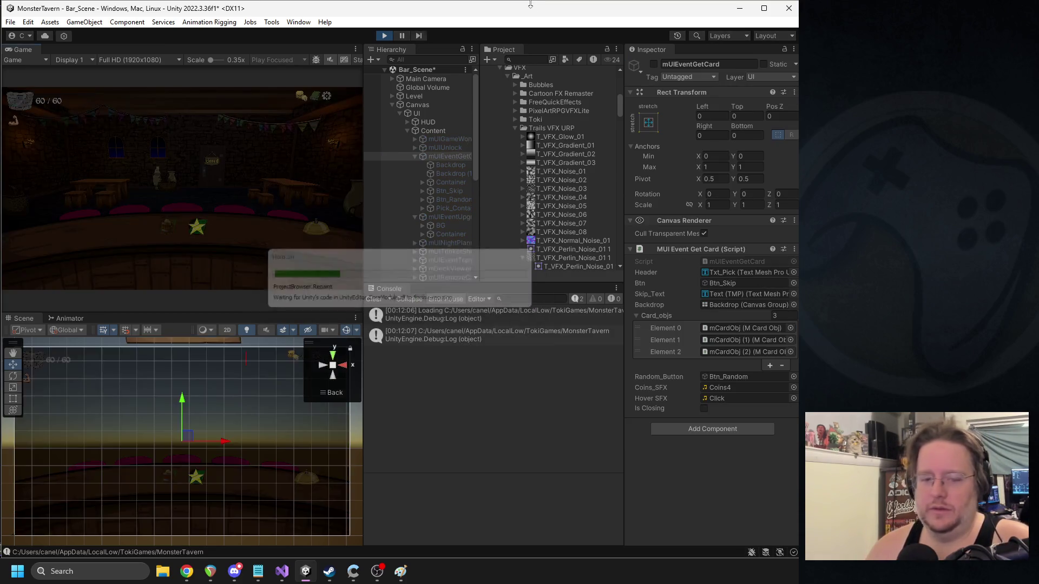
click(198, 230)
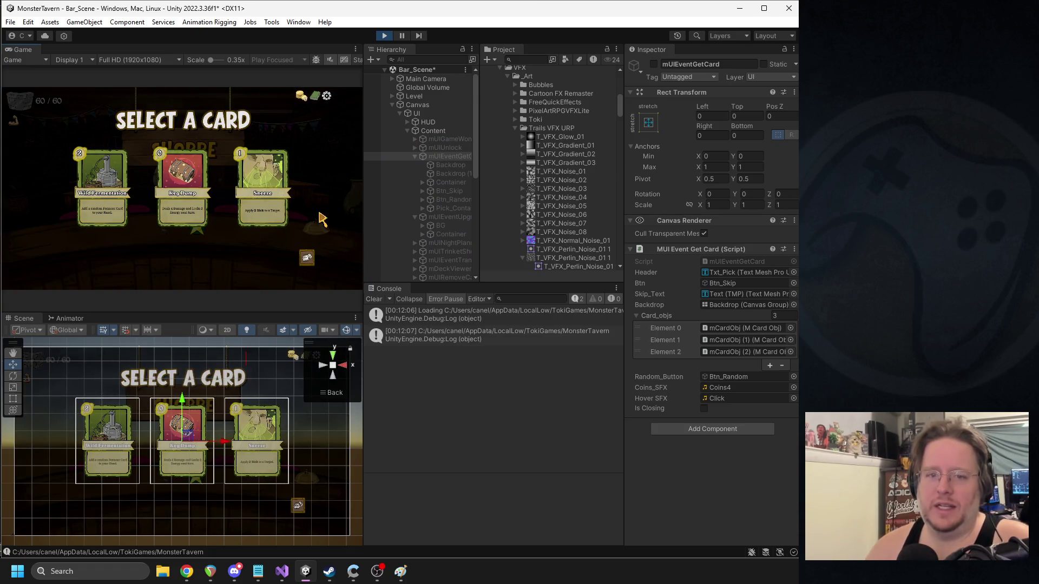
scroll(440, 165, down, 8)
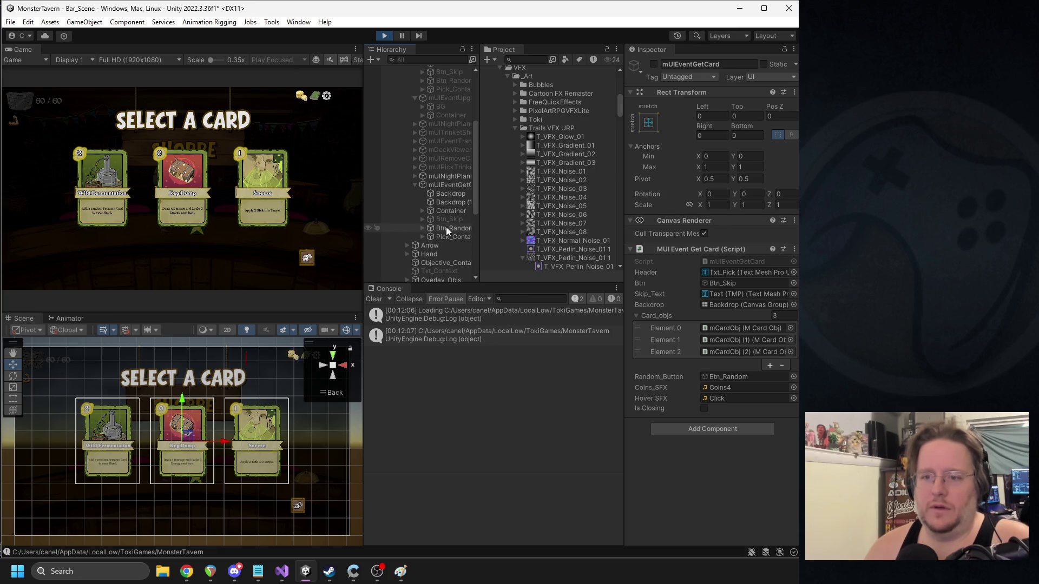
click(447, 202)
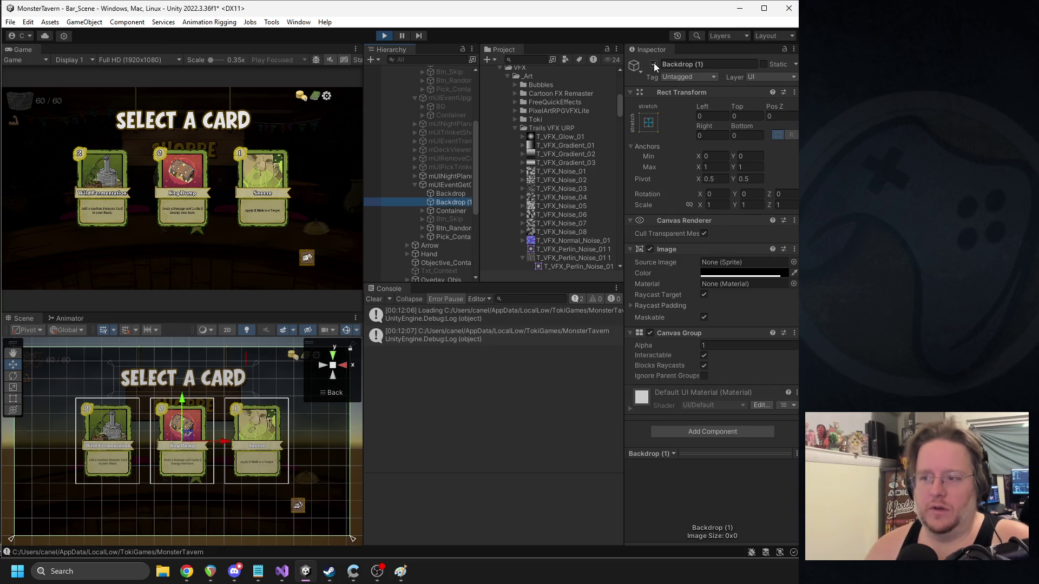
click(447, 193)
click(654, 64)
click(654, 63)
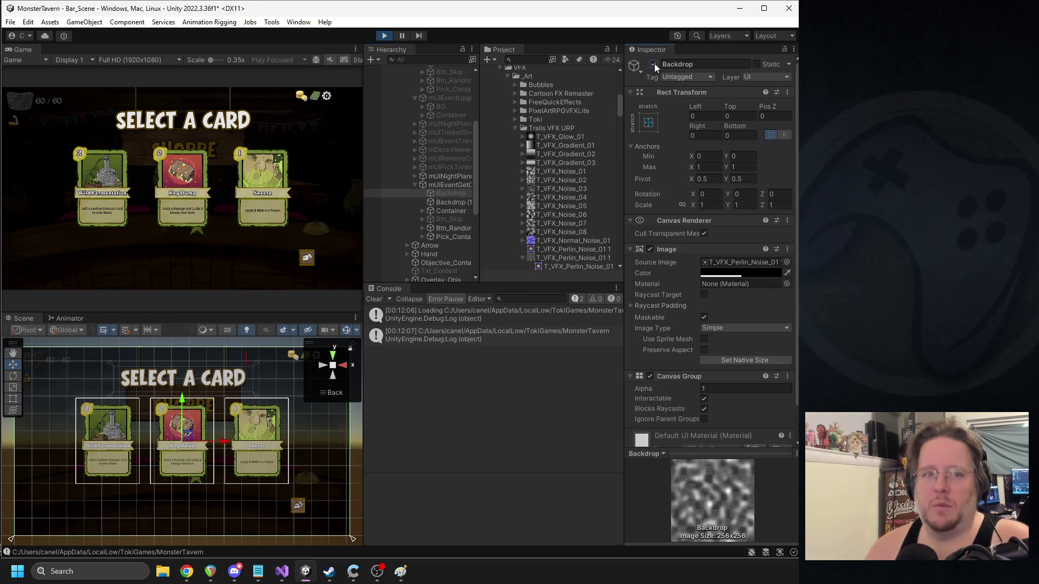
click(384, 36)
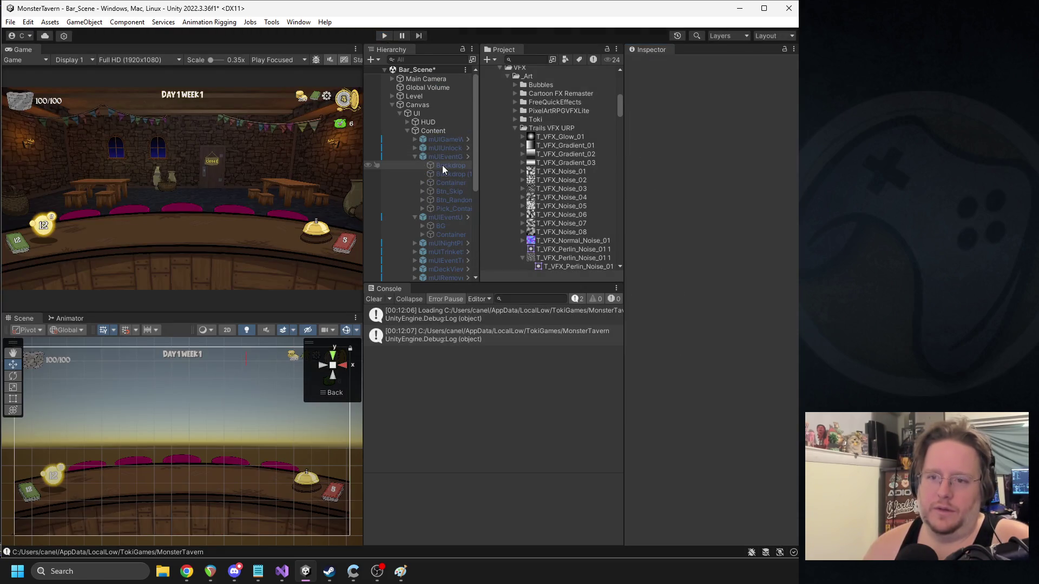
- In the card popup prefab, delete the original Backdrop and rename the remaining layer to Backdrop
click(441, 158)
click(768, 106)
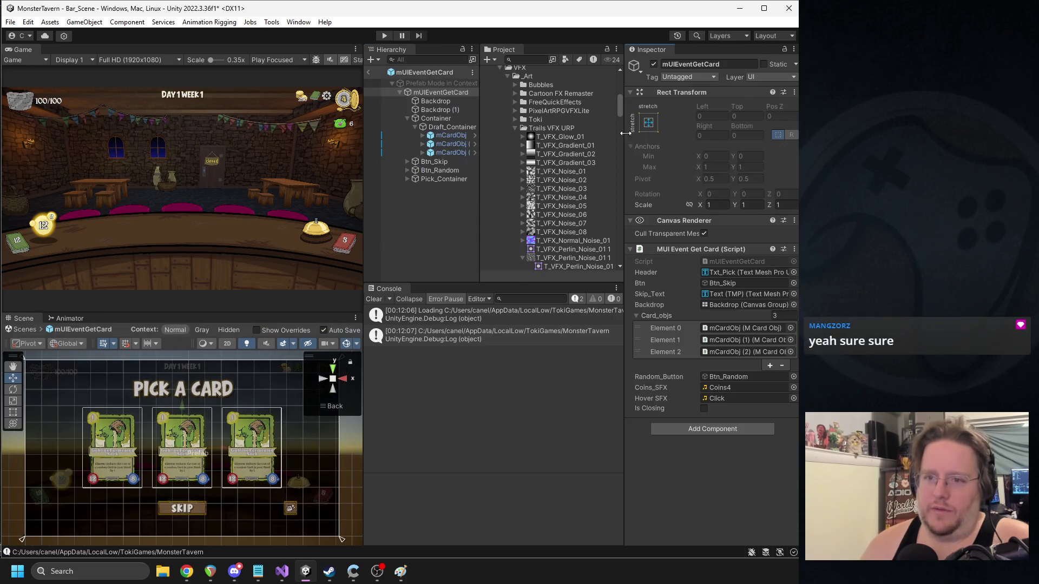
click(465, 110)
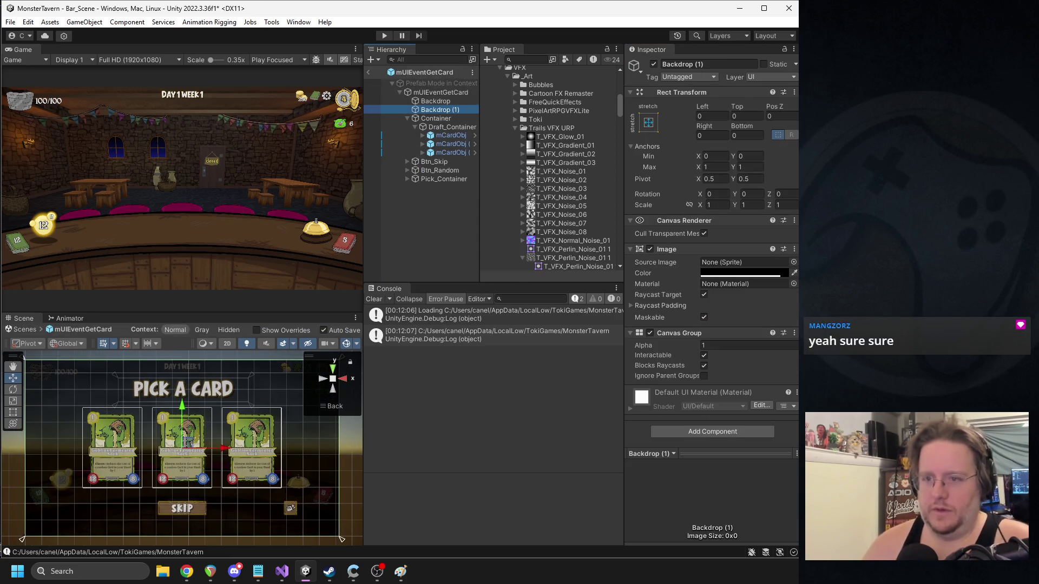
click(436, 101)
key(Delete)
click(448, 102)
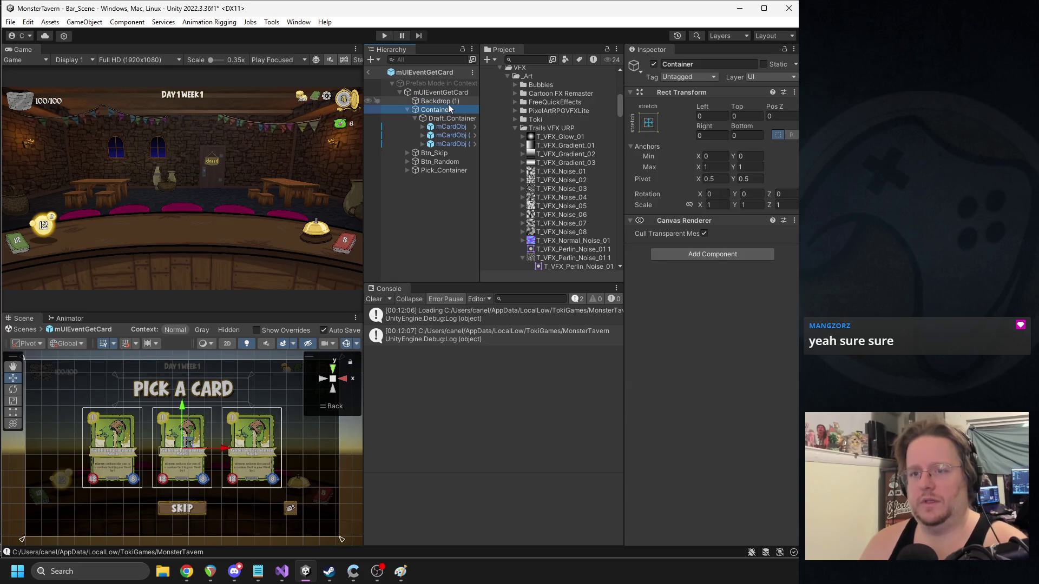
click(697, 67)
key(BackSpace)
key(BackSpace)
key(BackSpace)
key(Return)
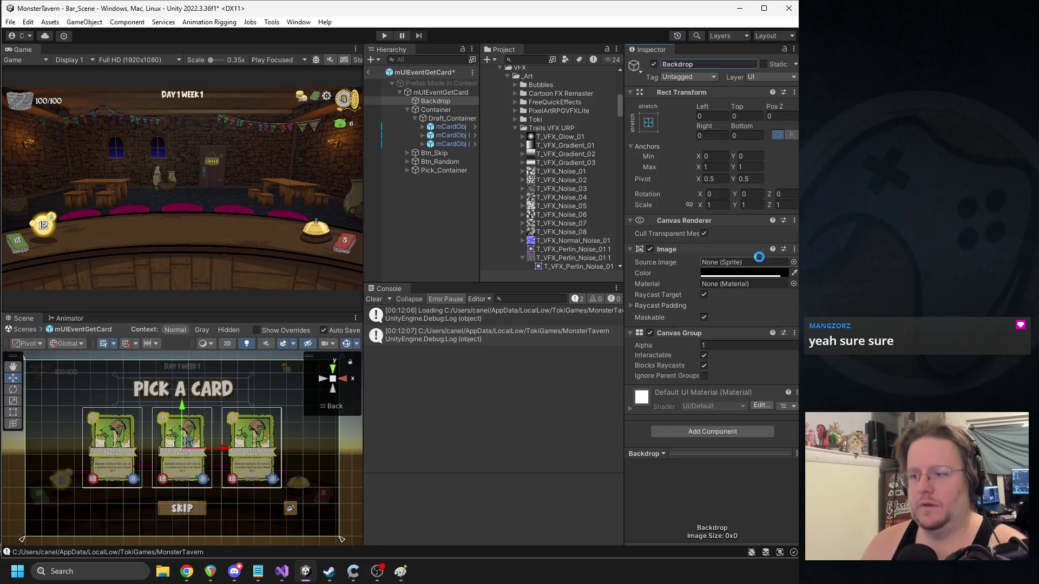
- Darken the Backdrop Image colour and copy it
click(754, 273)
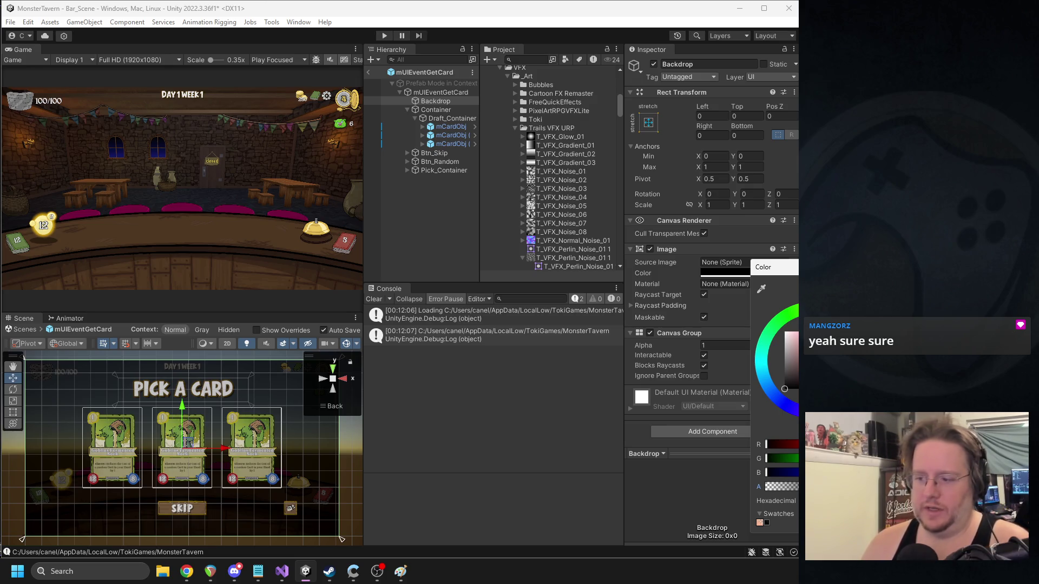
drag(782, 486, 796, 486)
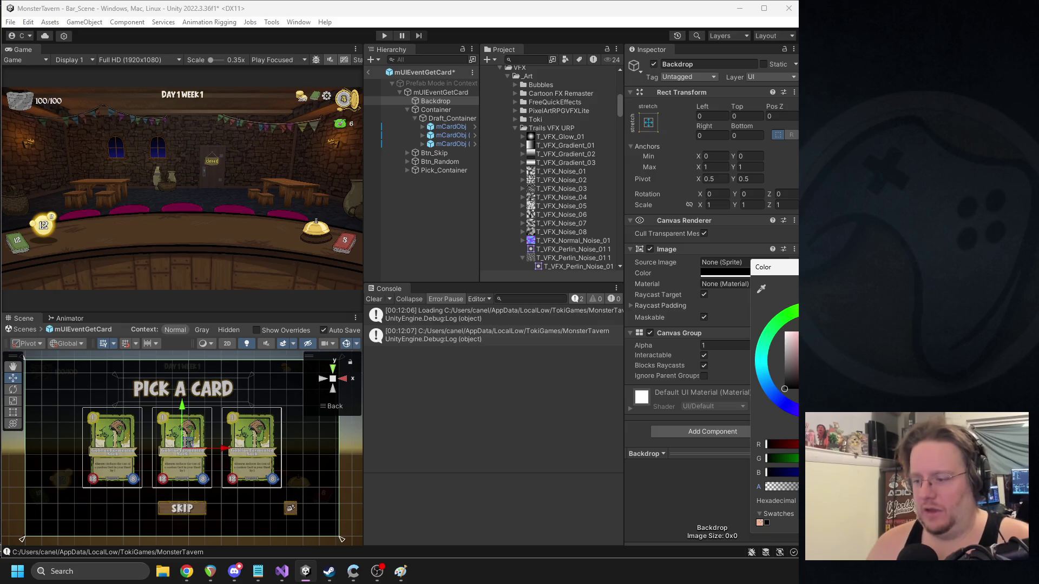
key(Escape)
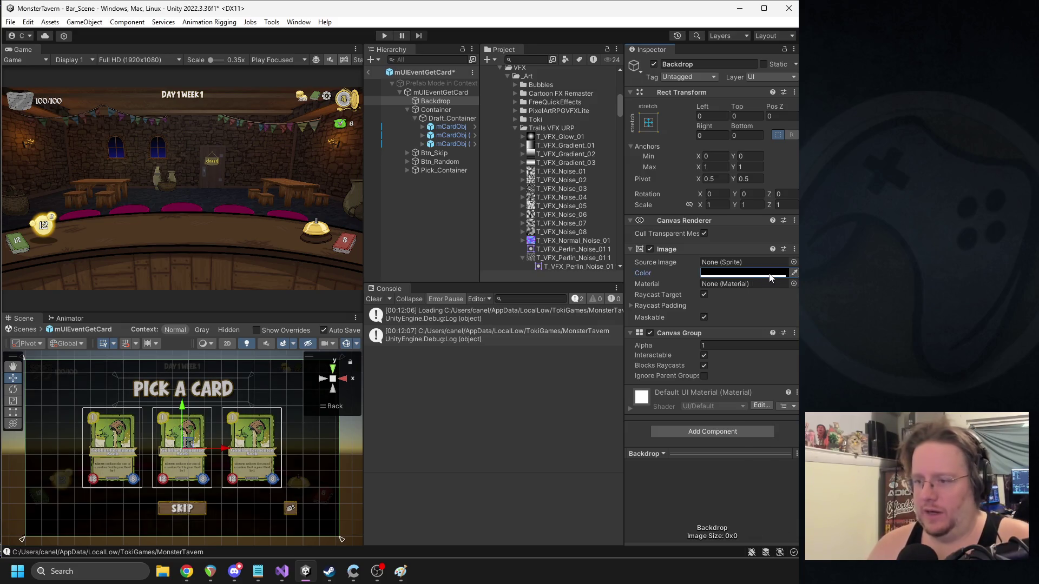
right_click(766, 273)
click(783, 288)
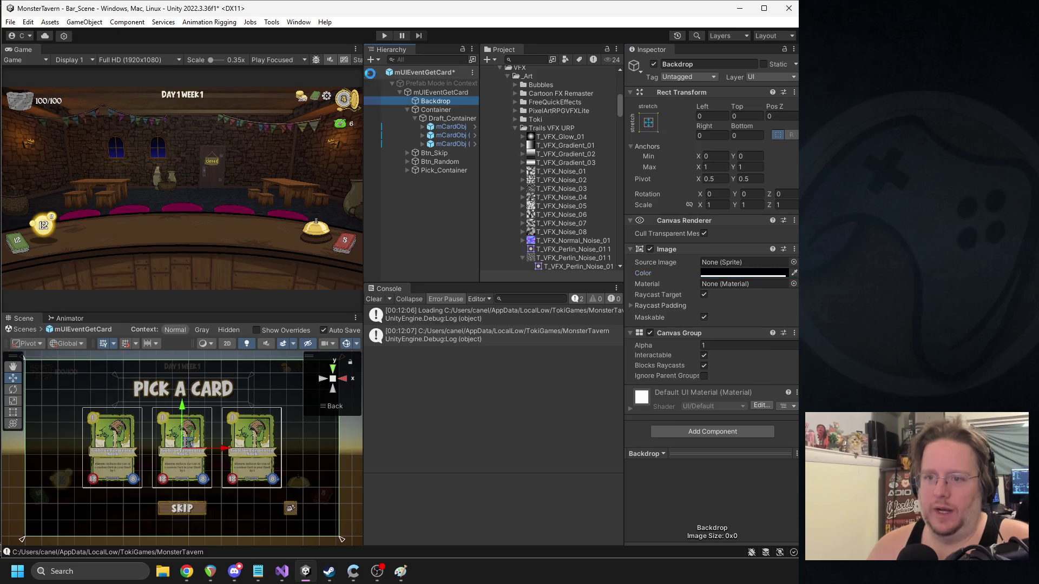
- Return to Bar_Scene and open the mUIEventUpgradeCard prefab
click(368, 72)
click(416, 156)
click(434, 166)
click(769, 105)
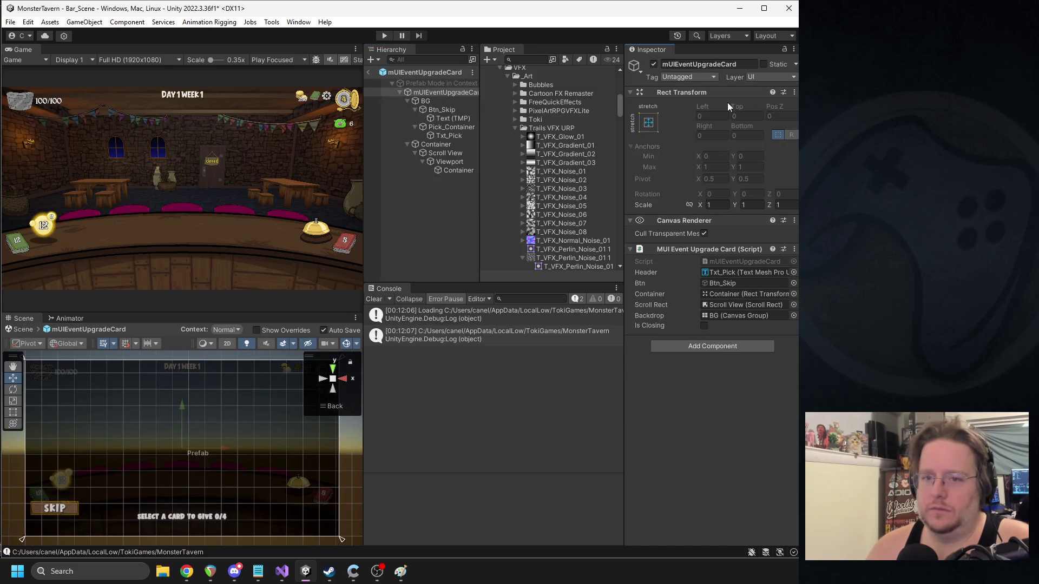
- Paste the copied colour onto mUIEventUpgradeCard's BG and return to Bar_Scene
click(436, 102)
right_click(760, 273)
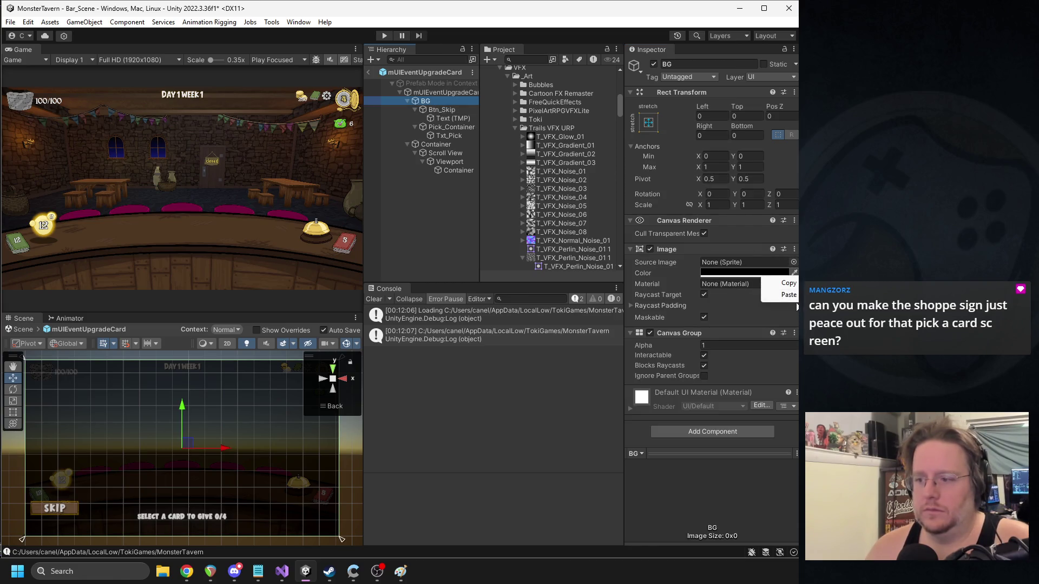
click(772, 294)
click(369, 72)
- Paste the copied colour onto the Backdrop inside mUIEventTransform in the scene
click(446, 191)
click(415, 192)
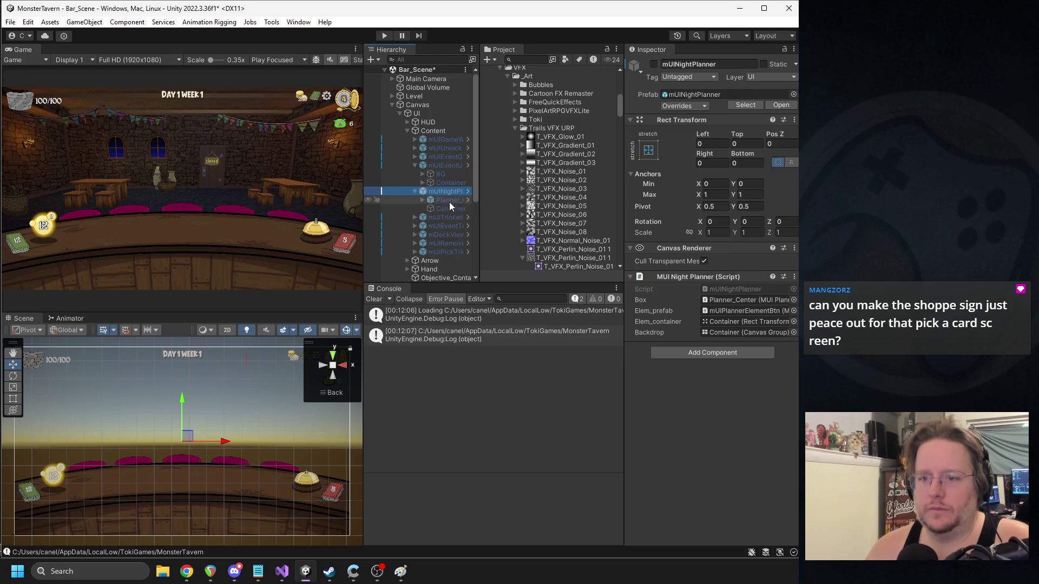
click(414, 192)
drag(481, 184, 512, 184)
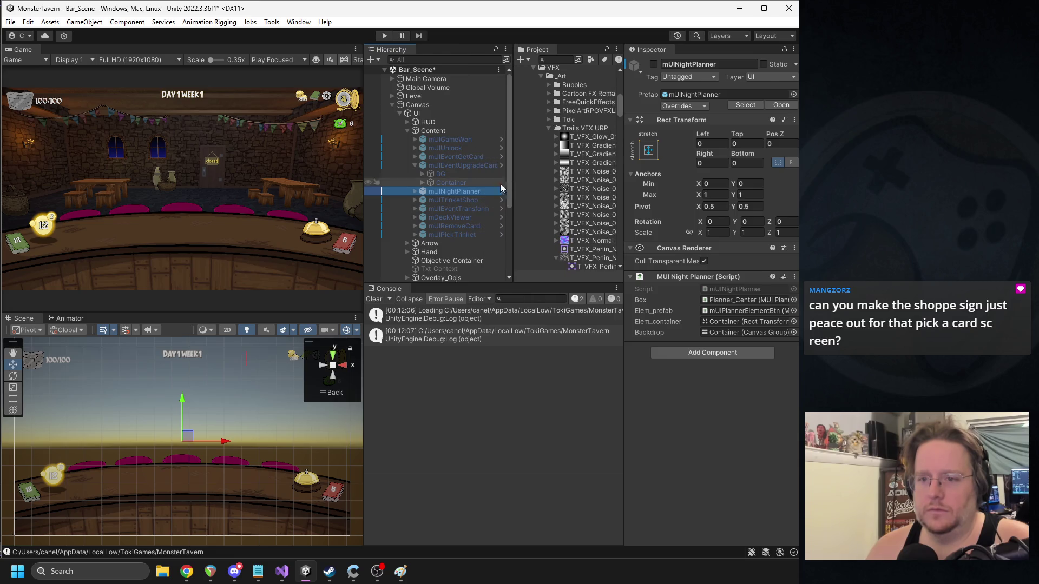
click(414, 201)
click(414, 201)
click(416, 209)
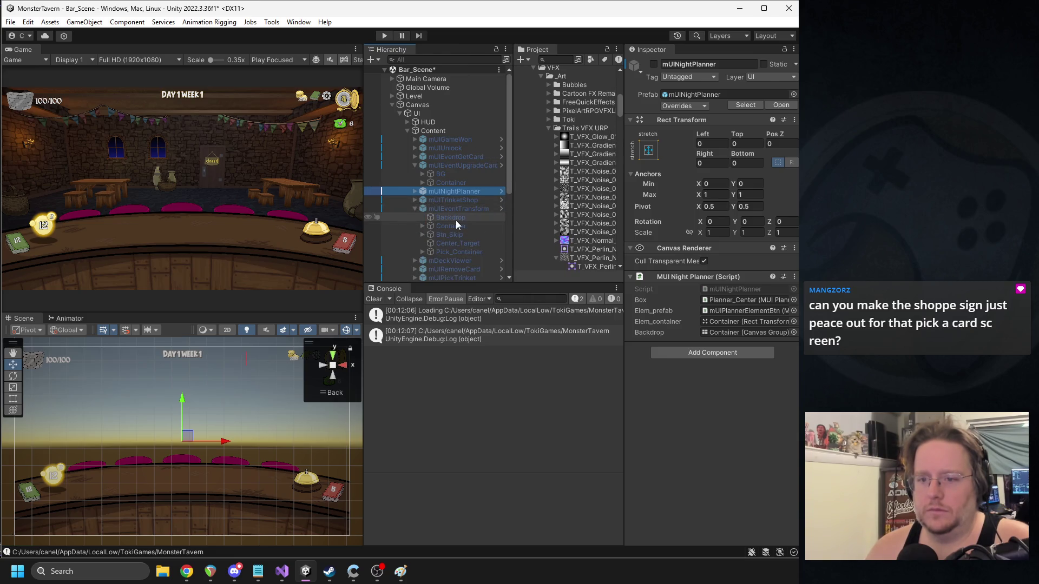
click(451, 217)
right_click(705, 272)
click(752, 300)
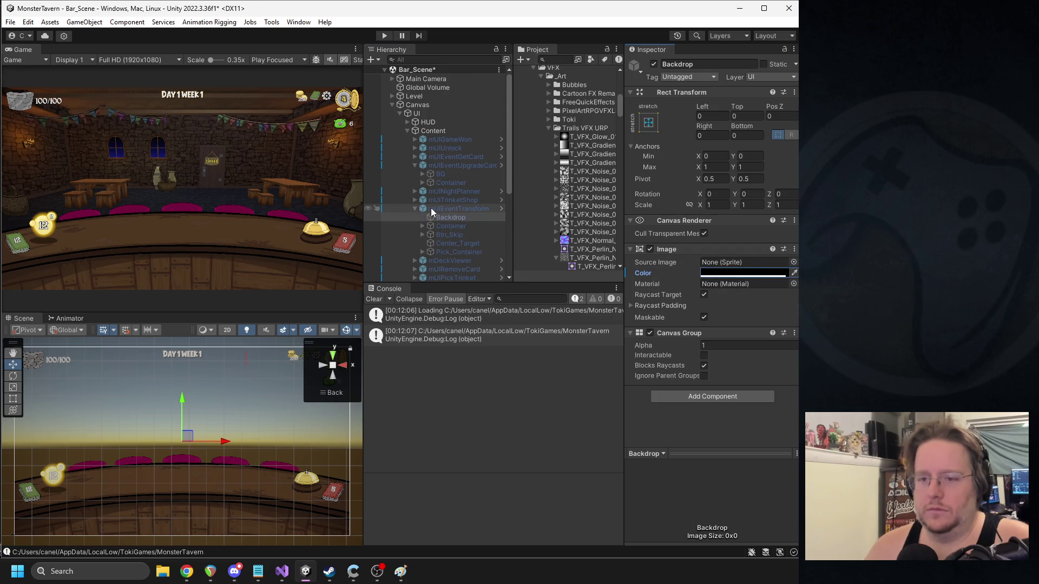
- Open the mUIEventTransform prefab and paste the colour onto its Backdrop
double_click(427, 208)
click(435, 101)
right_click(727, 273)
click(756, 290)
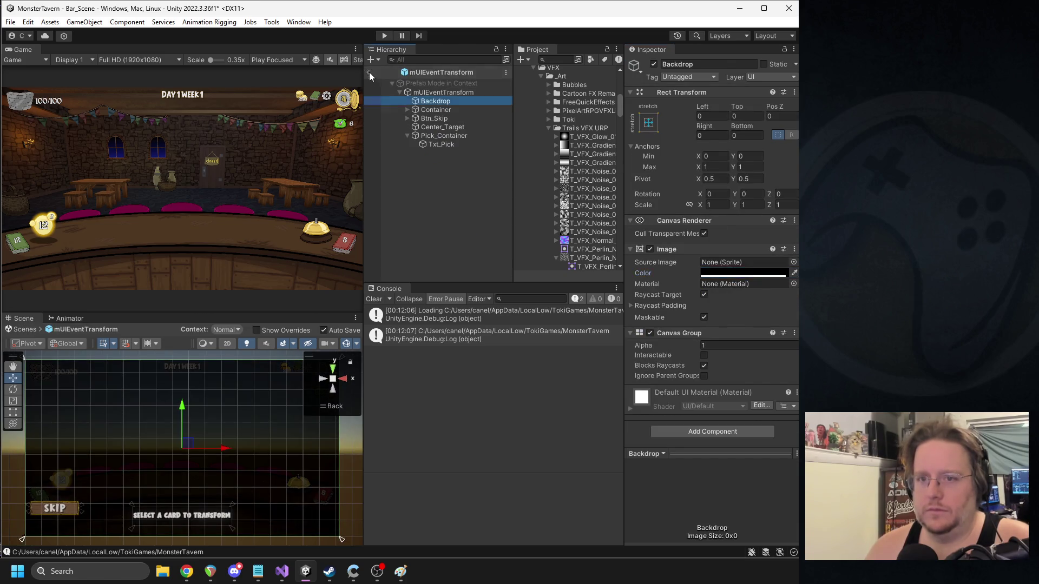
click(367, 72)
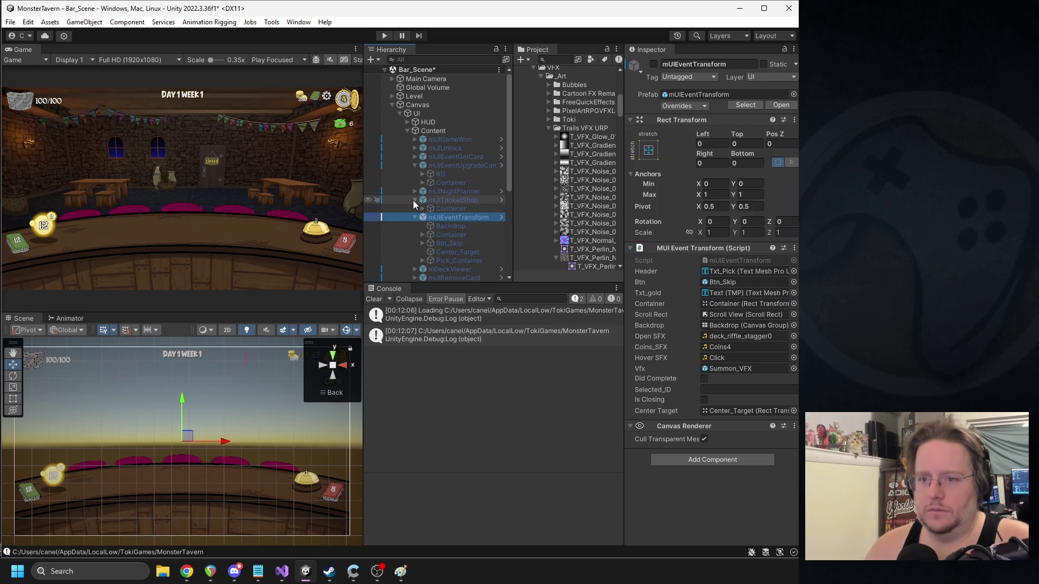
- Recheck the mUIEventUpgradeCard prefab's BG colour, then return to Bar_Scene
click(414, 208)
click(427, 163)
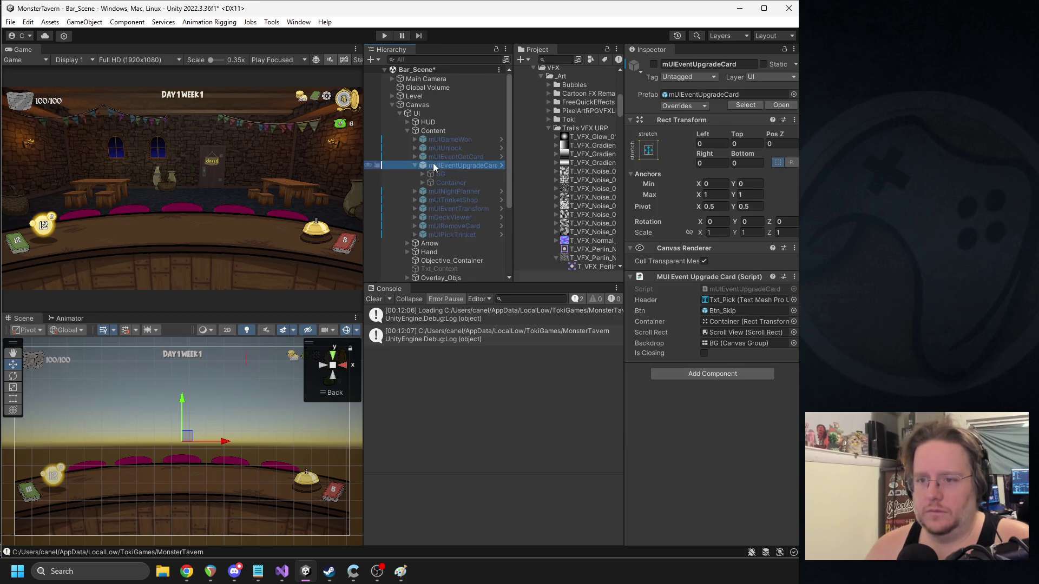
click(774, 105)
click(438, 102)
right_click(718, 272)
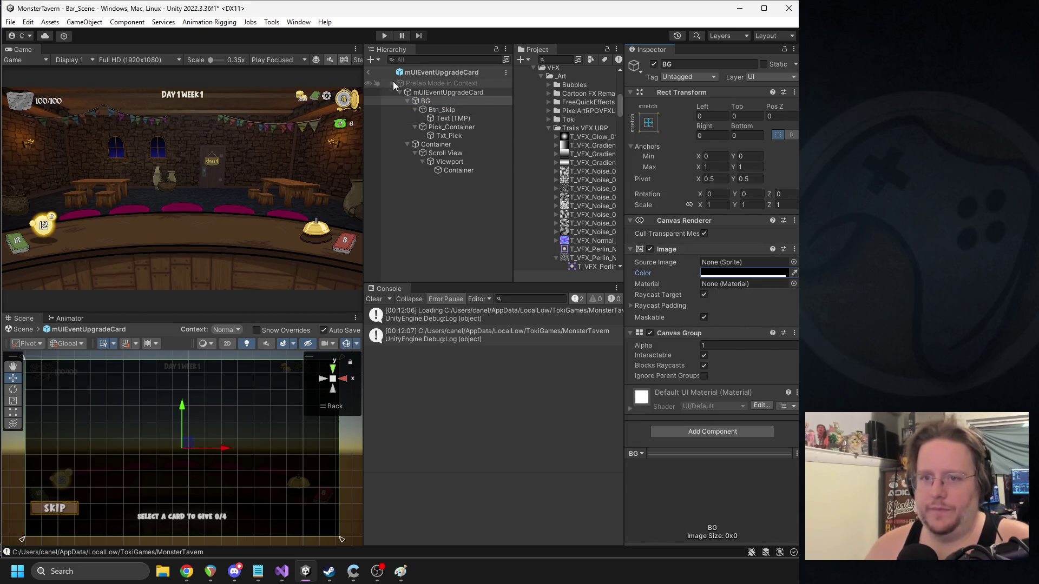
click(368, 72)
click(414, 162)
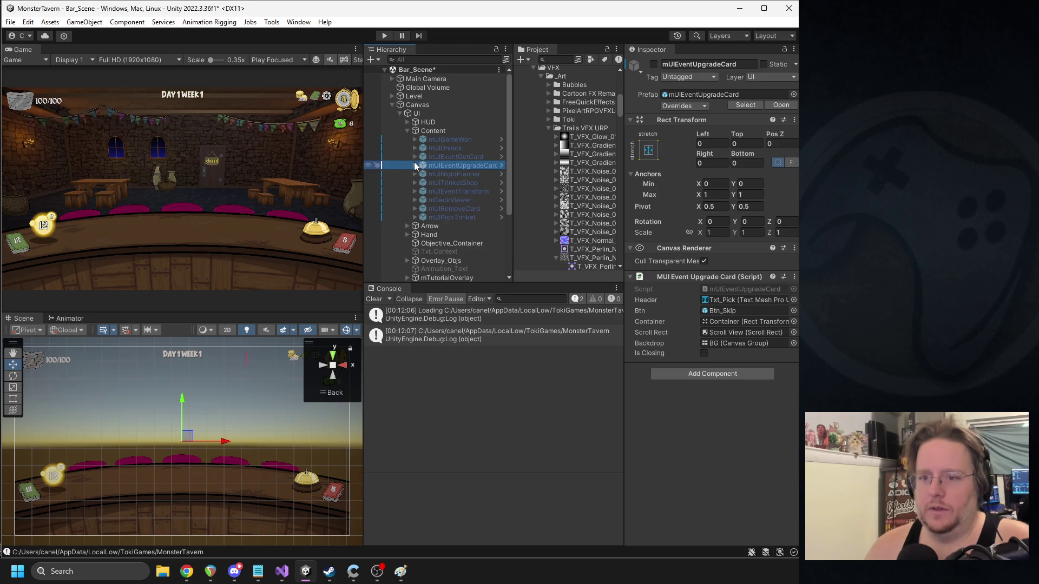
- Paste the copied colour onto the mUIRemoveCard prefab's BG
click(443, 211)
click(780, 105)
click(441, 100)
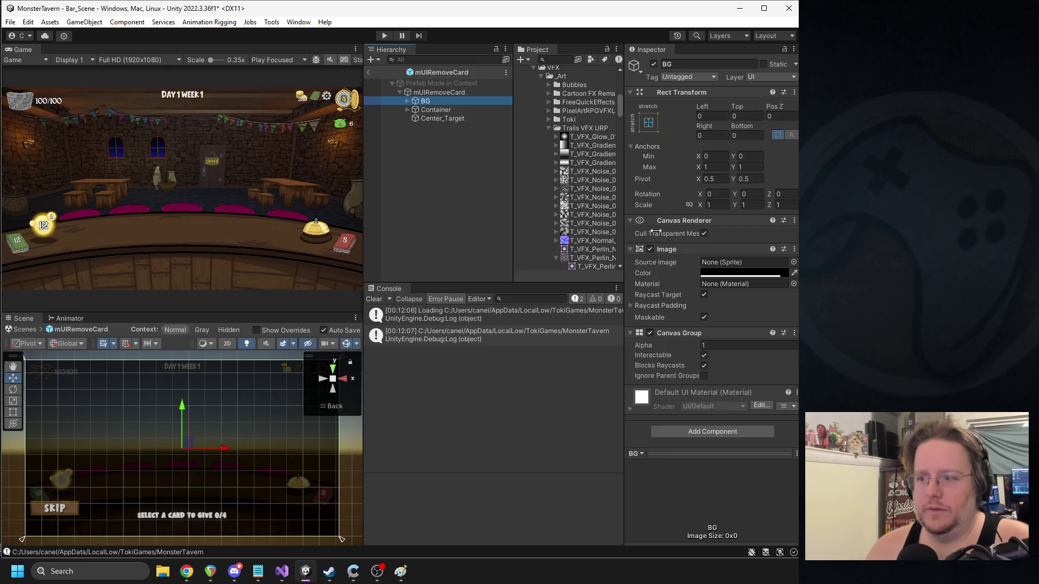
right_click(725, 273)
click(754, 292)
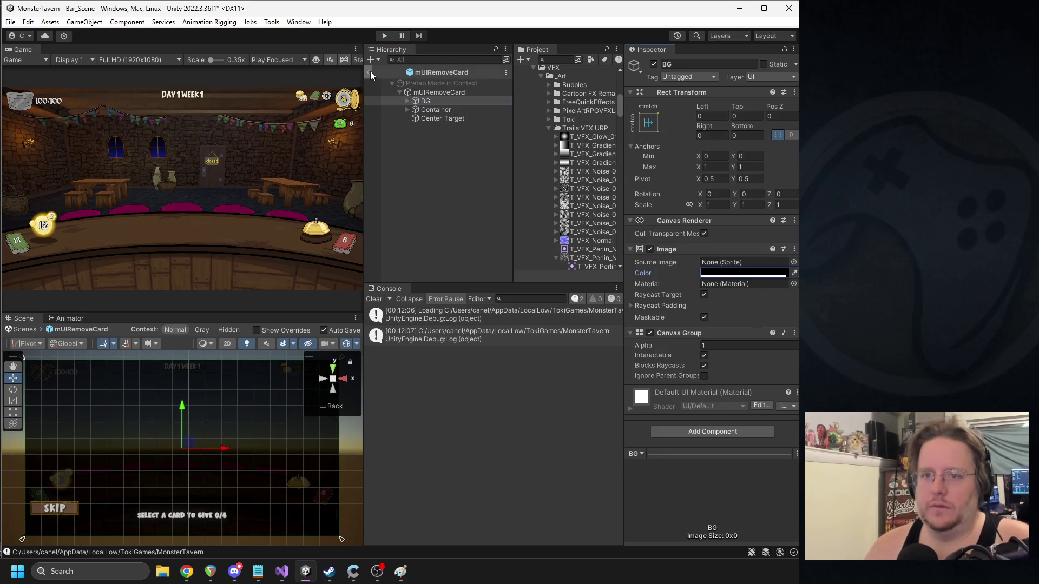
click(371, 72)
- Paste the copied colour onto the mUIPickTrinket prefab's BG
click(450, 218)
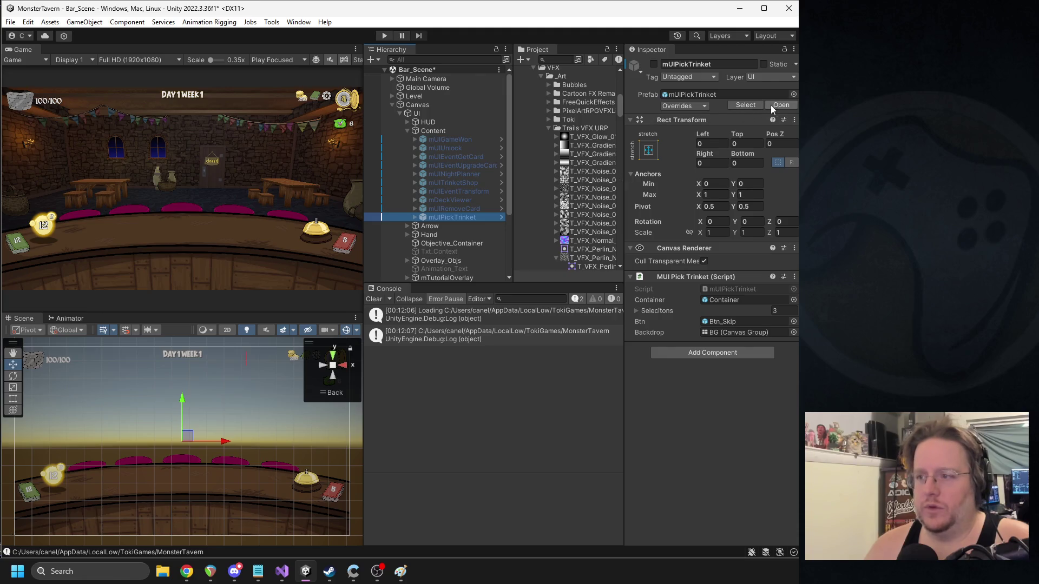
click(770, 105)
click(433, 102)
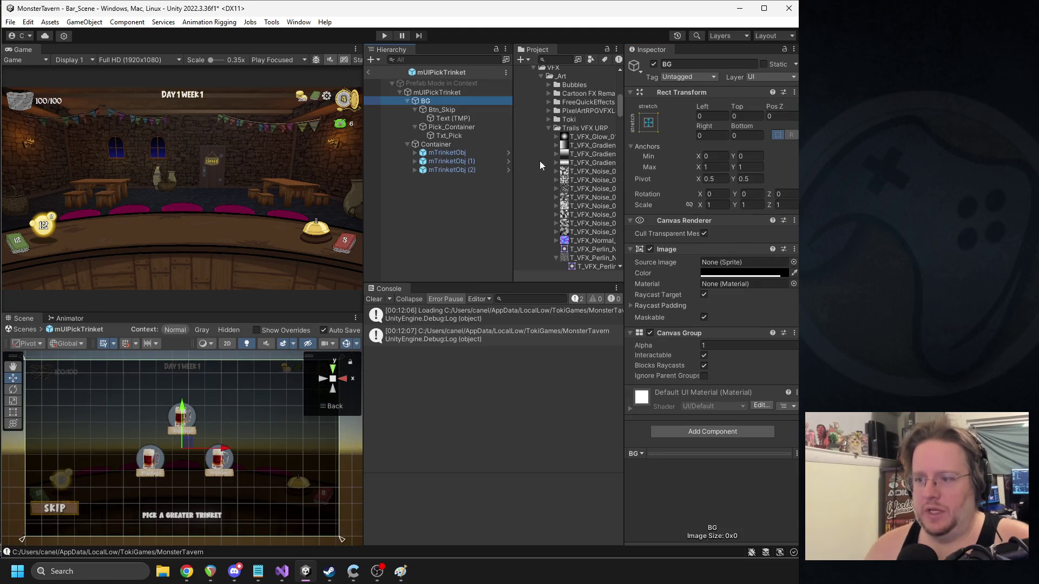
right_click(720, 273)
click(746, 288)
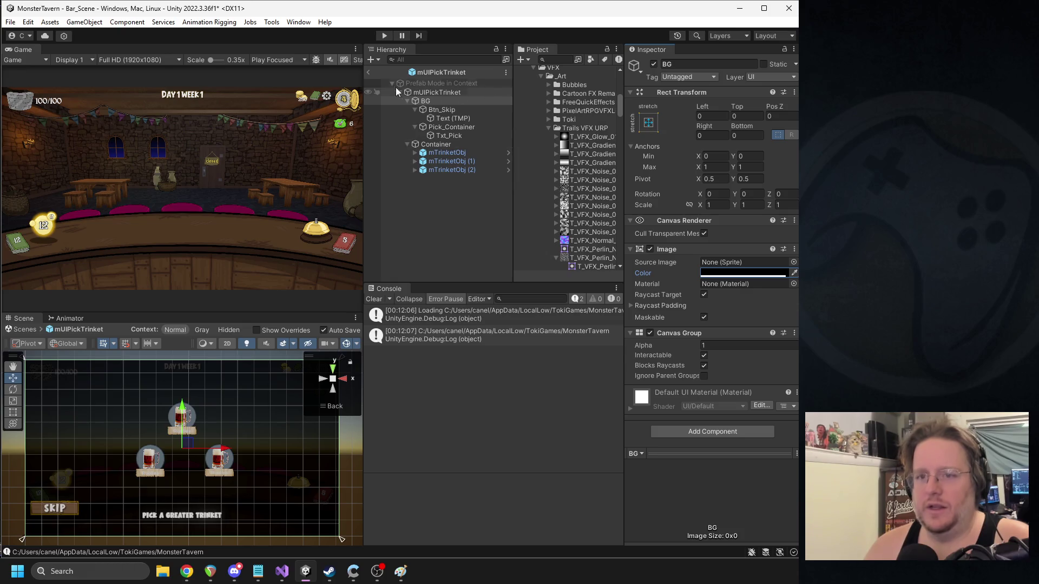
click(369, 72)
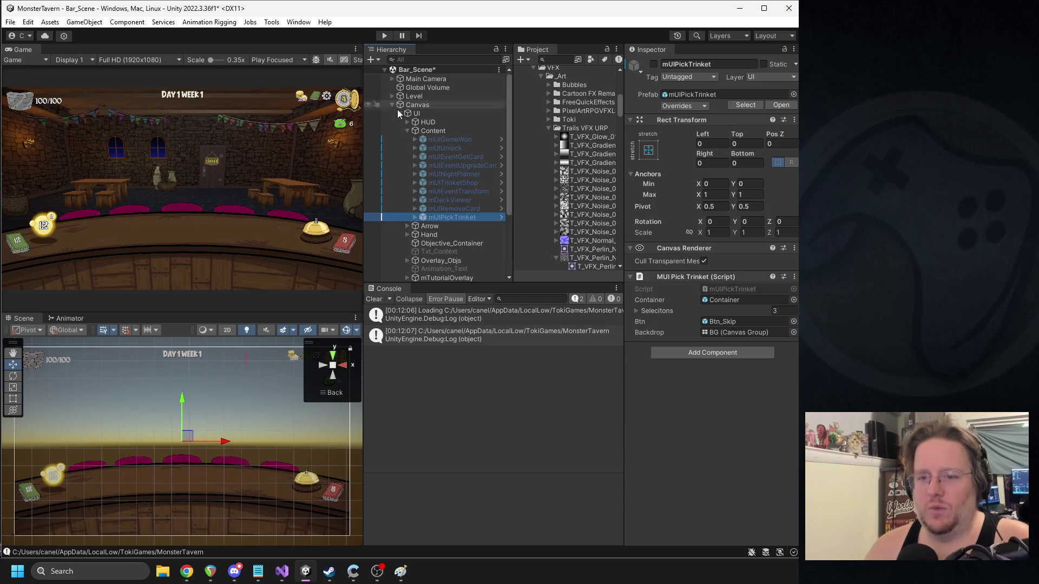
- Paste the copied colour onto the mDeckViewer prefab's BG
click(459, 200)
click(781, 105)
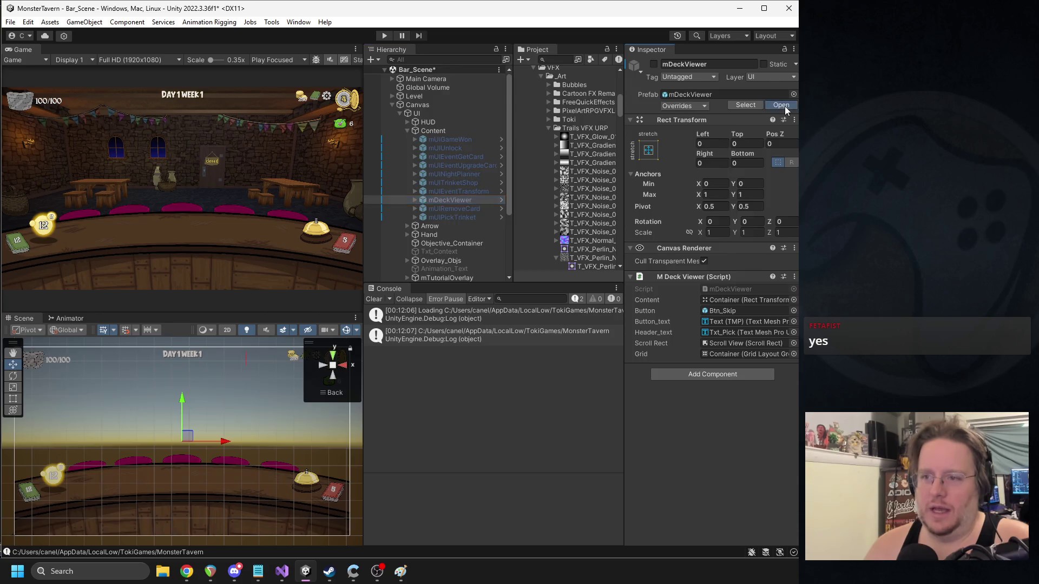
click(433, 101)
right_click(722, 276)
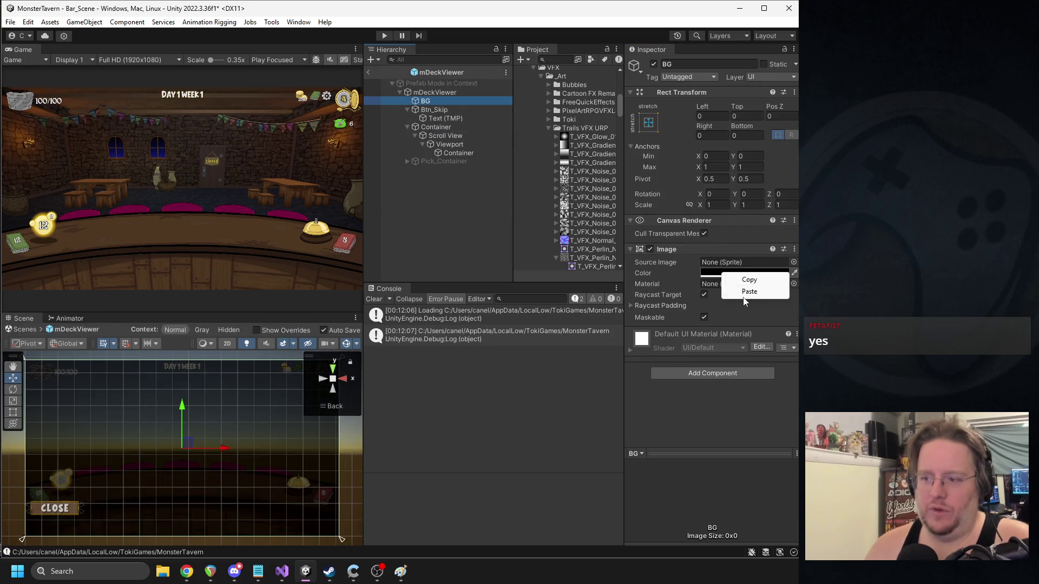
click(746, 289)
click(368, 71)
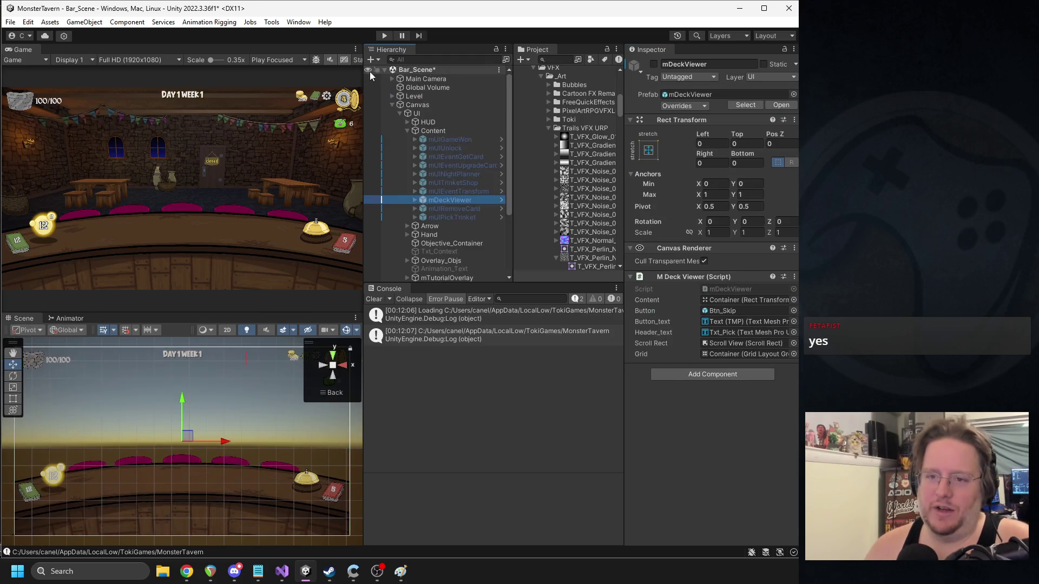
- Check mUIEventTransform, mUITrinketShop and mUINightPlanner backdrops, then collapse UI
click(441, 190)
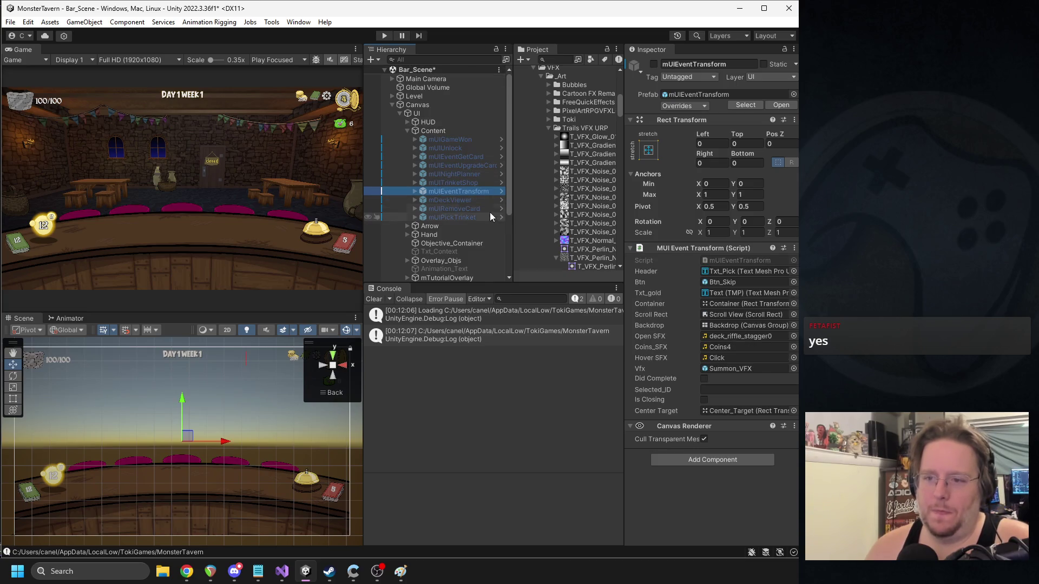
click(462, 179)
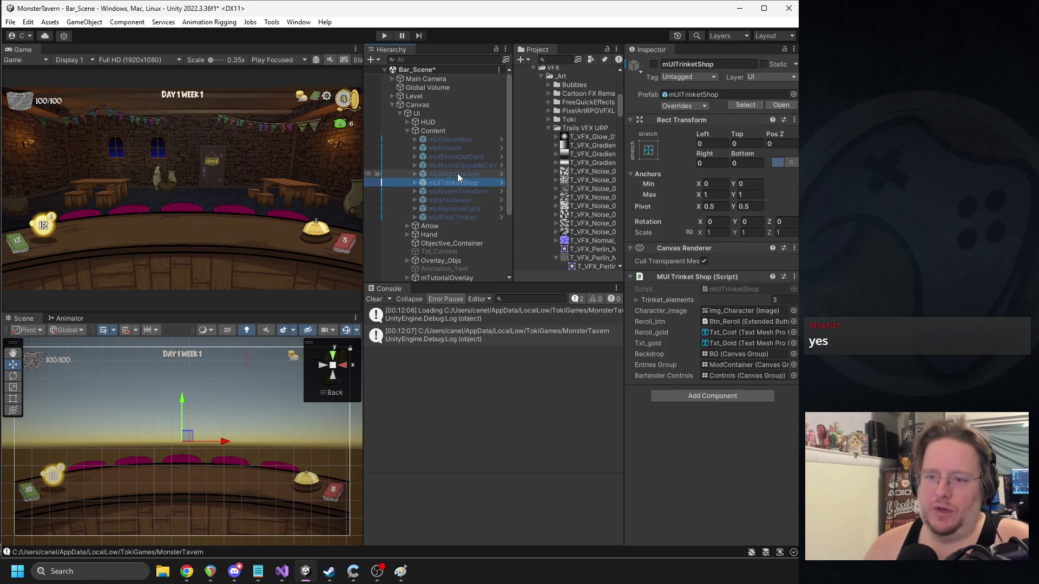
click(456, 173)
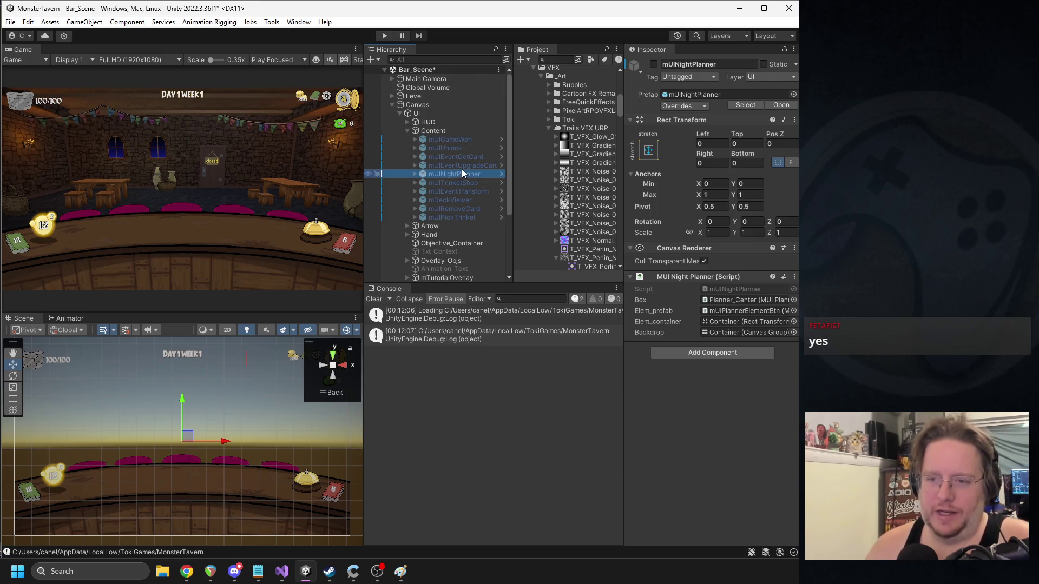
click(398, 113)
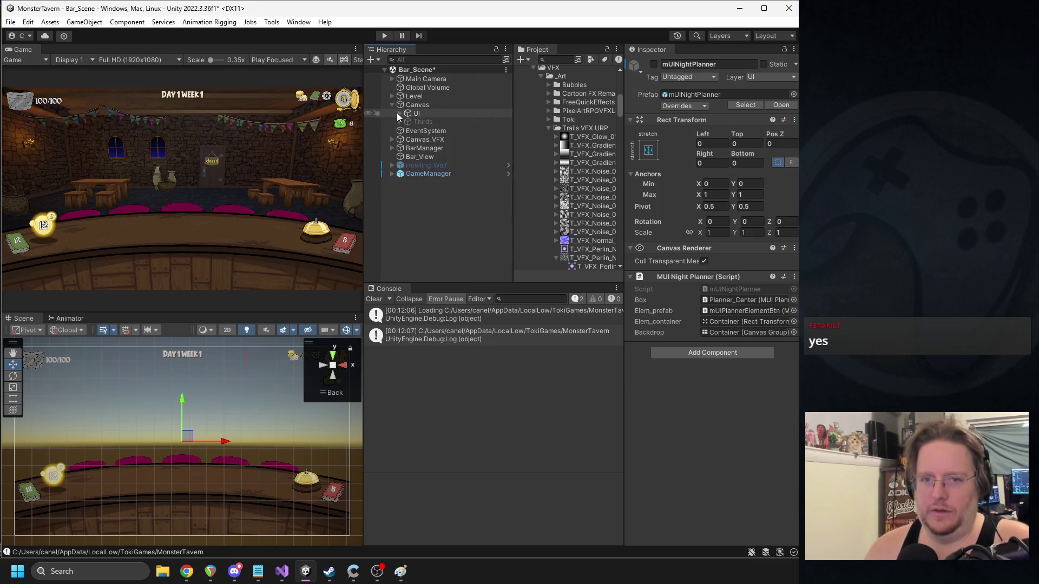
- Widen the Game and Scene views by narrowing side panels, then enter Play mode
drag(364, 168, 444, 184)
mouse_move(547, 173)
mouse_down()
mouse_move(622, 178)
mouse_move(641, 194)
mouse_move(586, 196)
mouse_up()
click(384, 35)
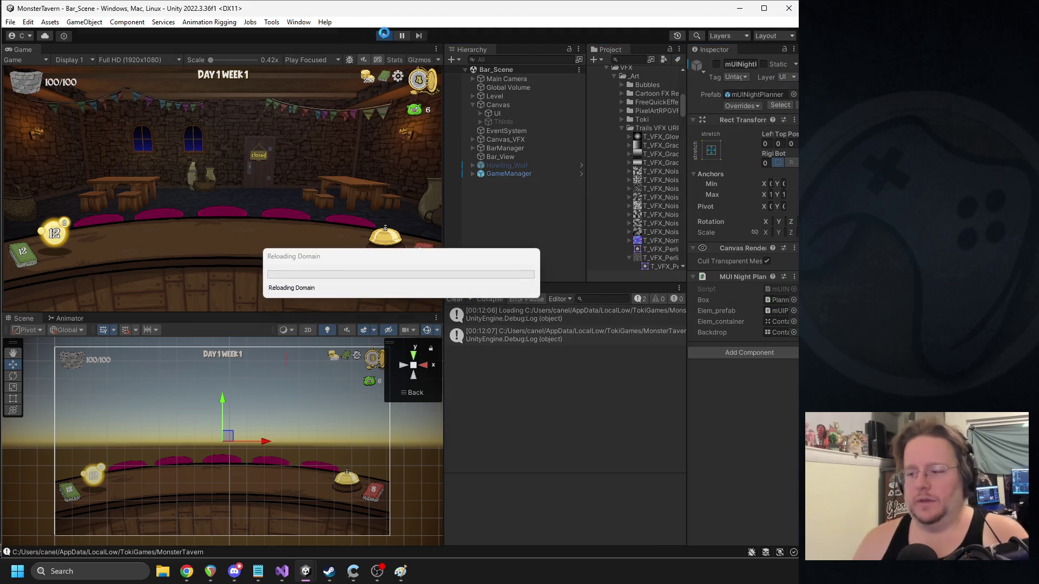
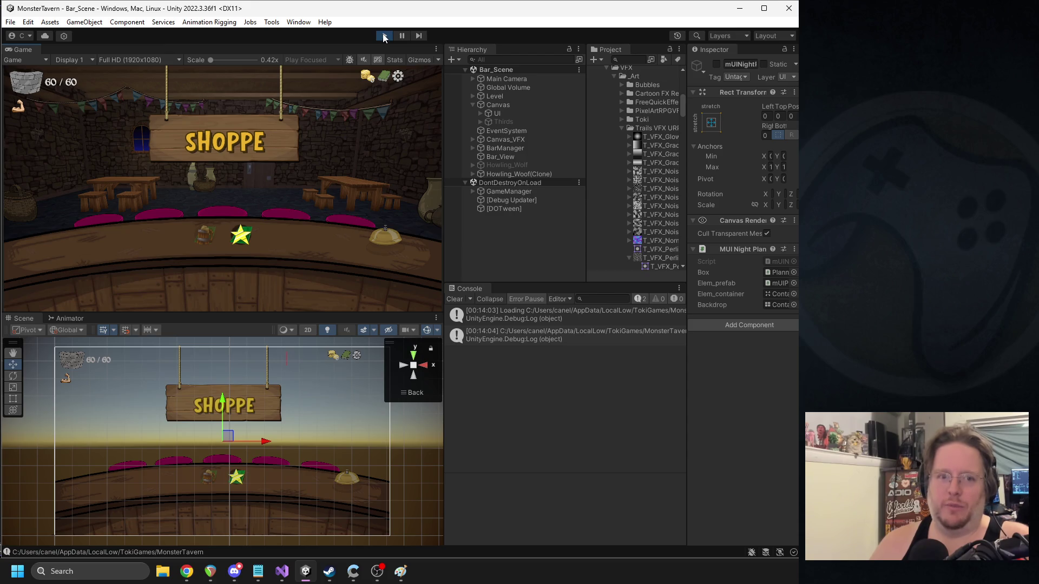
- Stop Play mode and open the mUIEventGetCard prefab from the Canvas UI Content group
click(241, 234)
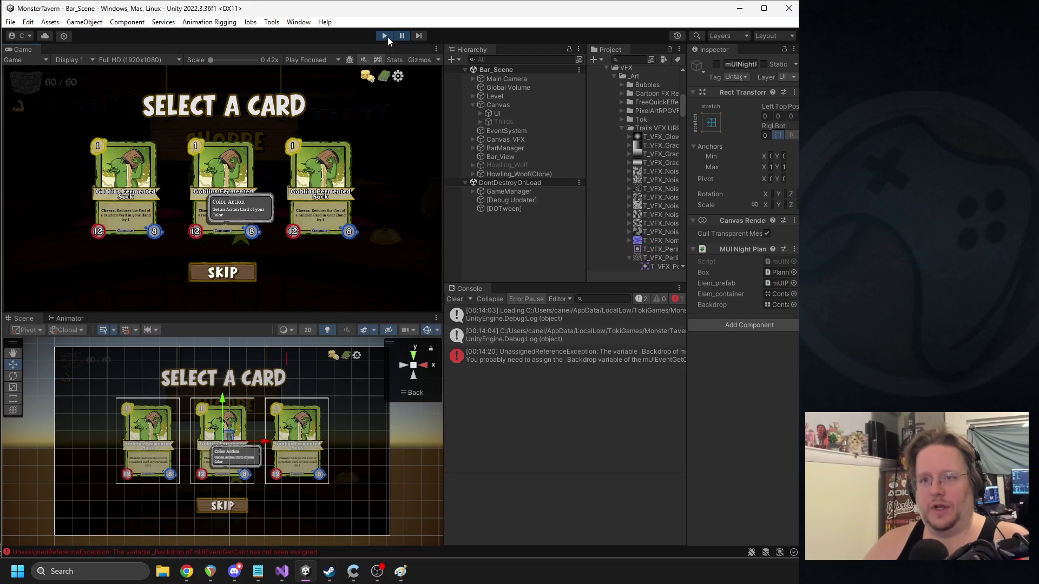
click(383, 36)
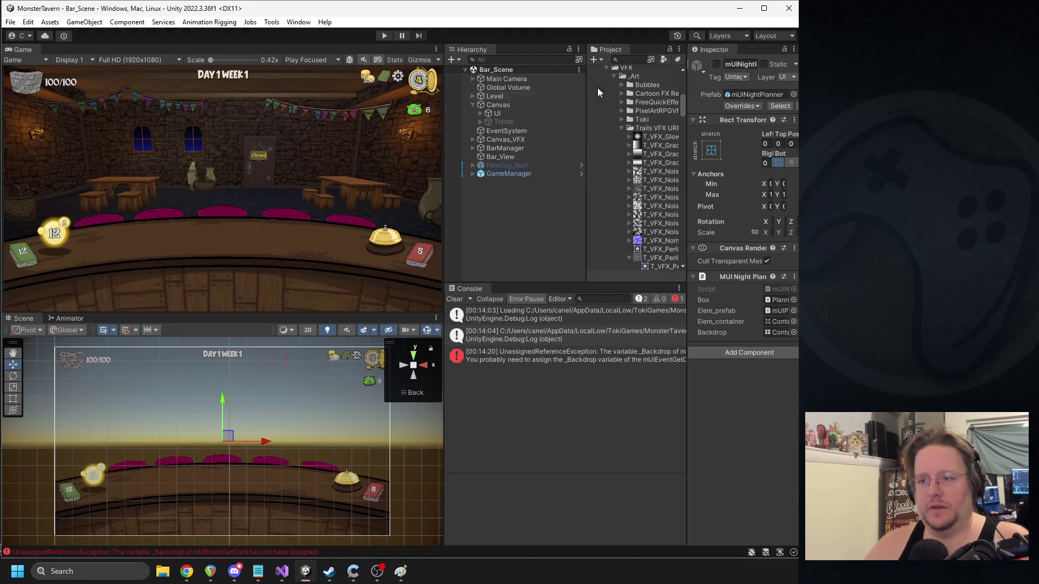
click(480, 113)
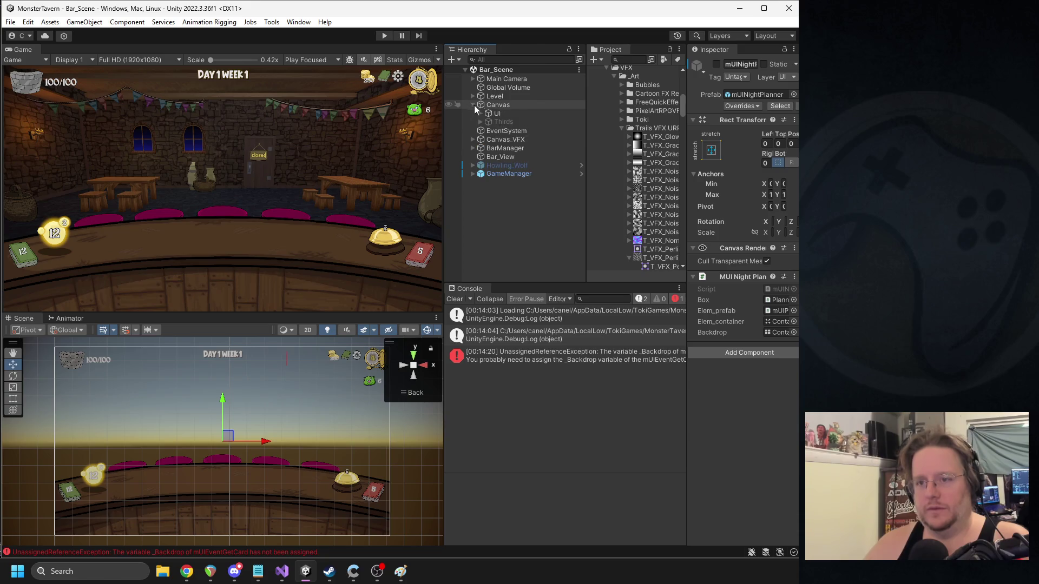
click(488, 130)
click(552, 157)
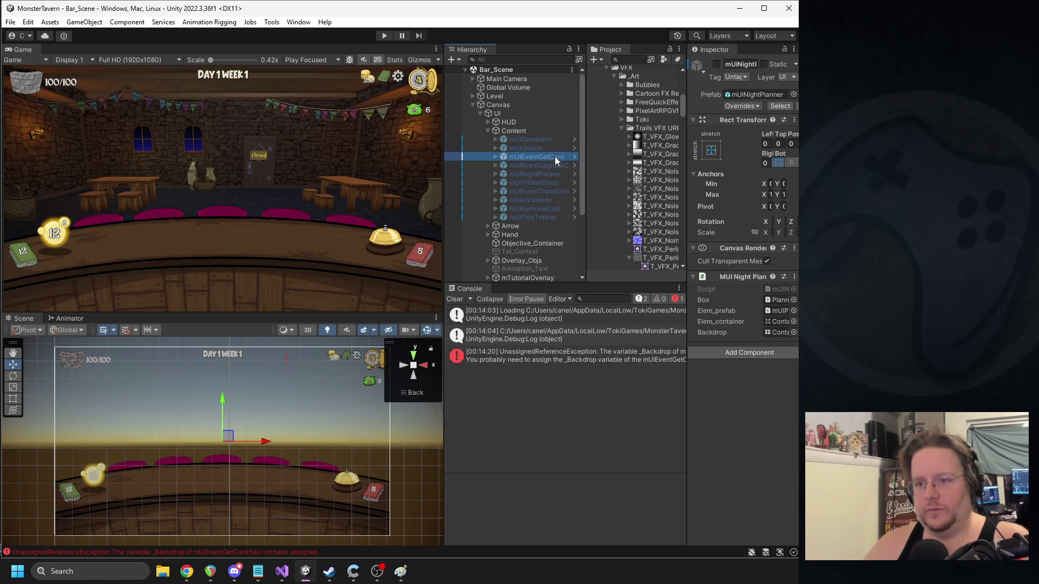
drag(683, 128, 664, 125)
click(780, 105)
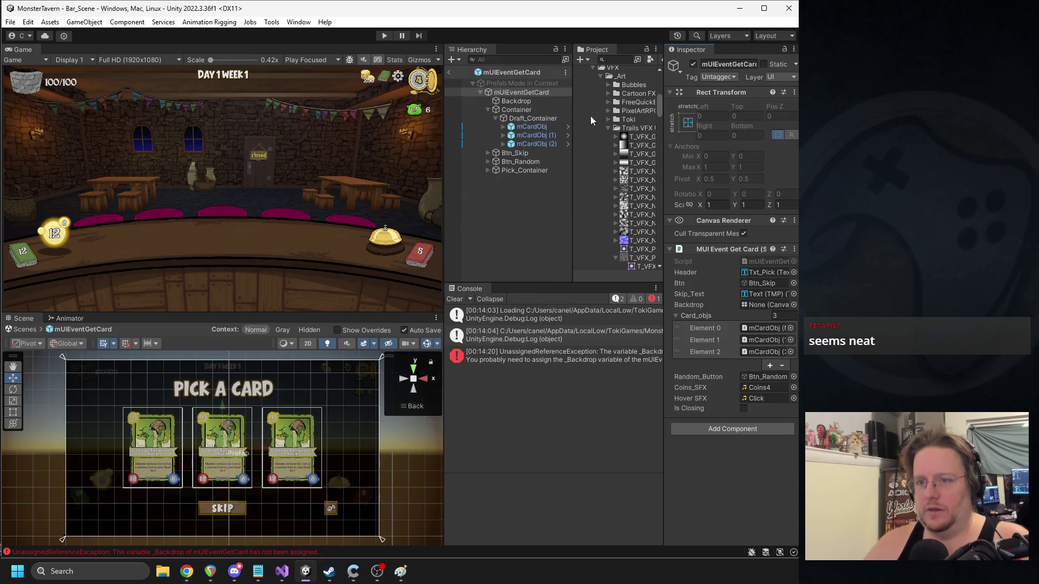
- Assign the Backdrop child to the MUI Event Get Card Backdrop field, then return to Bar_Scene
click(518, 102)
click(521, 93)
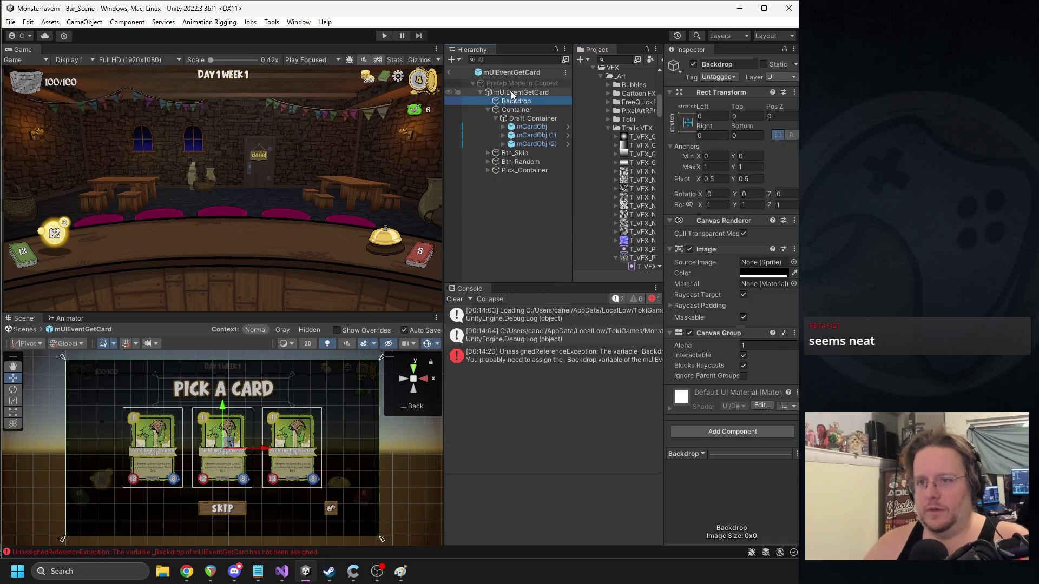
mouse_move(517, 101)
mouse_down()
mouse_move(725, 249)
mouse_move(764, 338)
mouse_move(768, 393)
mouse_move(767, 305)
mouse_up()
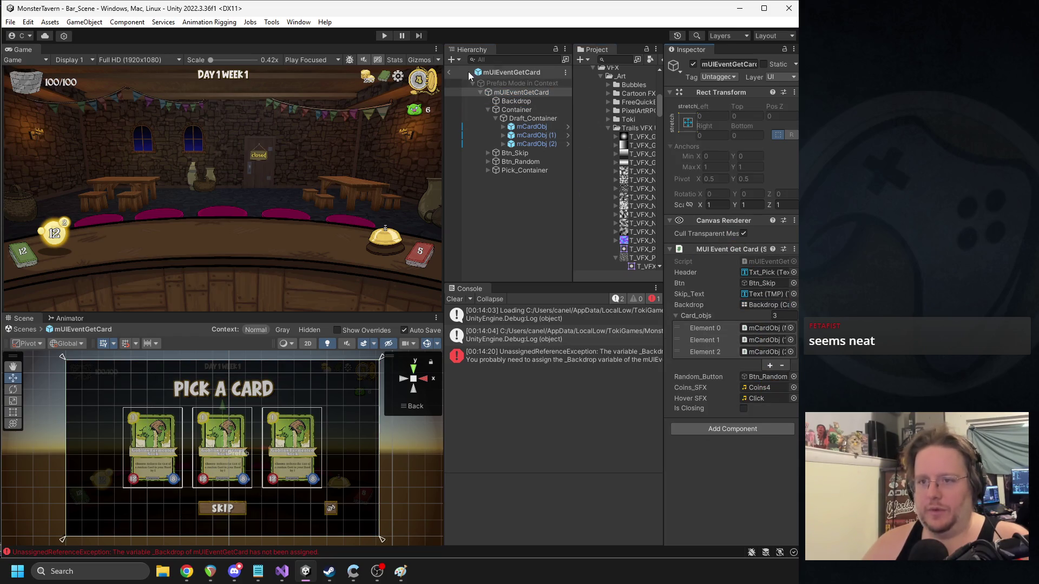
click(449, 72)
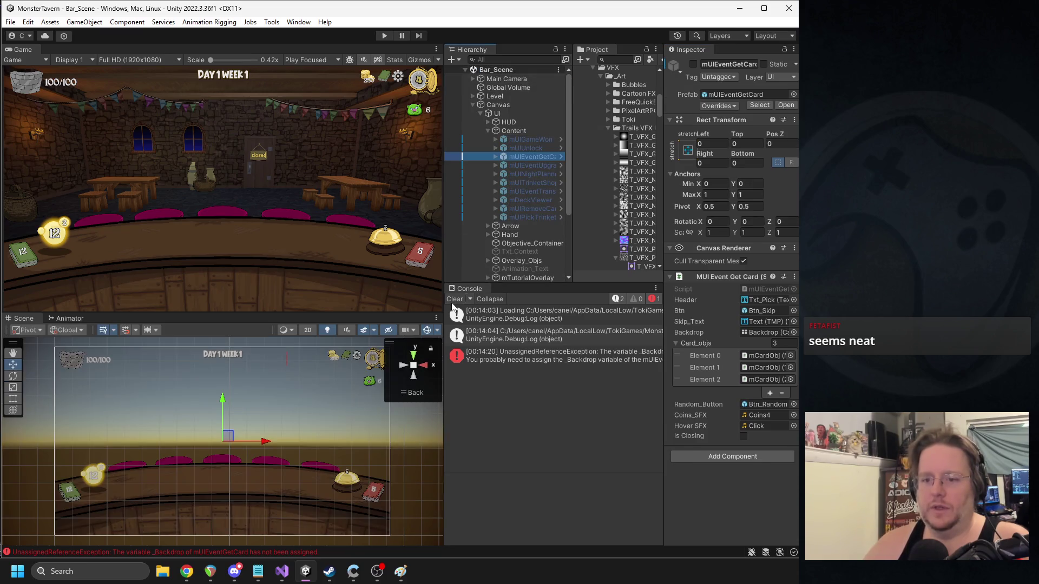
- Play-test the star item, pick Regenerating Seeds, watch the Prepare Phase hand deal, then stop
click(383, 35)
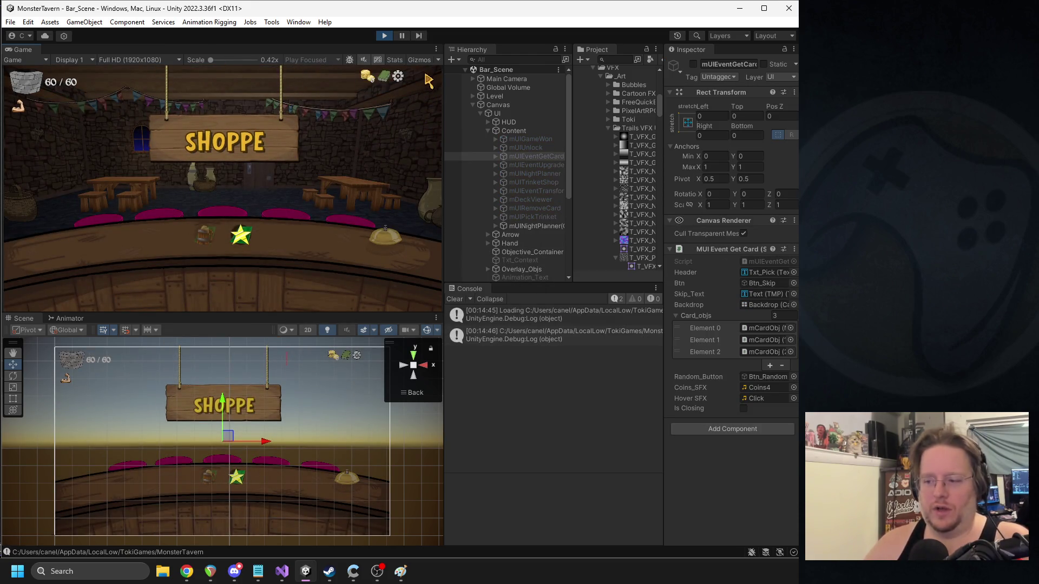
click(247, 245)
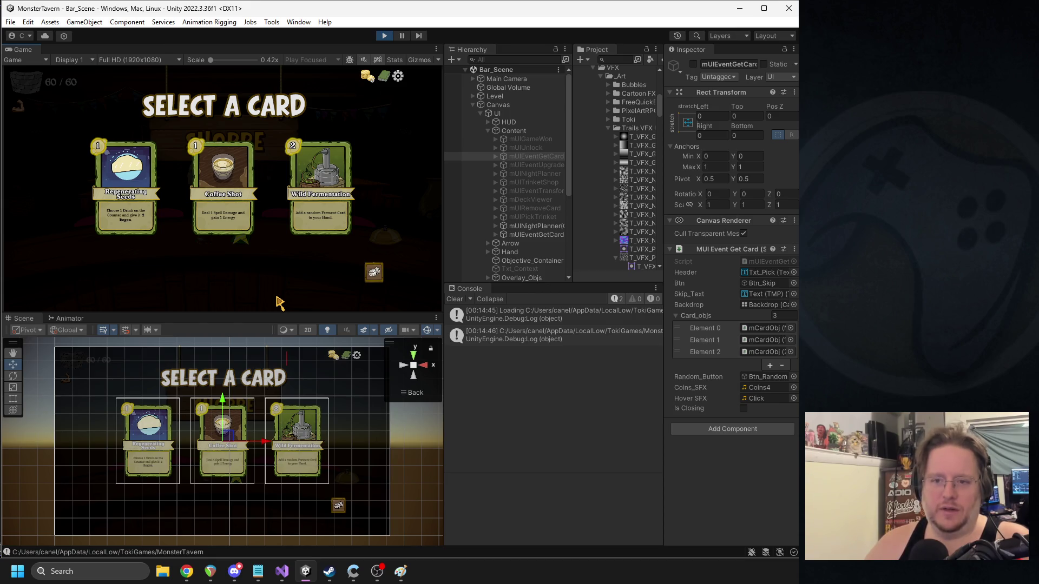
click(373, 269)
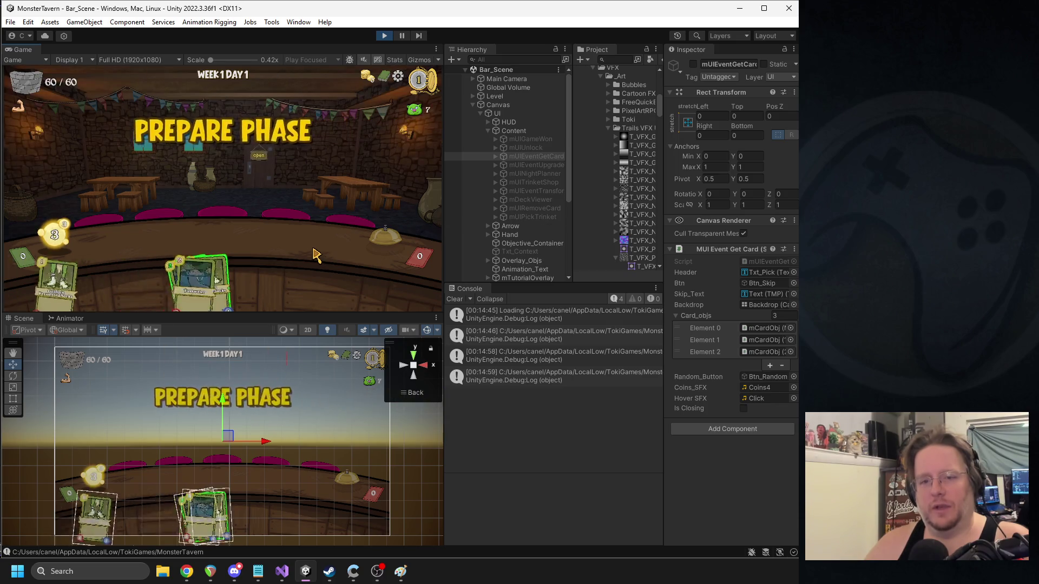
drag(444, 238, 506, 239)
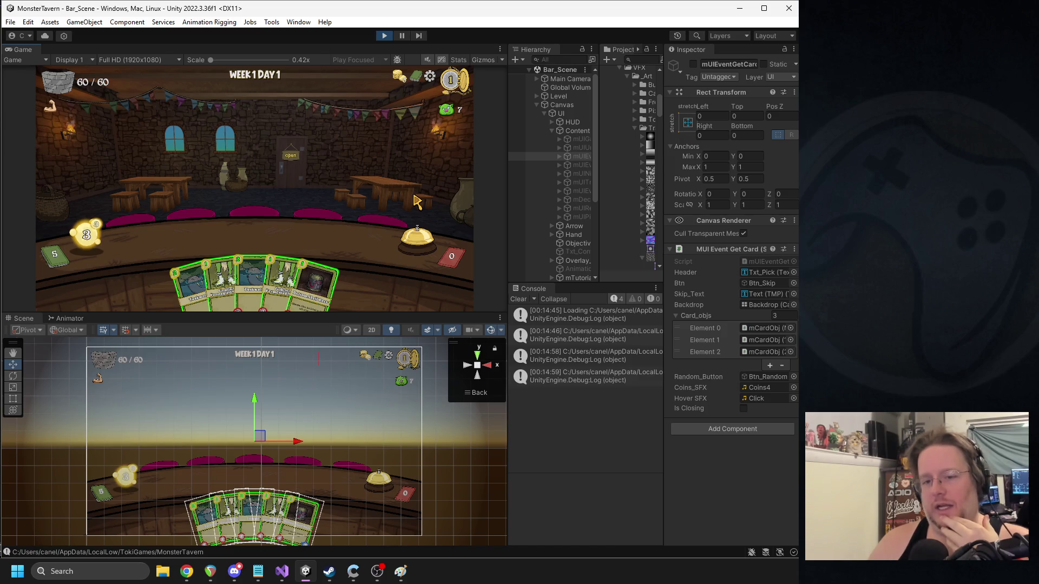
mouse_move(376, 573)
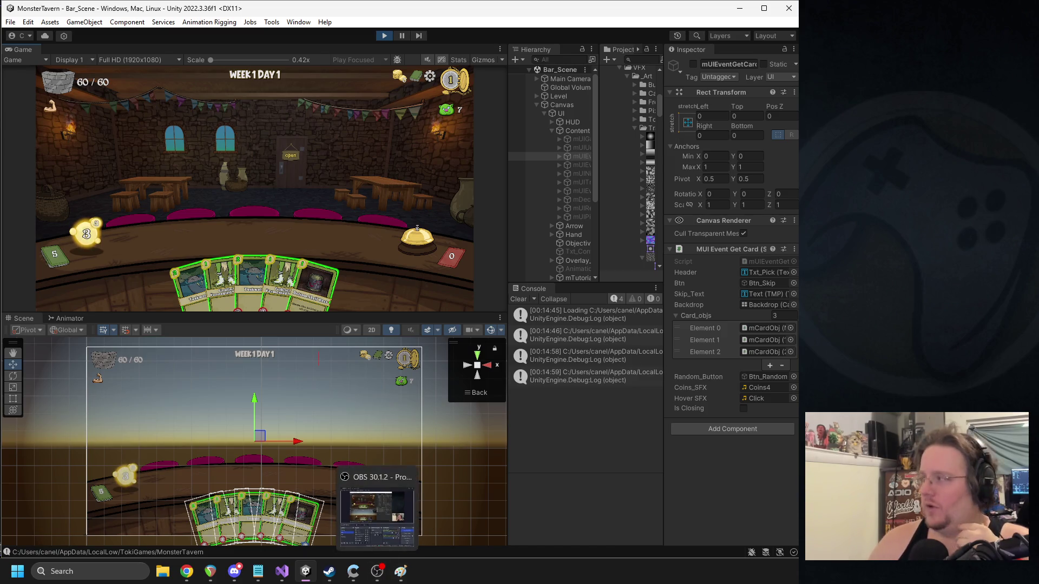
click(384, 36)
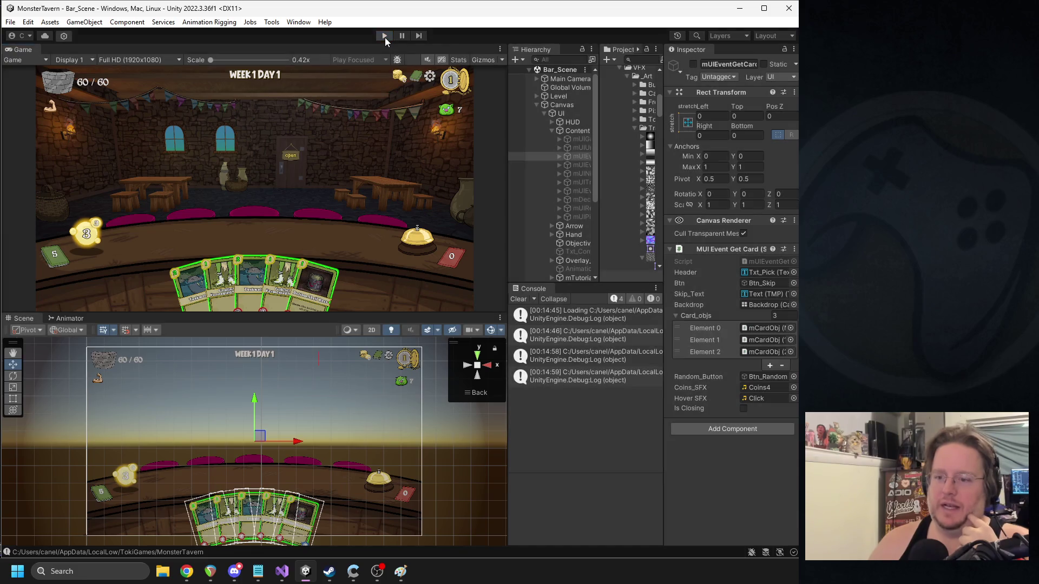
- Widen the Project panel, step away to OBS, then bring the Unity editor back
drag(664, 170, 678, 169)
click(375, 569)
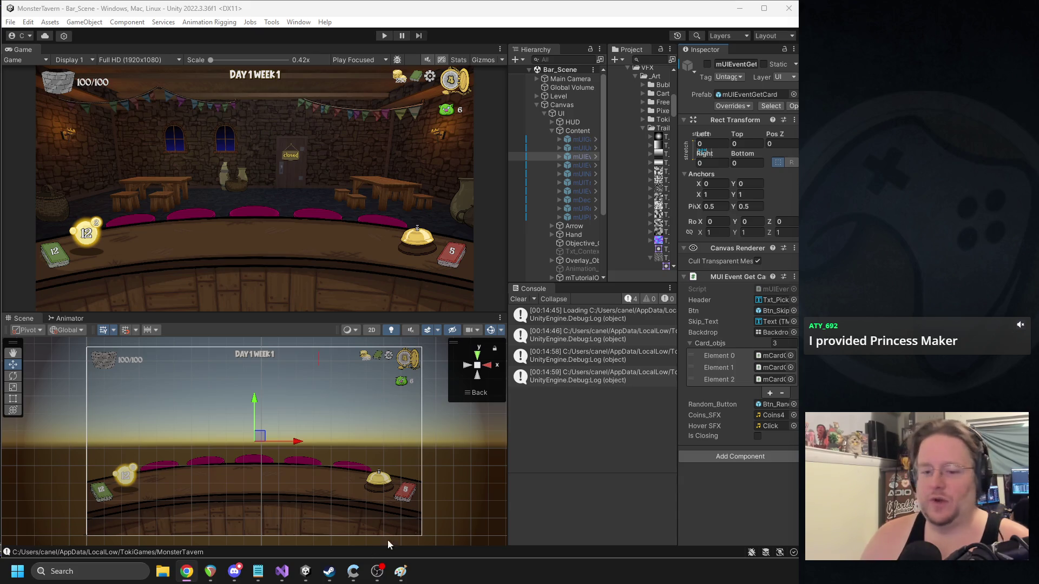
click(377, 571)
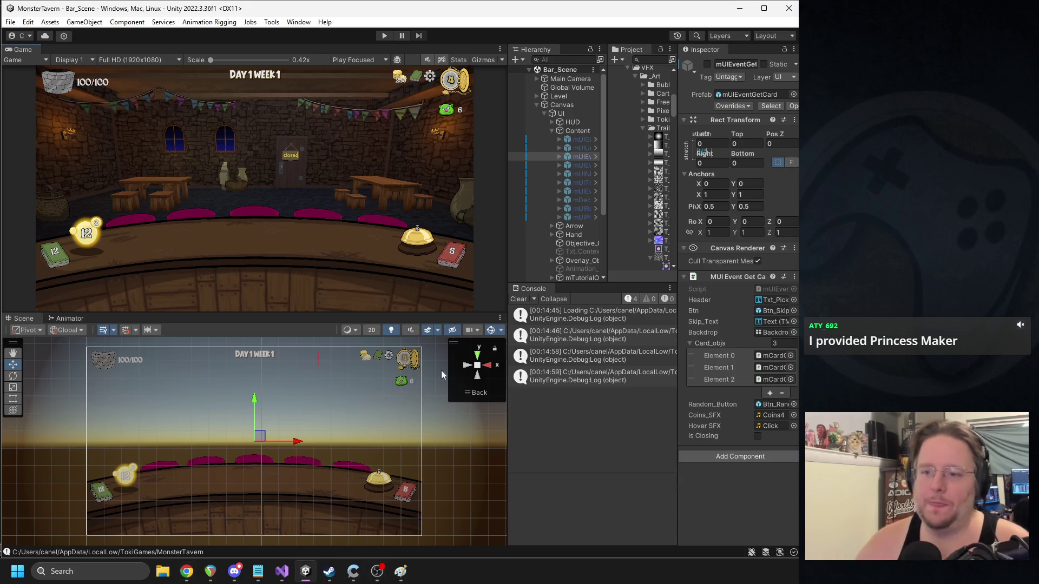
- Clear the Console and readjust the Game, Scene and Hierarchy panel widths
click(518, 299)
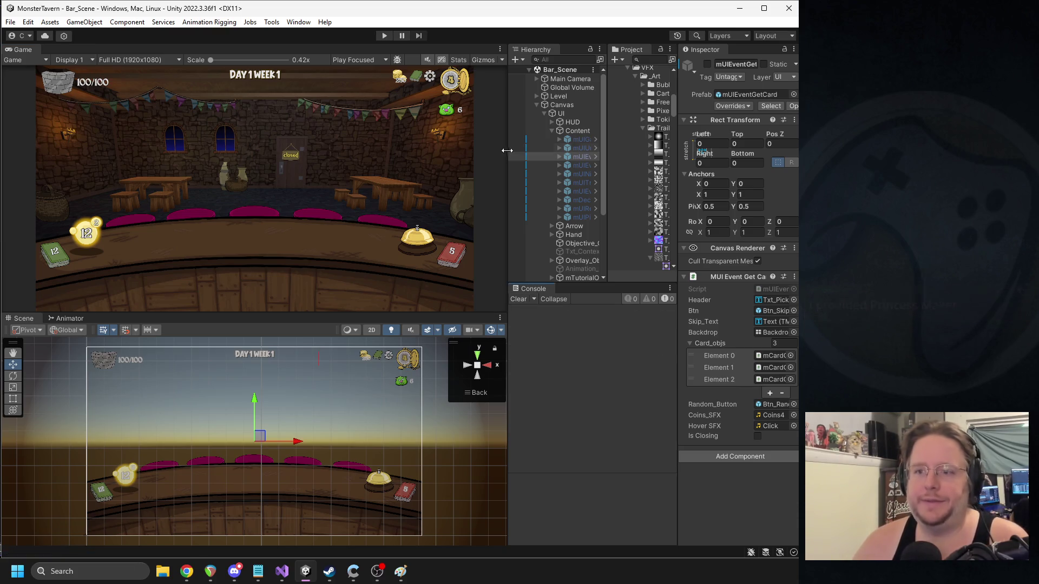
drag(508, 156, 515, 155)
drag(606, 168, 609, 169)
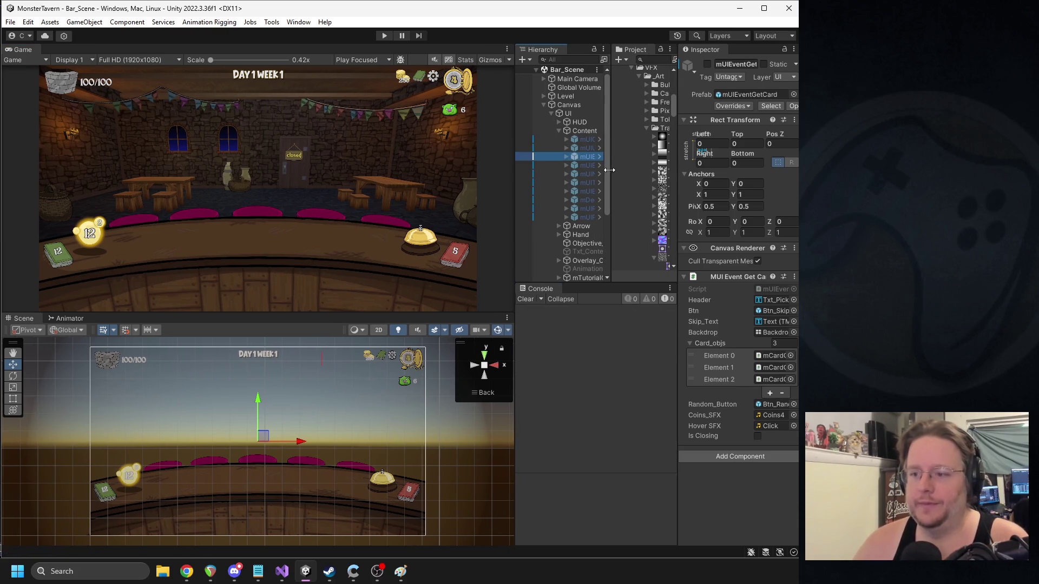
drag(798, 208, 797, 208)
drag(519, 168, 512, 168)
click(323, 235)
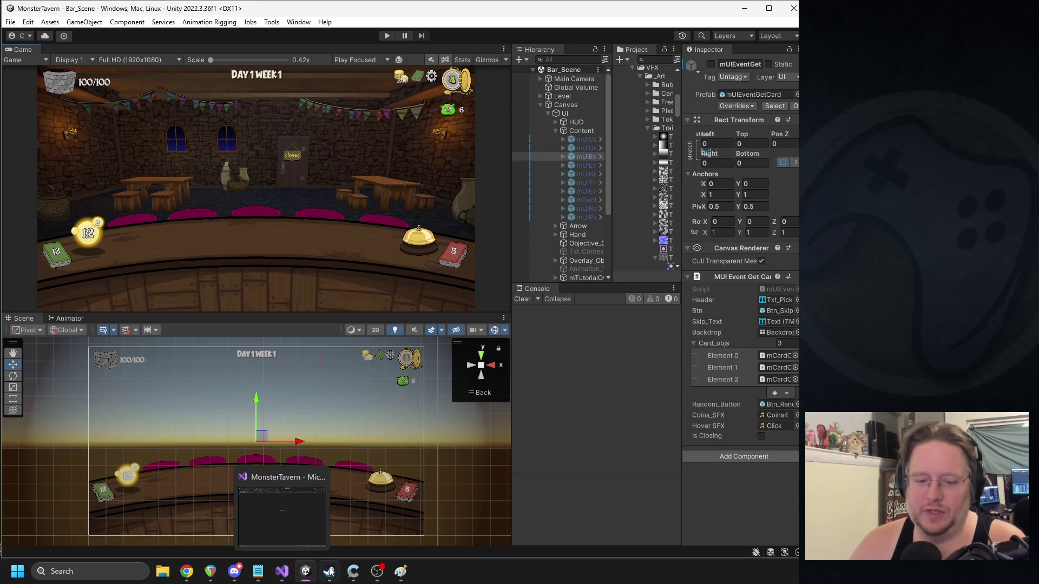
click(285, 567)
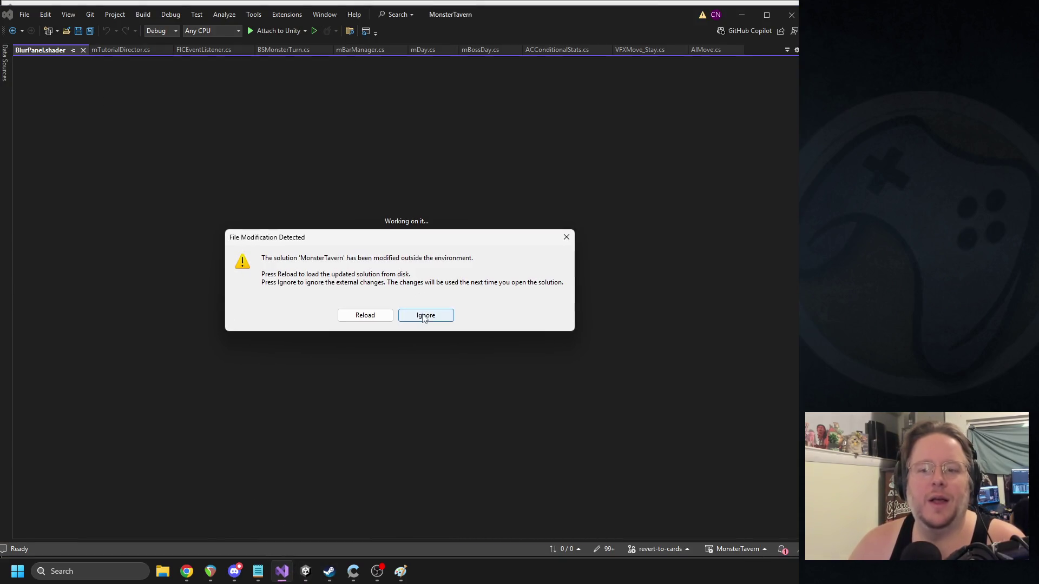
- Ignore the file-modification prompt and cut the STEP 2 Energy block with OnFirstTurnStarted
click(426, 315)
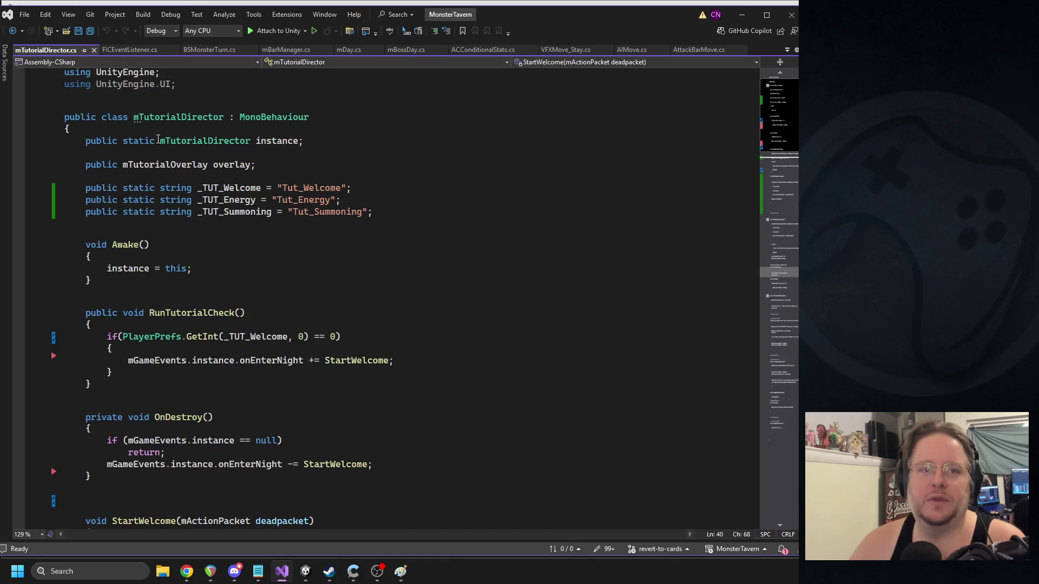
scroll(238, 225, down, 4)
scroll(238, 225, down, 7)
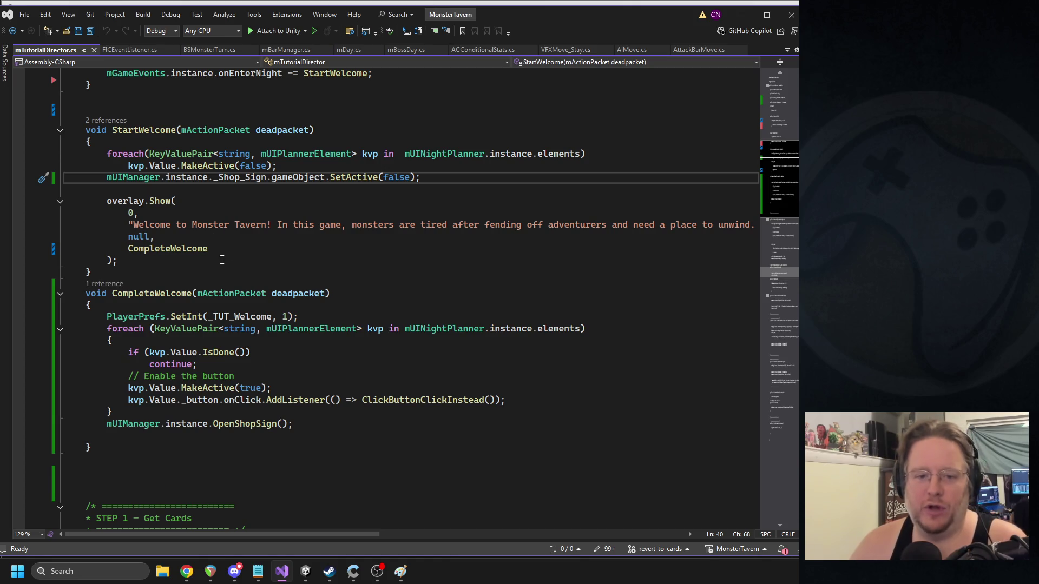
scroll(179, 295, down, 5)
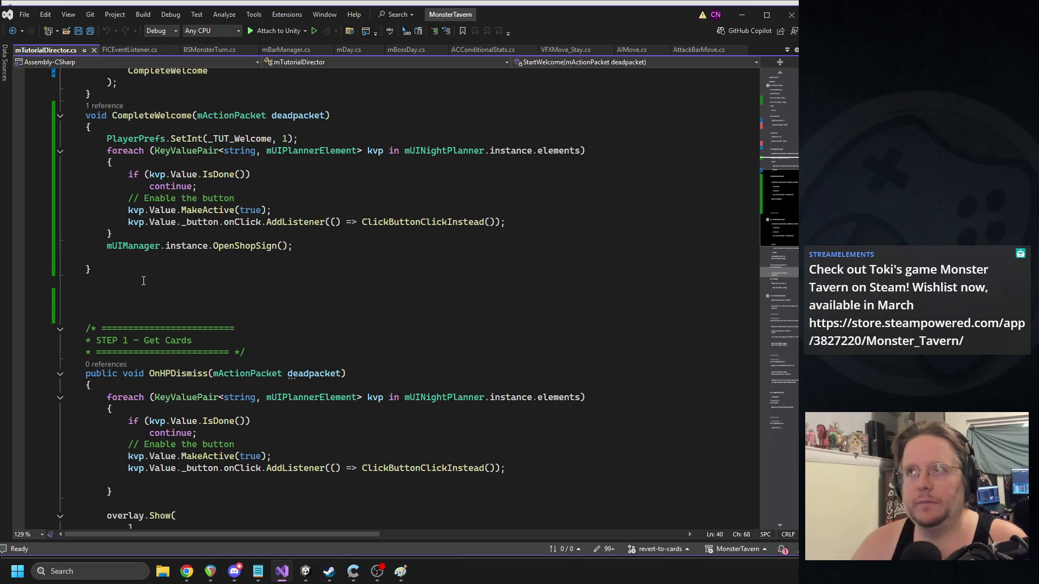
scroll(141, 280, down, 12)
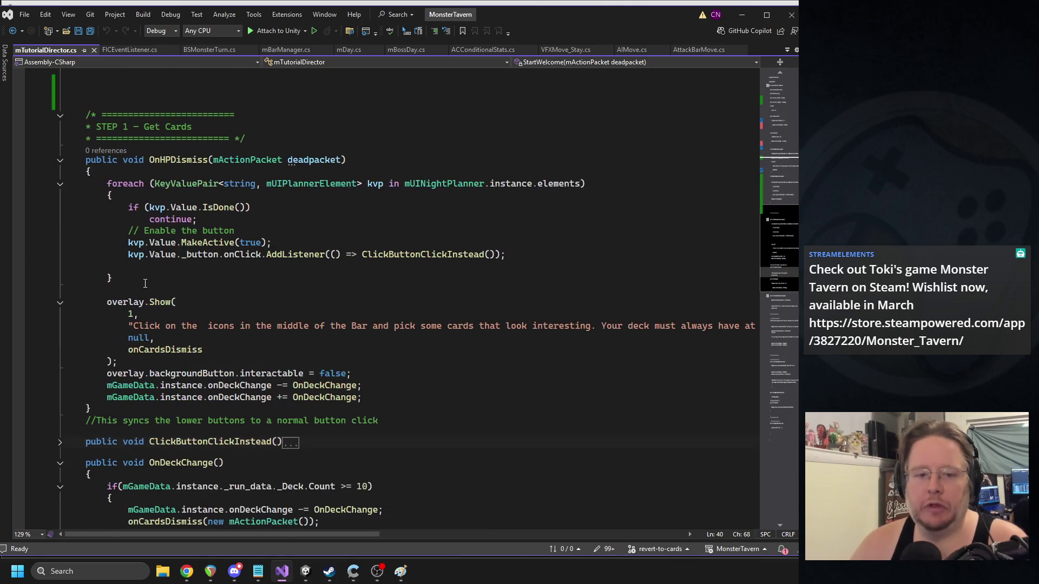
scroll(145, 281, down, 6)
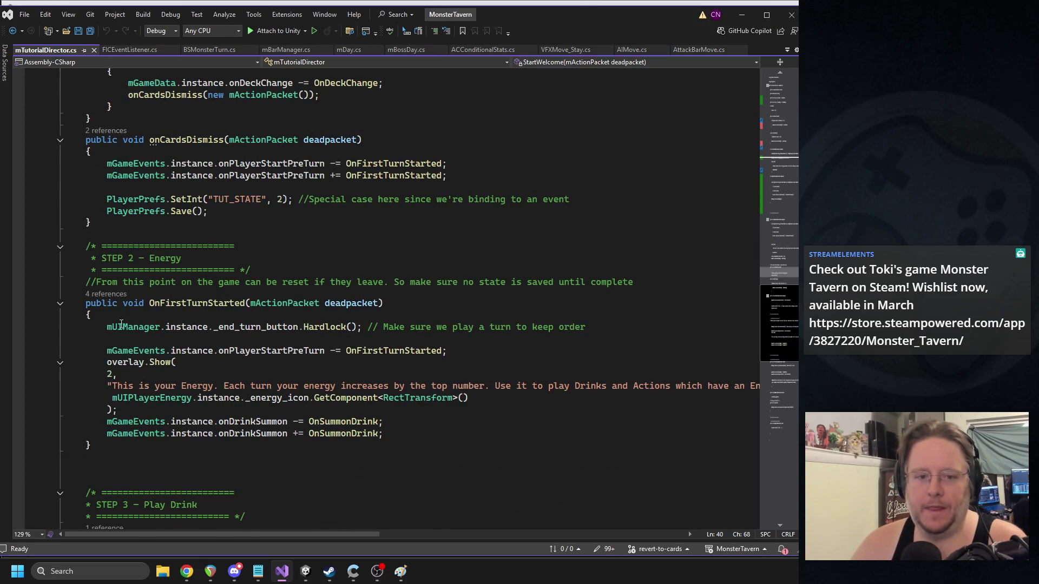
mouse_move(82, 246)
mouse_down()
mouse_move(89, 448)
mouse_move(92, 378)
mouse_move(231, 385)
mouse_up()
scroll(92, 378, down, 2)
key(ctrl+x)
- Paste the STEP 2 Energy block on a new line above STEP 1 – Get Cards
scroll(243, 329, up, 15)
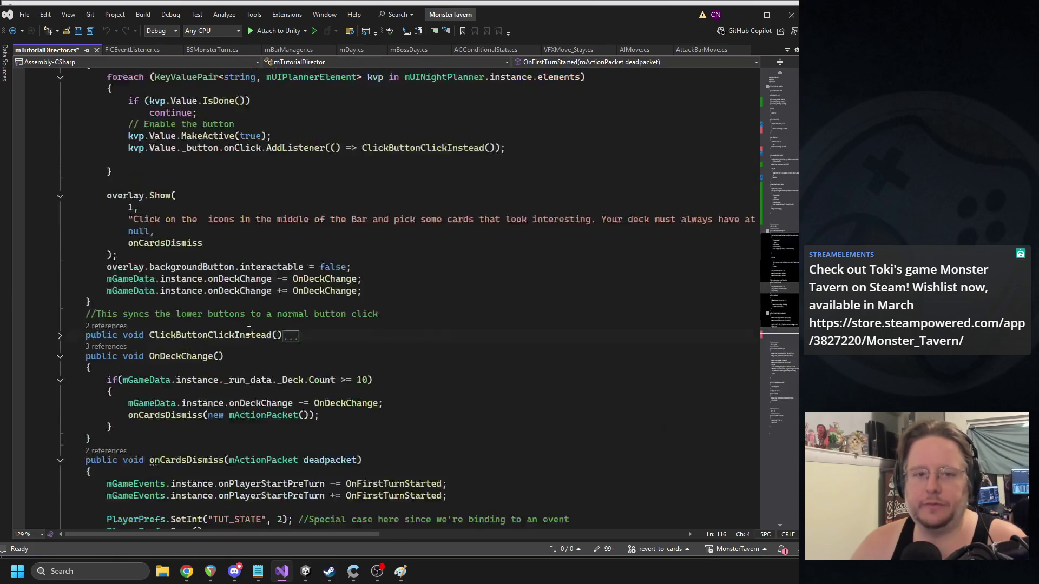
scroll(243, 330, up, 3)
scroll(162, 270, down, 5)
click(107, 225)
key(Return)
key(Return)
key(Return)
click(106, 226)
key(ctrl+v)
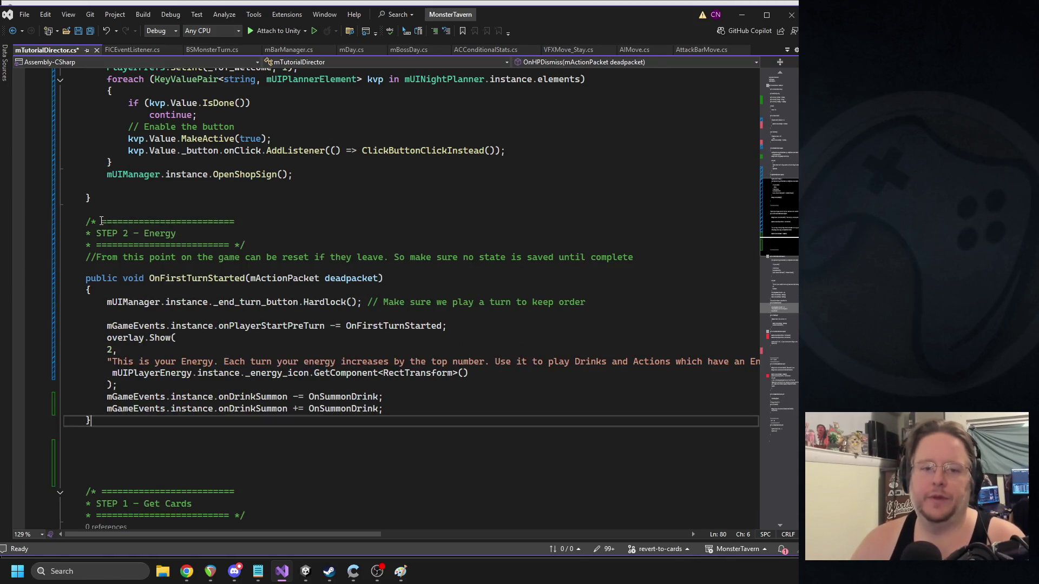
- Select the onDrinkSummon subscription lines, then clear the OnFirstTurnStarted method name
double_click(260, 410)
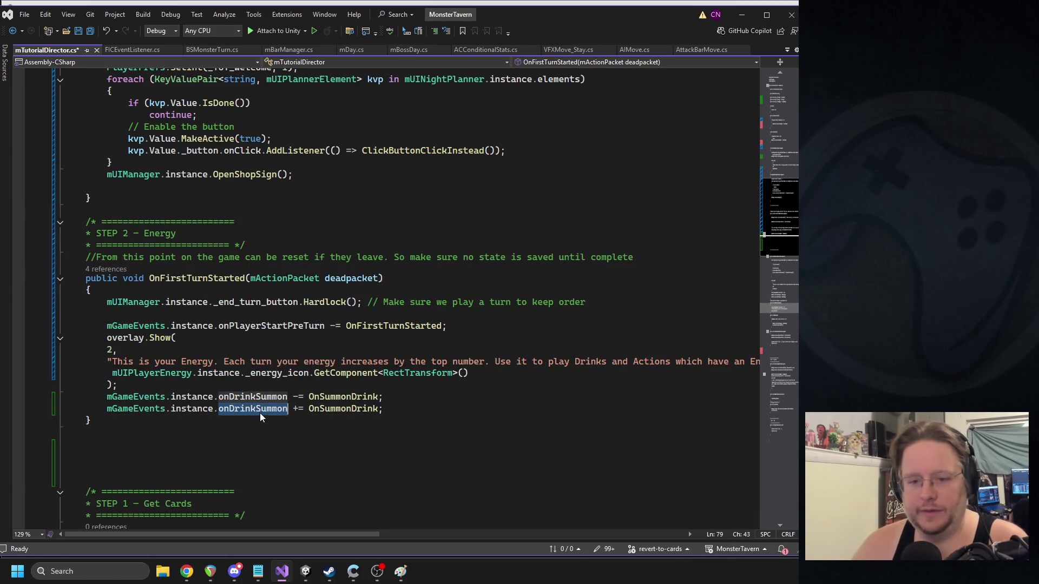
drag(383, 410, 16, 393)
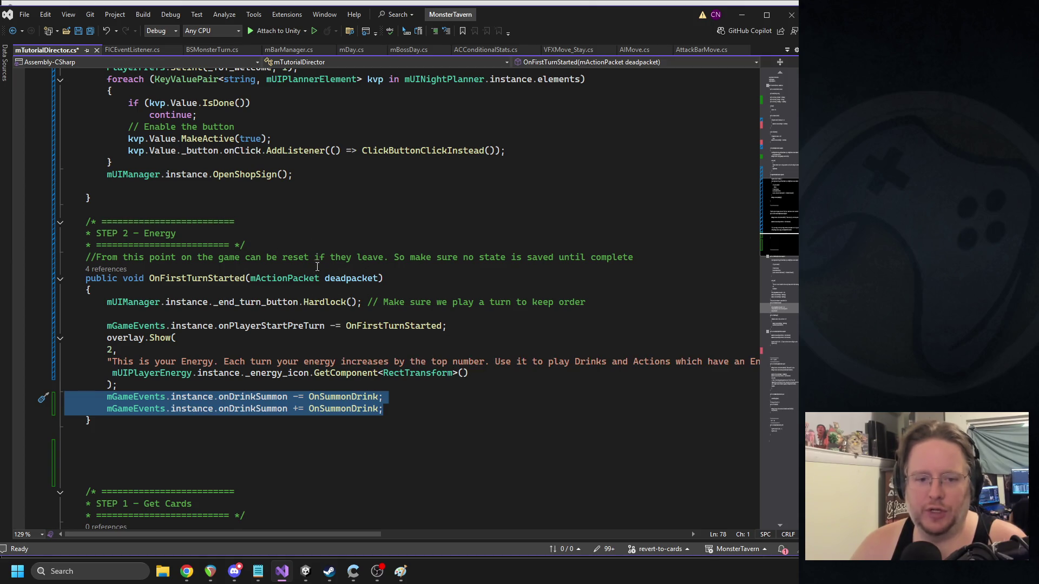
double_click(187, 281)
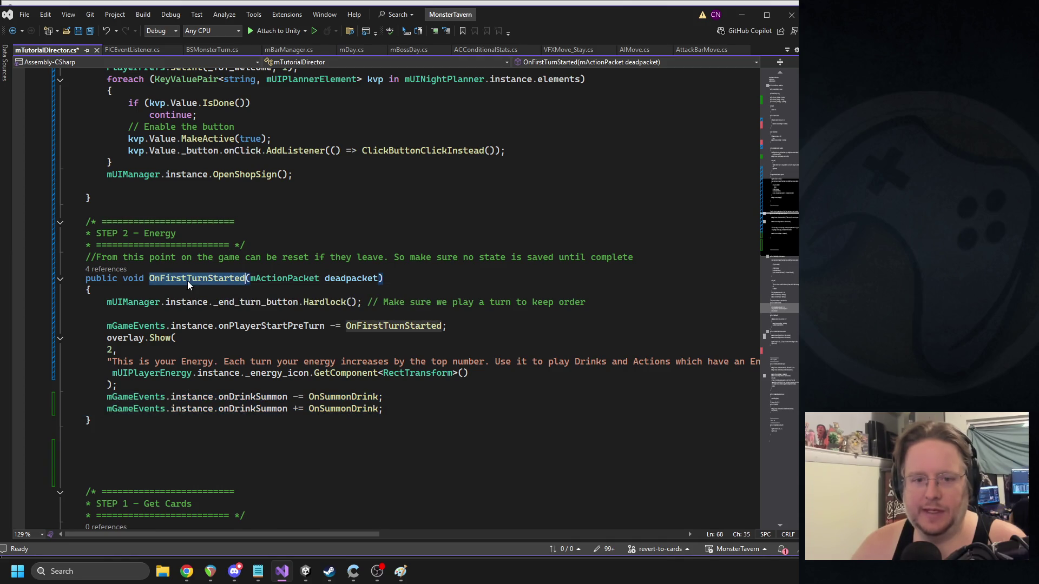
text(O)
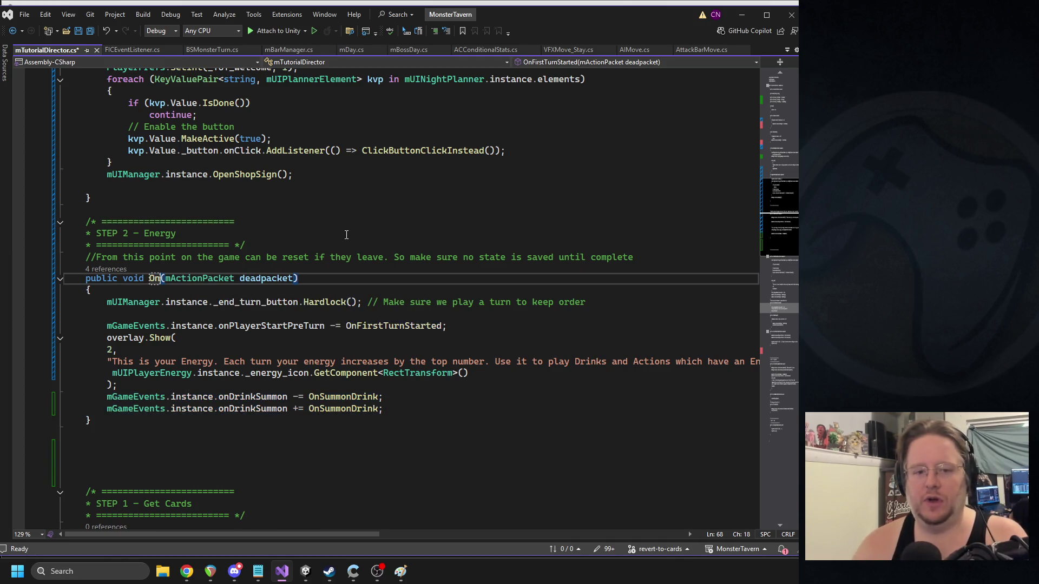
key(BackSpace)
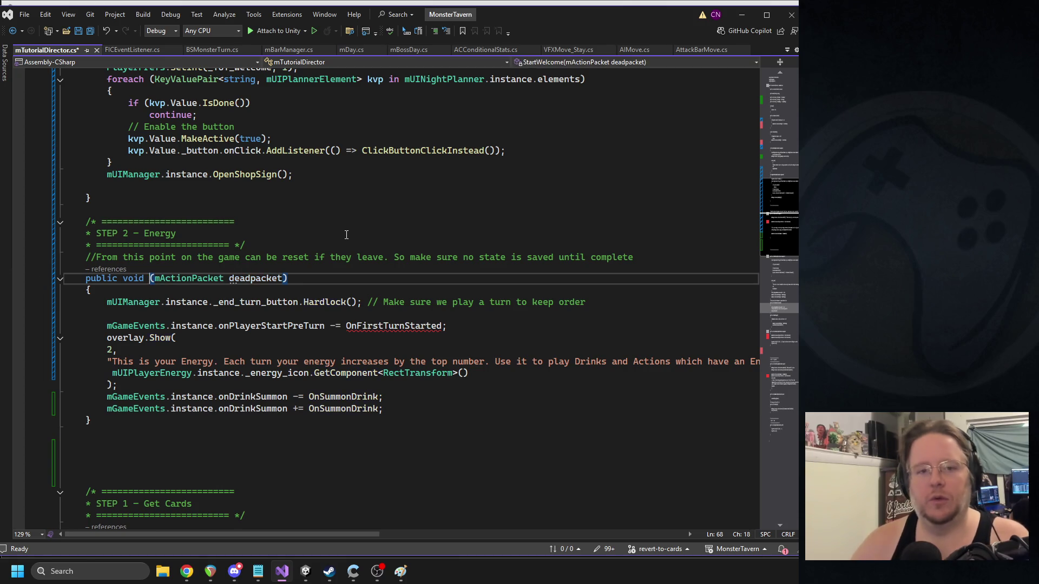
- Name the method StartEnergy, matching StartWelcome, and open a line after its closing brace
scroll(335, 227, up, 9)
click(138, 201)
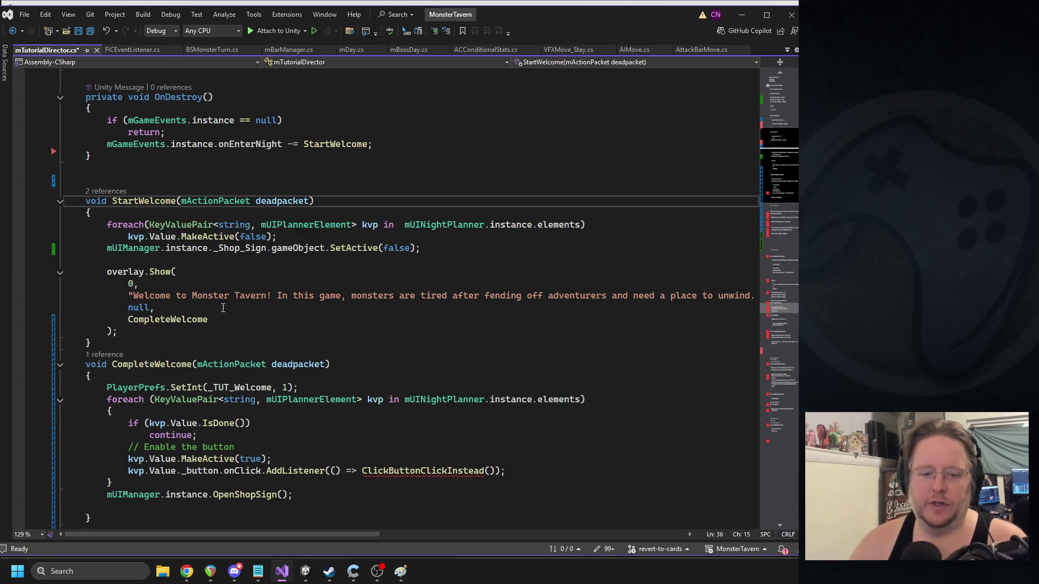
scroll(155, 361, down, 7)
click(150, 340)
text(StartEner)
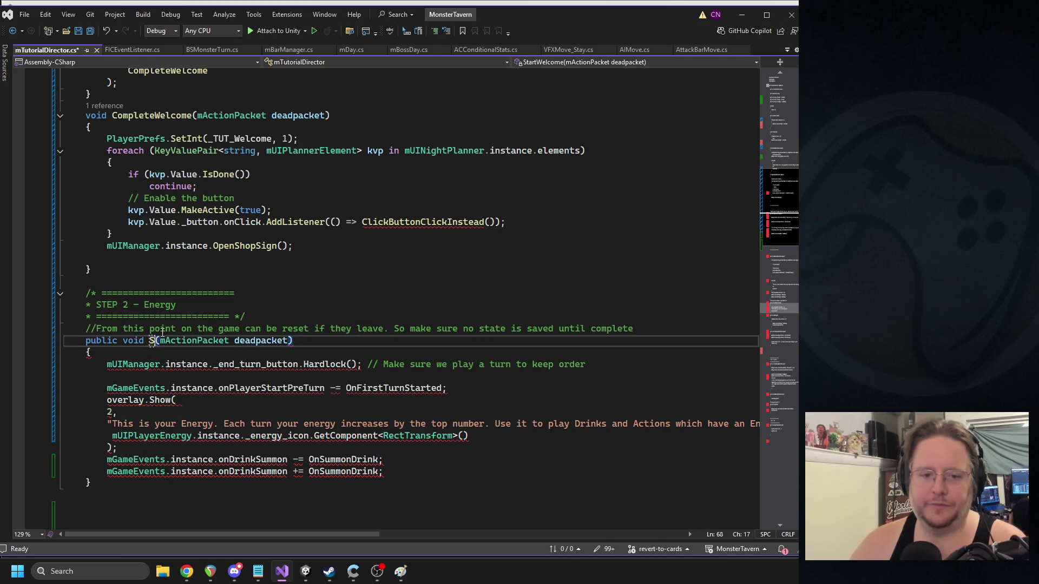
text(gy)
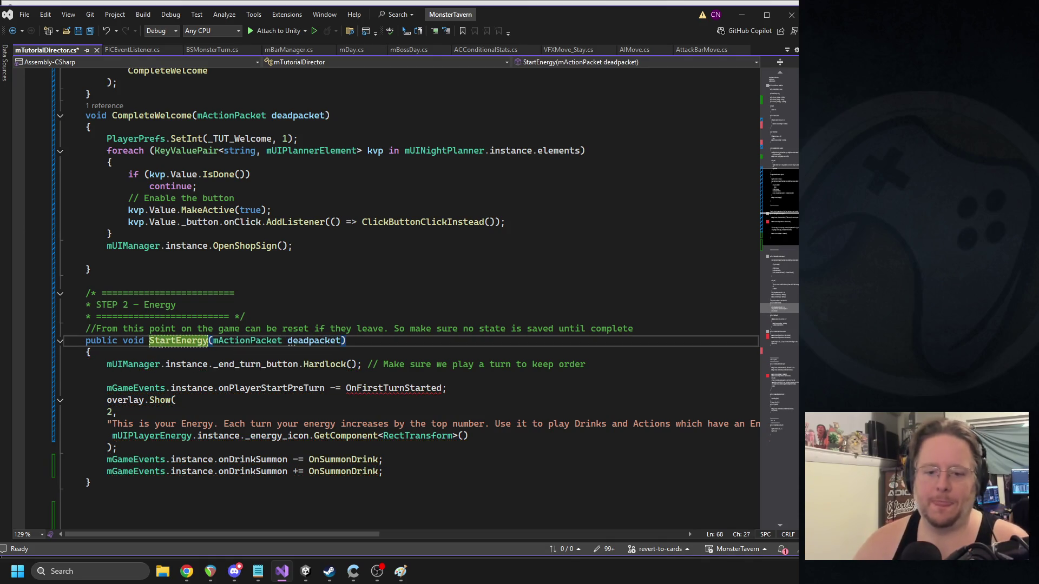
scroll(134, 428, down, 2)
click(134, 428)
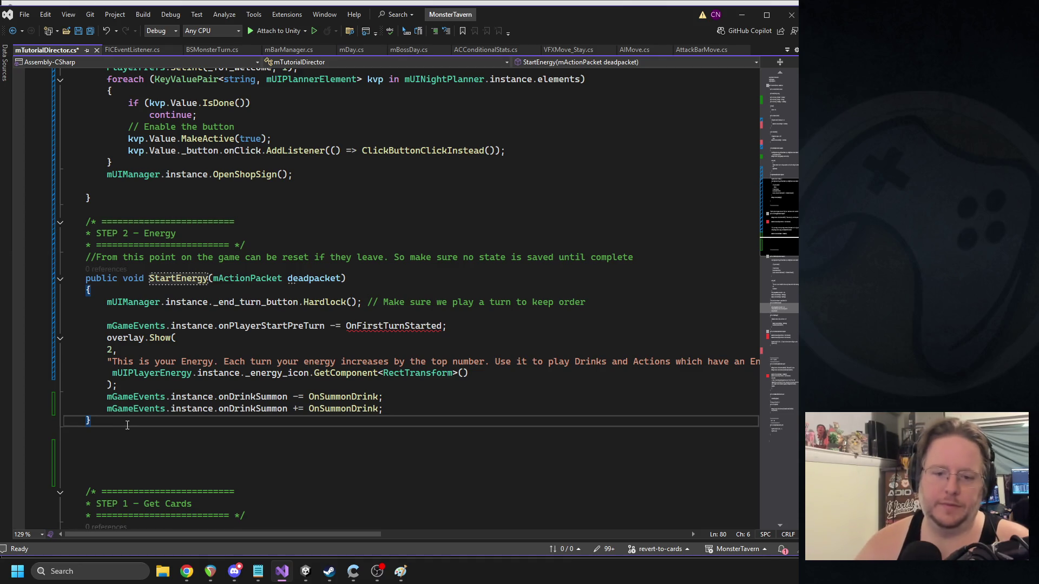
key(Return)
key(Return)
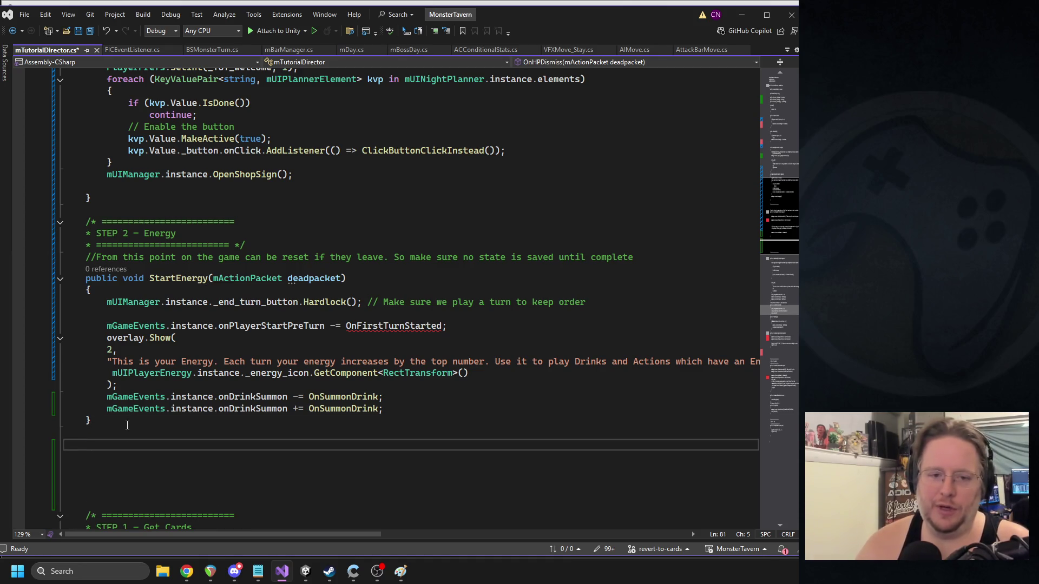
- Add an empty FinishEnergy() method and paste the onDrinkSummon unsubscribe line into it
text(public void FinishEnergy())
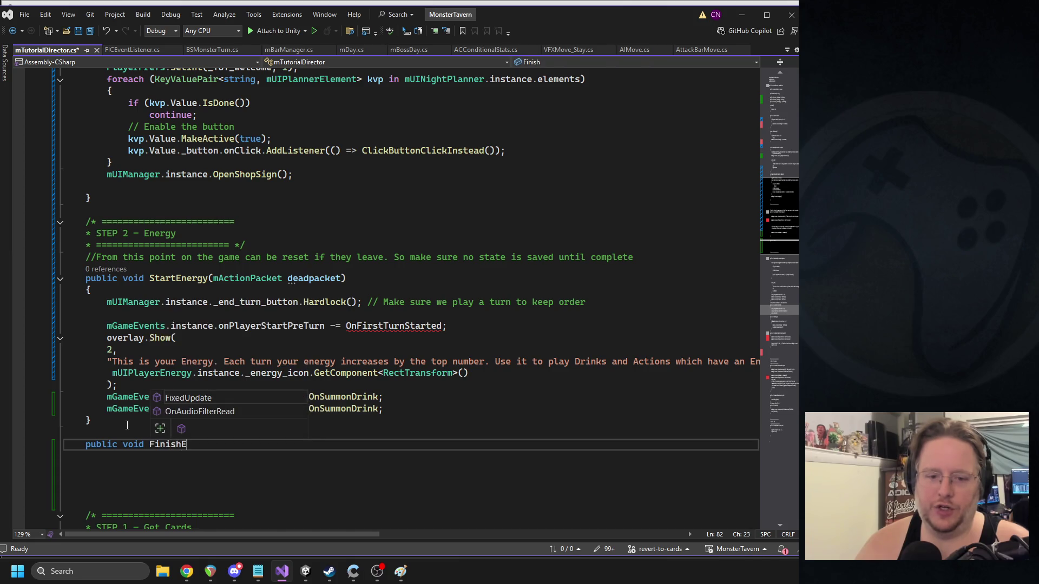
key(Return)
text({)
key(Return)
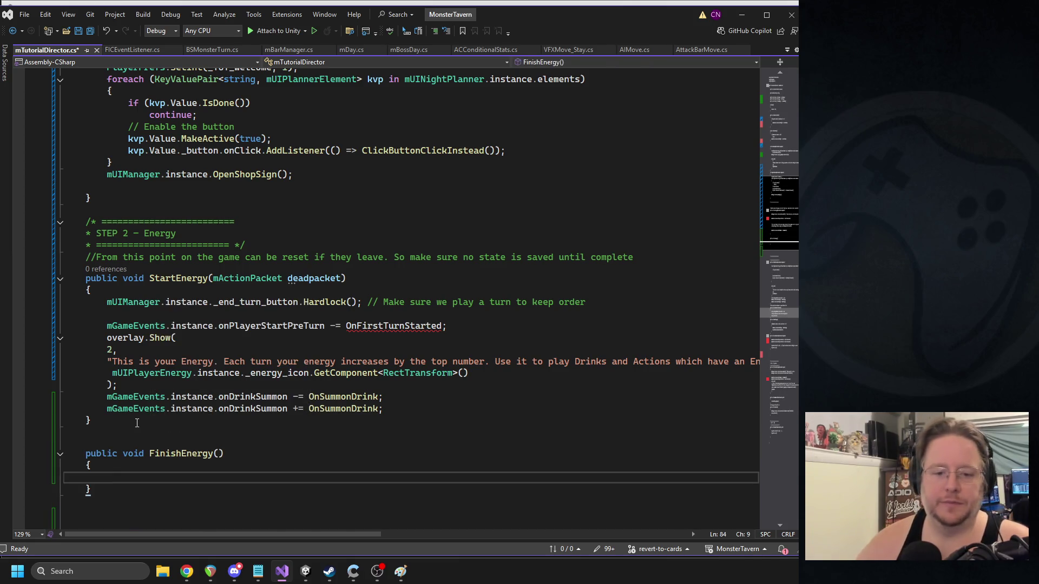
drag(400, 409, 65, 398)
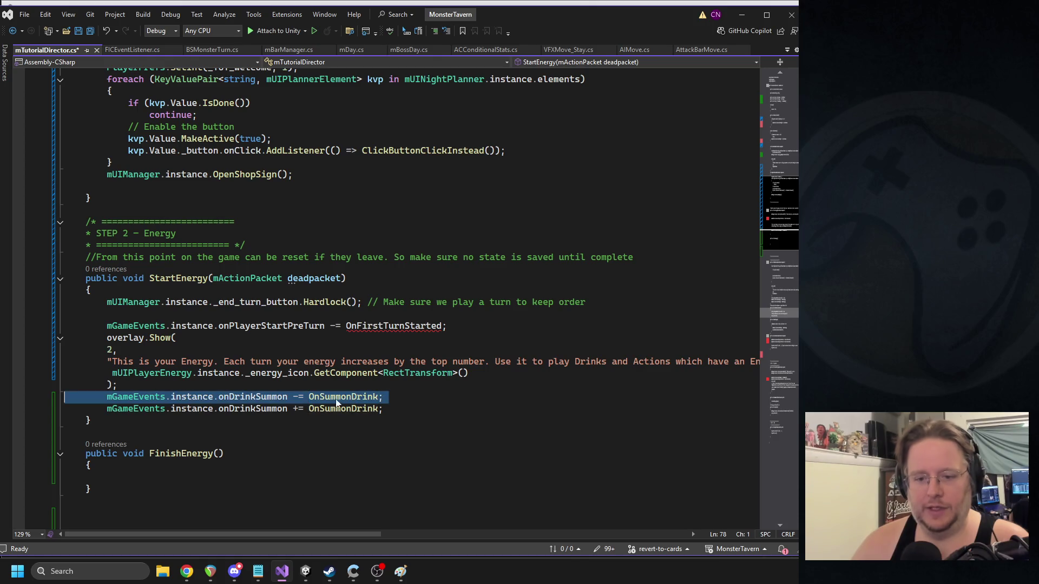
click(136, 469)
key(Down)
key(ctrl+v)
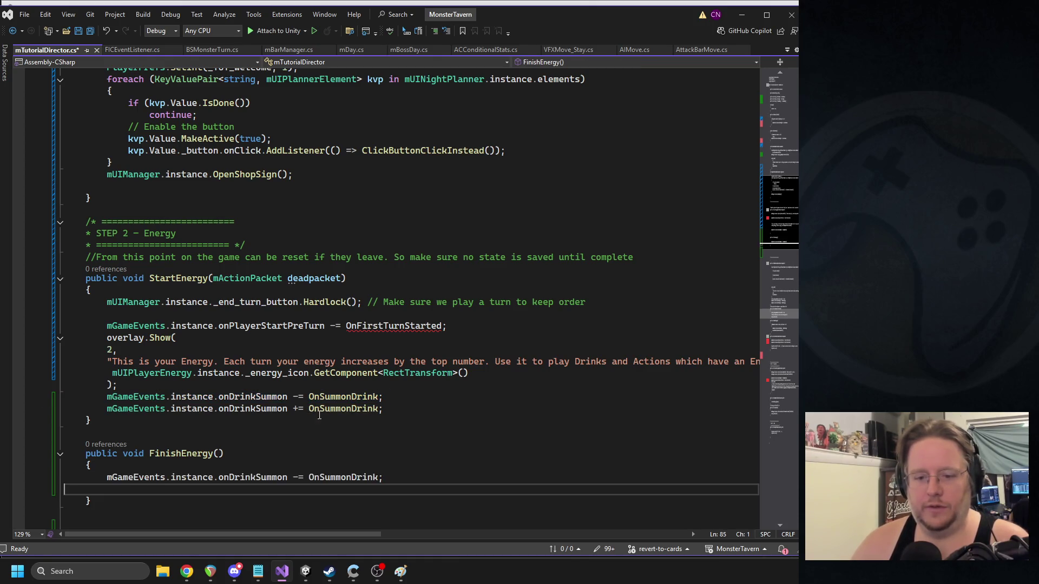
- Make the onDrinkSummon unsubscribe lines use FinishEnergy instead of OnSummonDrink, and save
click(214, 453)
key(ctrl+c)
double_click(330, 397)
key(ctrl+v)
double_click(329, 478)
key(ctrl+v)
key(ctrl+s)
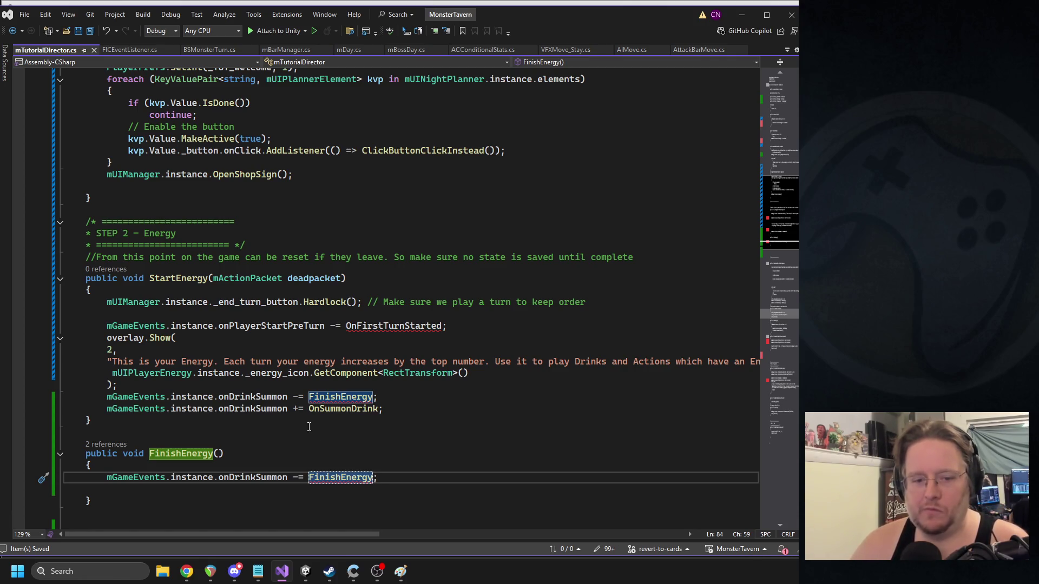
- Copy the mActionPacket deadpacket parameter into FinishEnergy's signature
drag(215, 279, 340, 279)
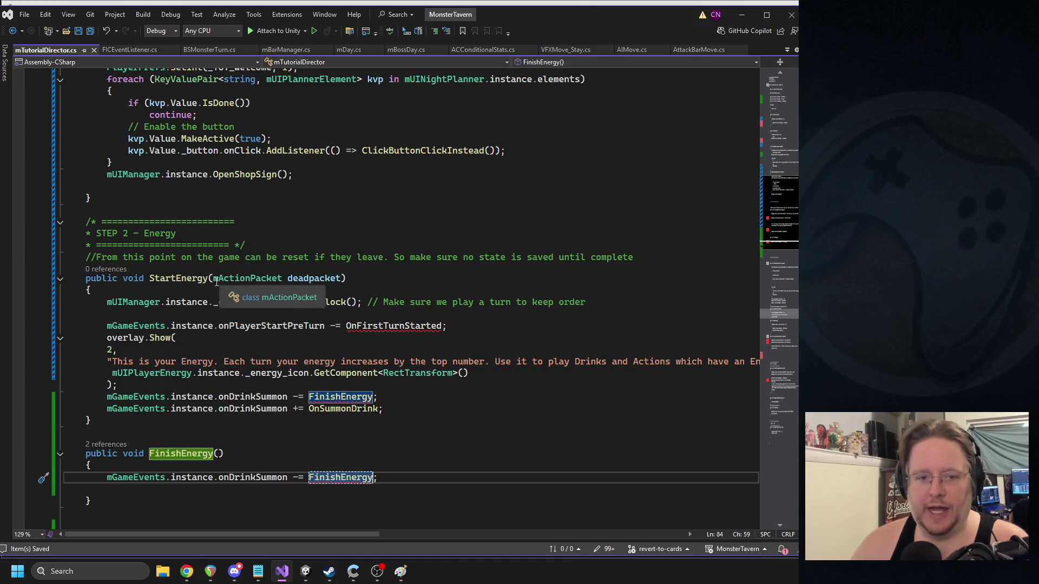
key(ctrl+c)
click(220, 454)
key(ctrl+v)
- Start a new mUIManager line in StartEnergy below the OnSummonDrink subscription
click(424, 398)
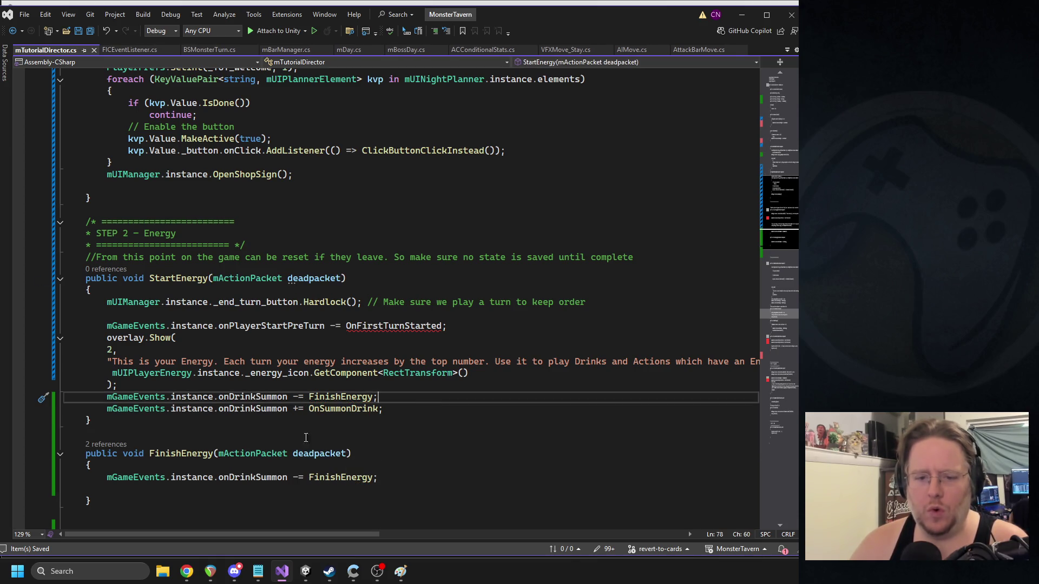
click(384, 409)
key(Return)
text(m)
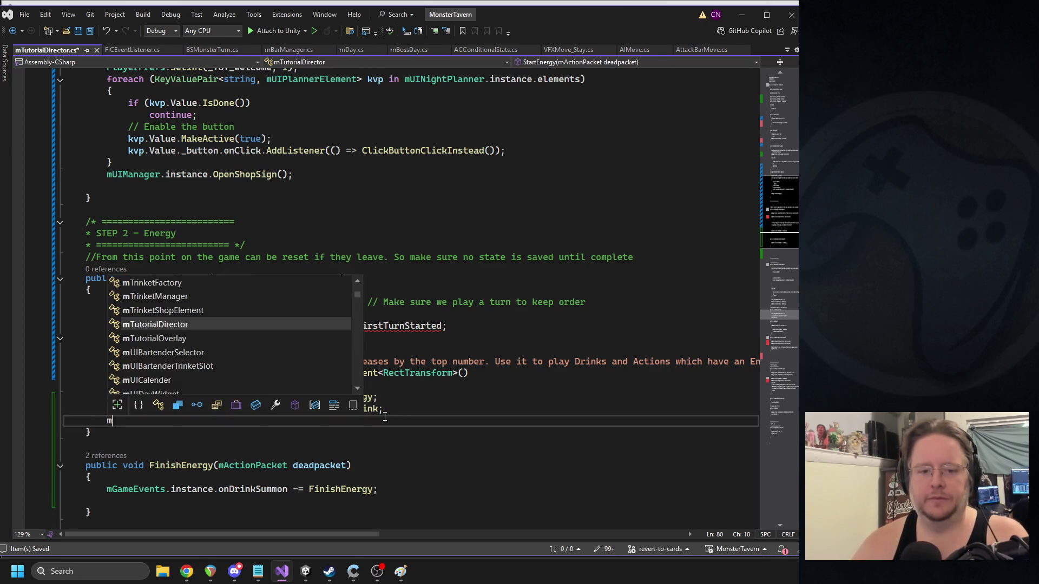
text(GameEvents.instance.end)
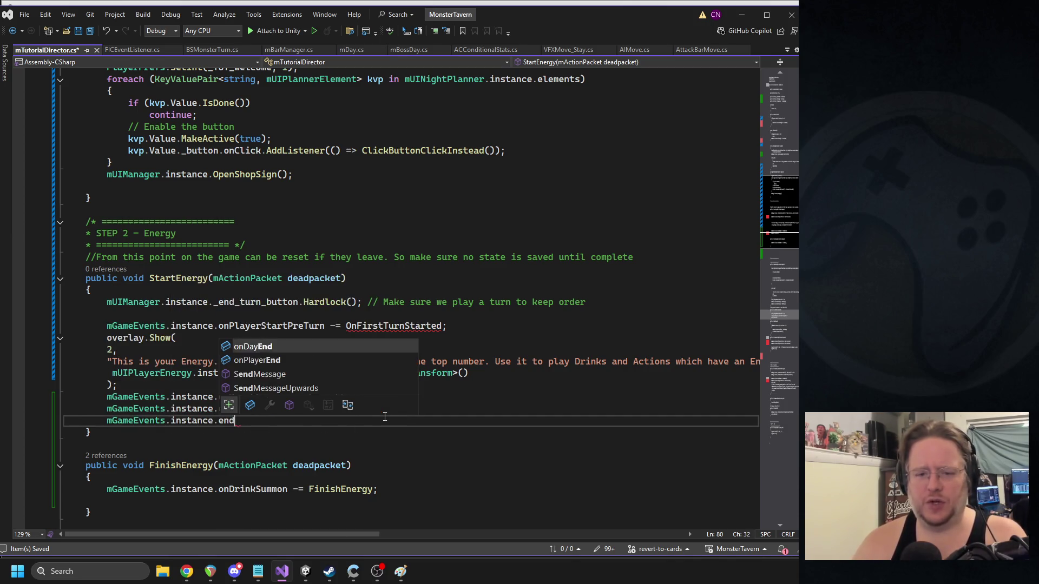
key(BackSpace)
key(BackSpace)
key(BackSpace)
key(BackSpace)
key(BackSpace)
key(BackSpace)
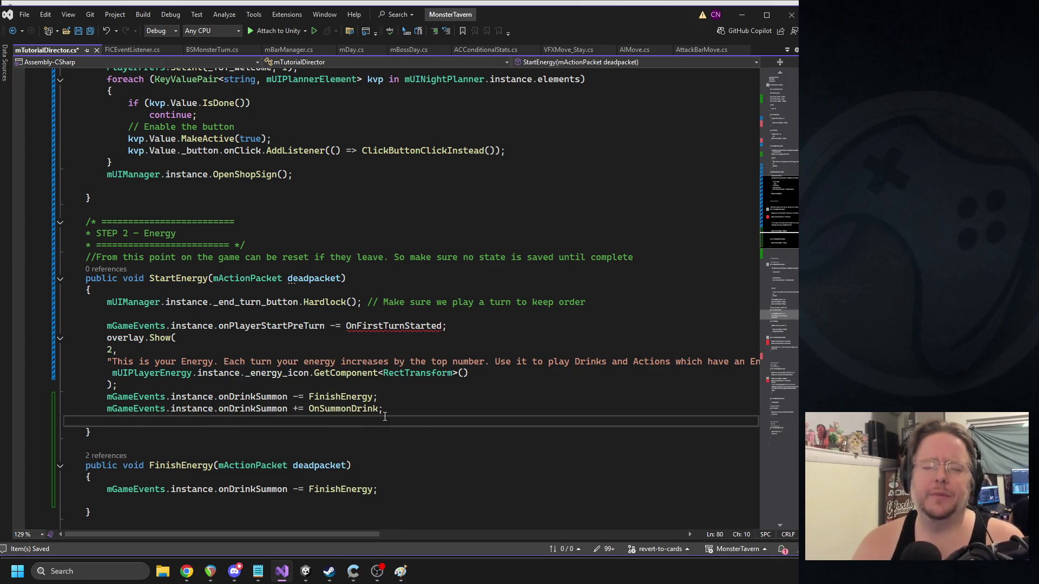
text(muimanain)
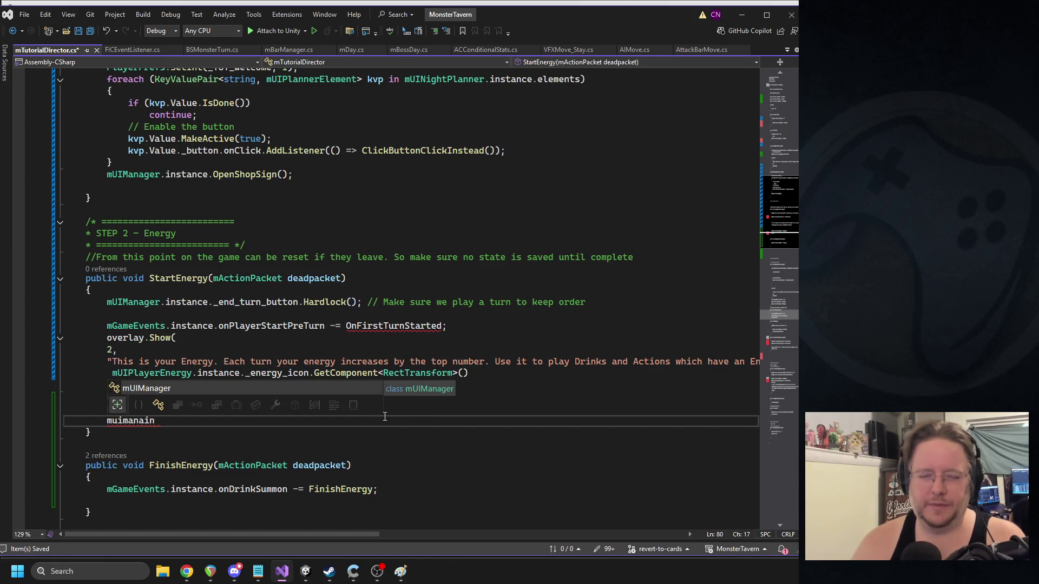
key(Tab)
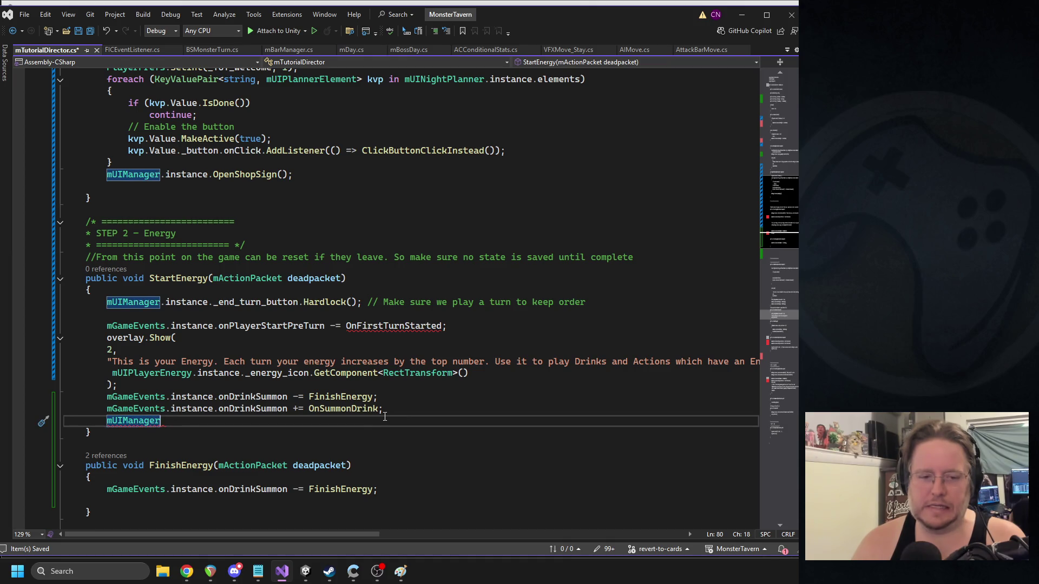
key(ctrl+f)
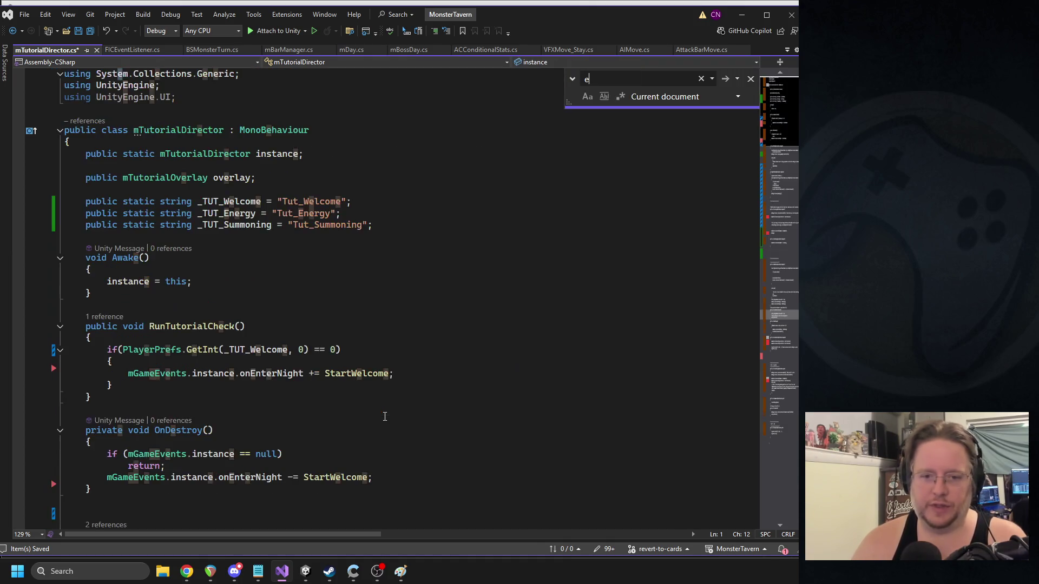
- Search the document for 'endturn', then clear and close the search box
text(endturn)
key(ctrl+a)
key(BackSpace)
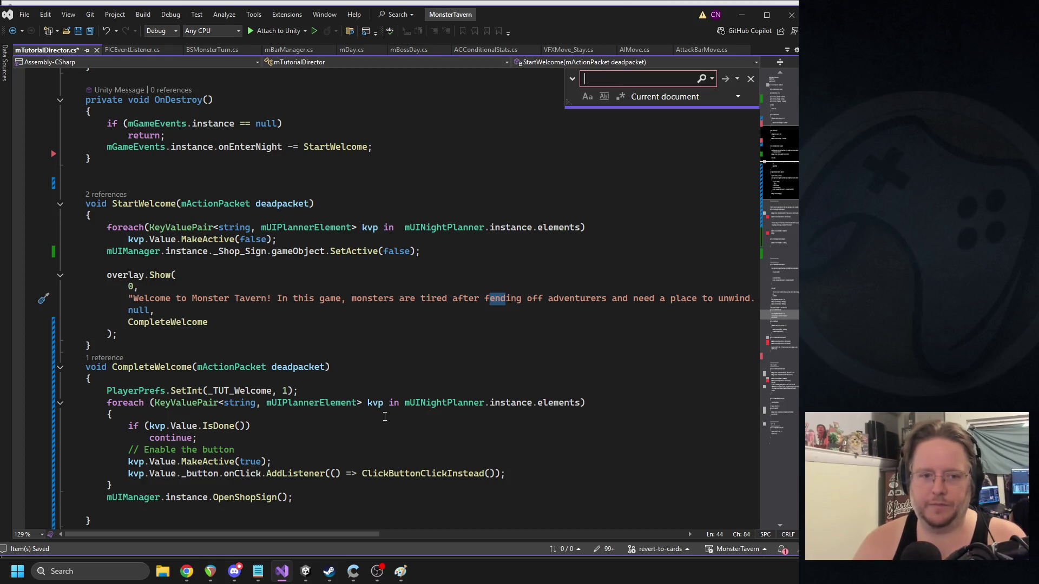
click(749, 79)
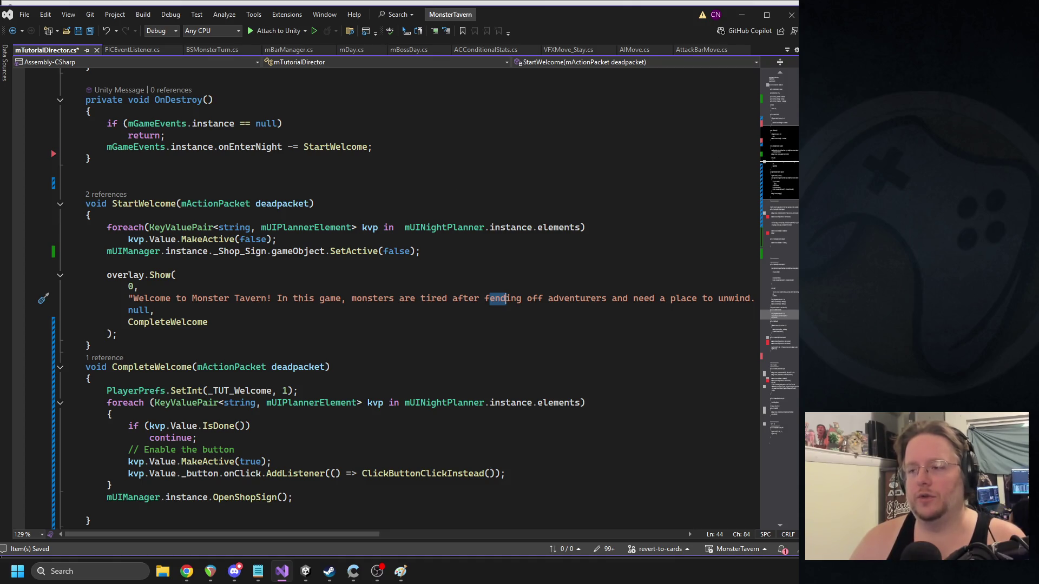
- Delete the onPlayerStartPreTurn unsubscribe line from StartEnergy
scroll(297, 287, up, 10)
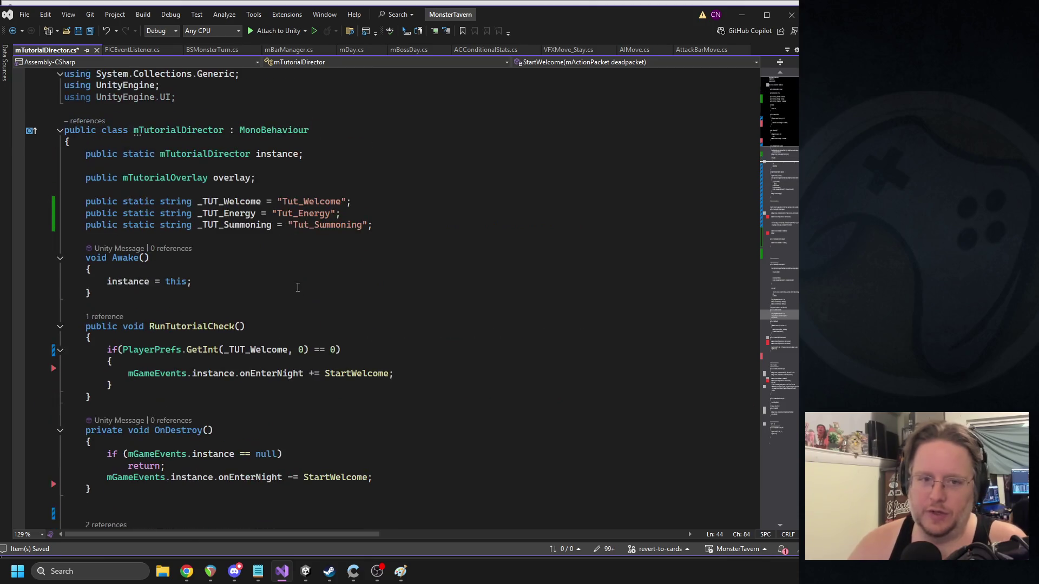
scroll(305, 282, down, 5)
scroll(307, 283, down, 6)
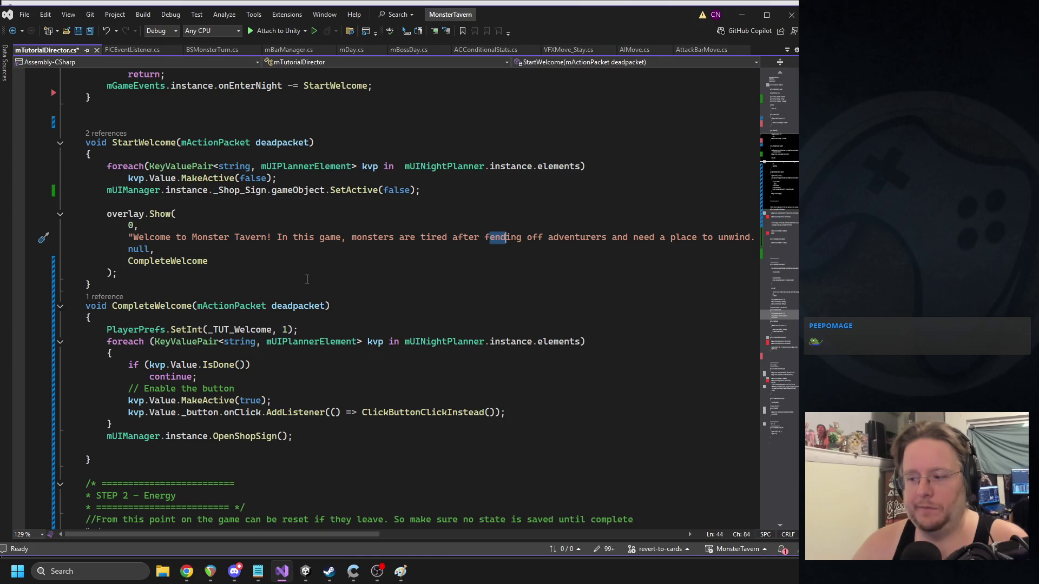
scroll(292, 303, down, 7)
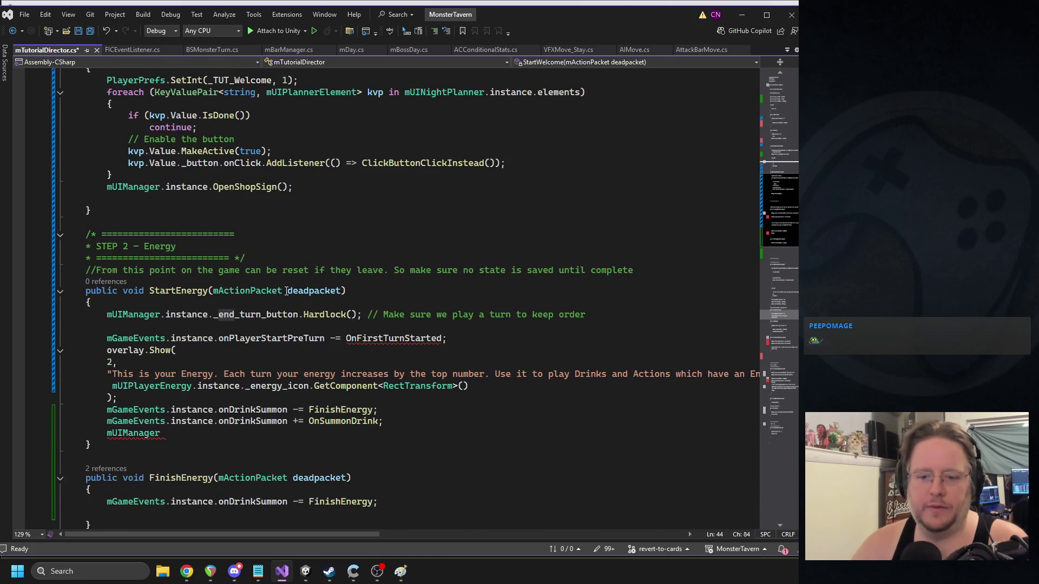
scroll(291, 304, down, 3)
click(217, 336)
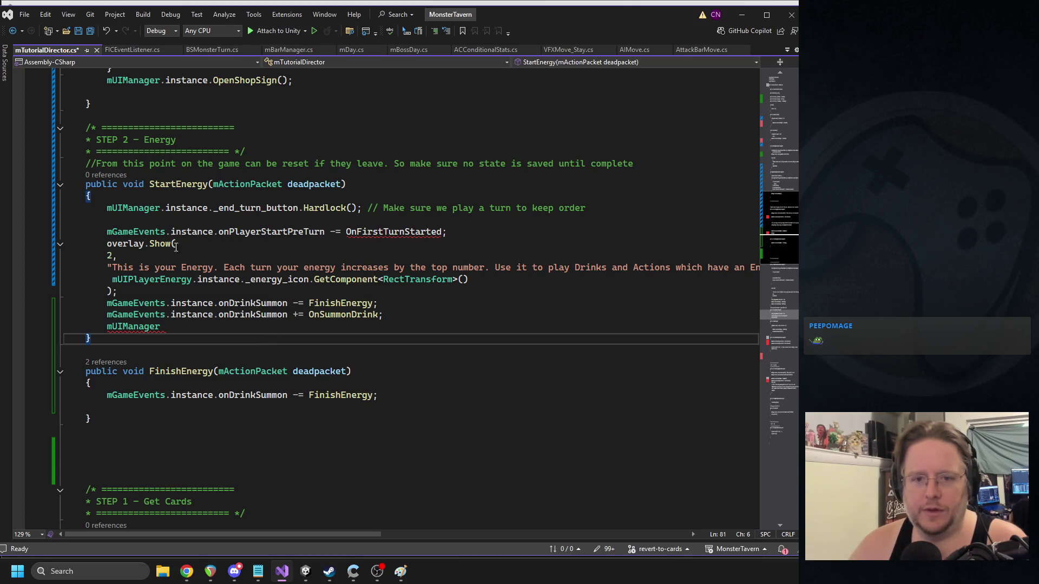
triple_click(246, 232)
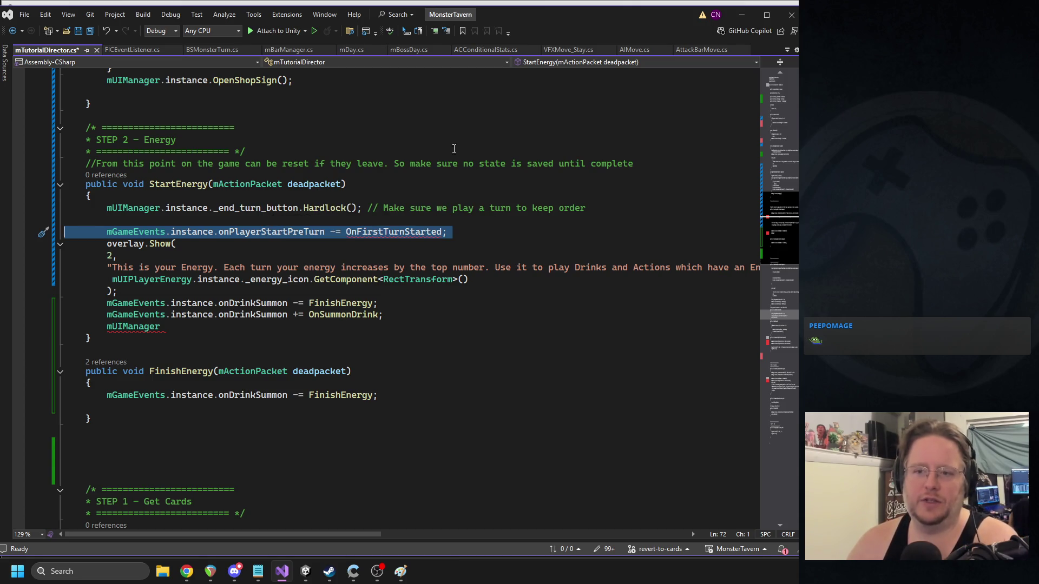
key(Delete)
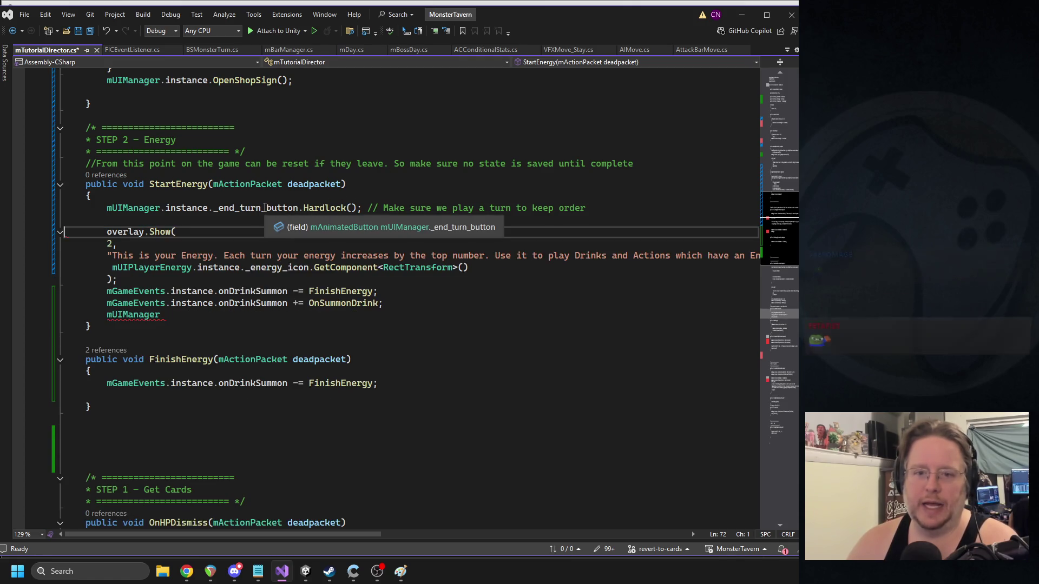
key(alt+Tab)
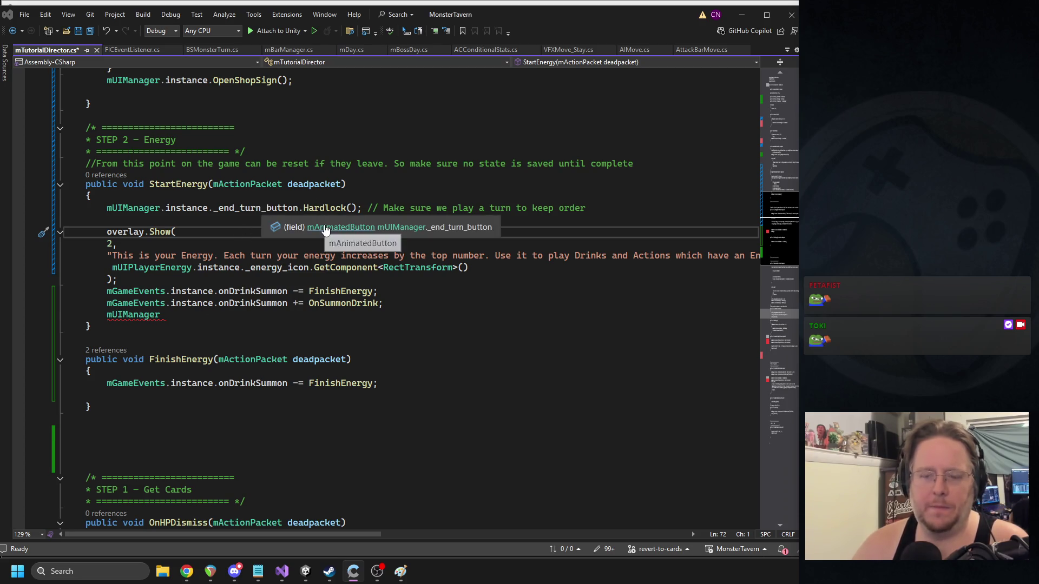
- Jump to the _end_turn_button definition in mUIManager.cs and collapse the FocusBar method
click(446, 228)
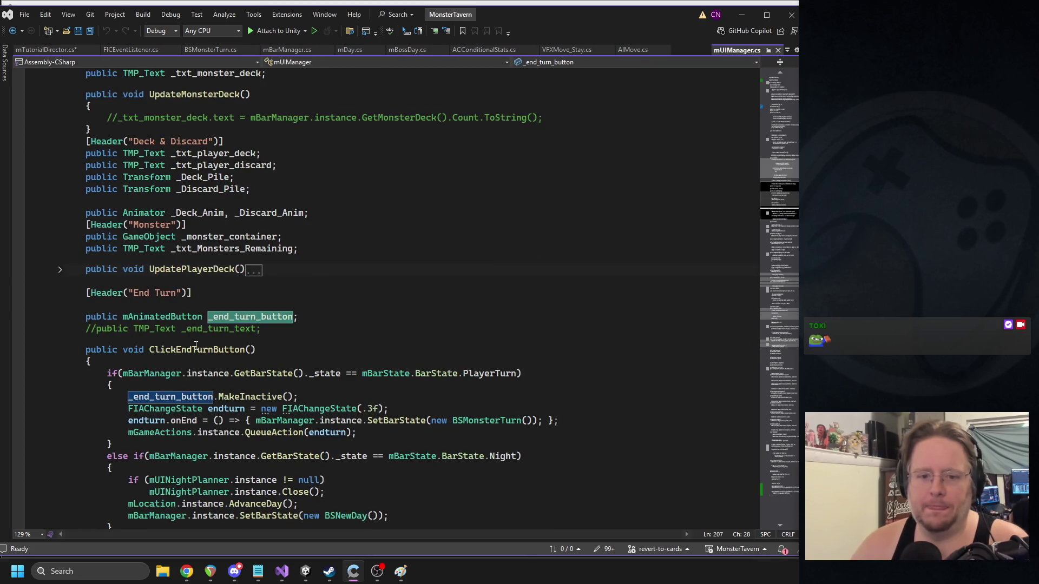
scroll(240, 336, down, 2)
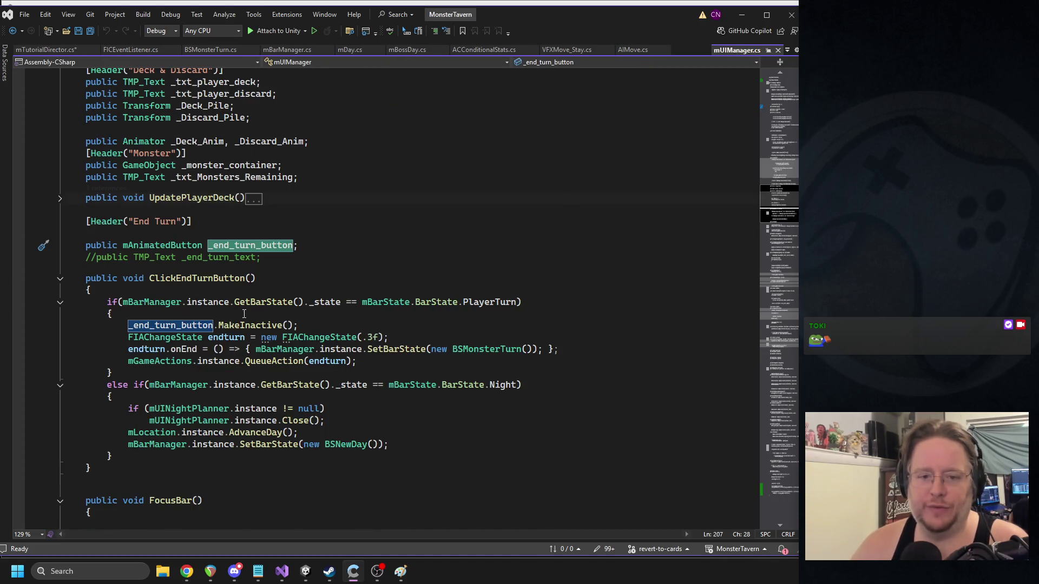
scroll(297, 272, down, 3)
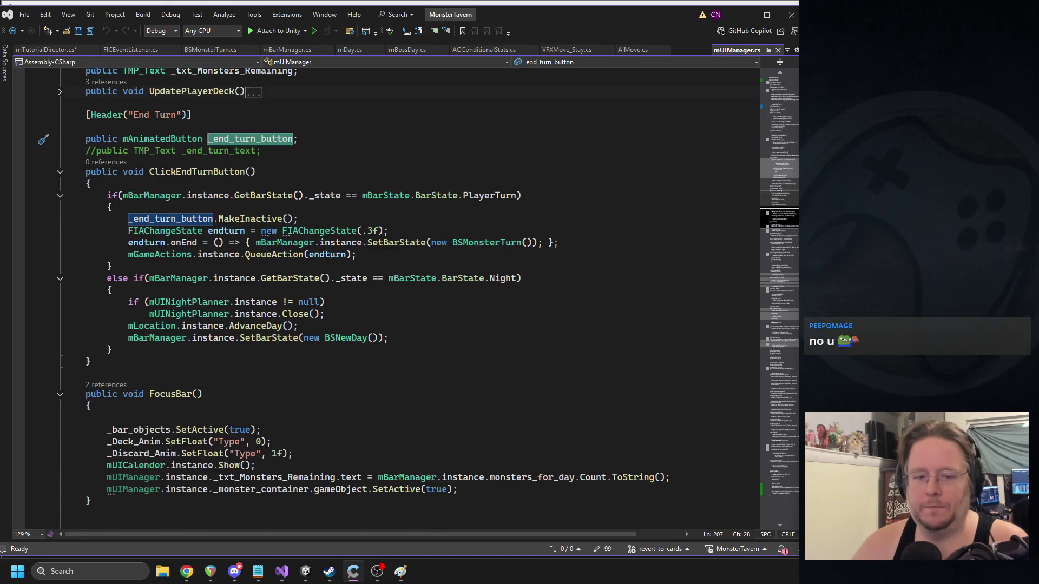
click(60, 395)
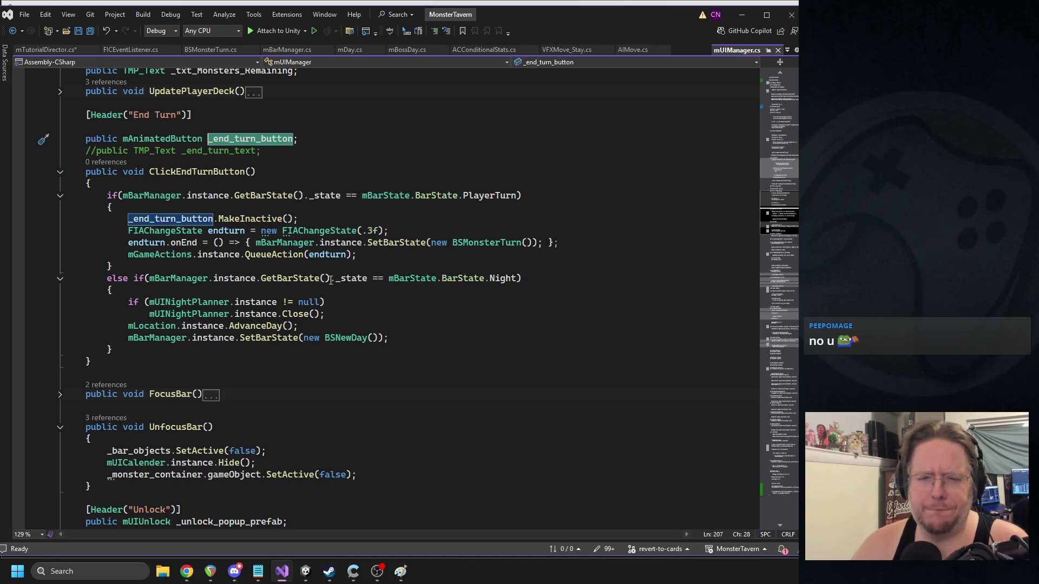
scroll(333, 271, up, 4)
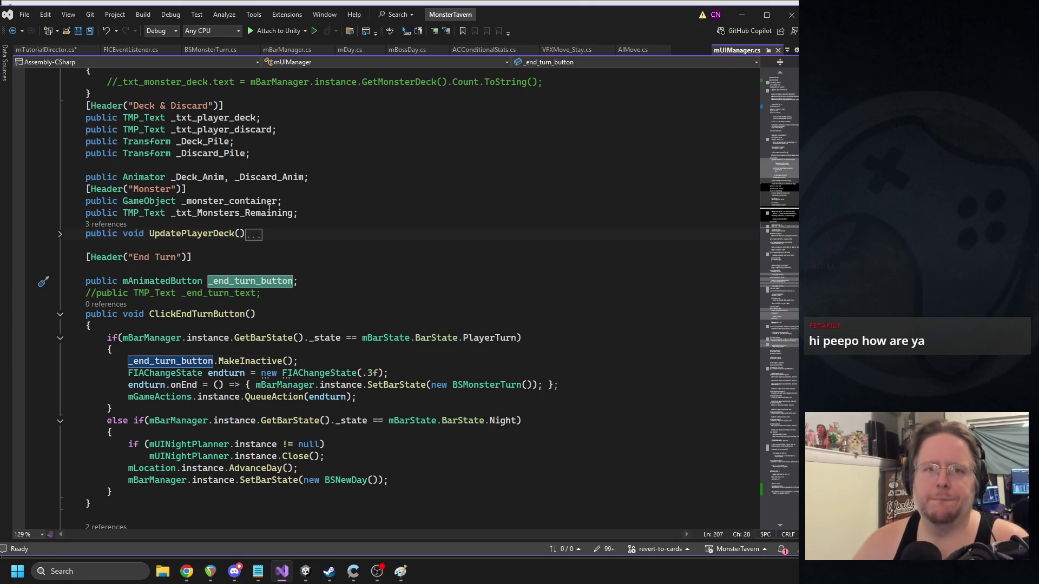
click(305, 571)
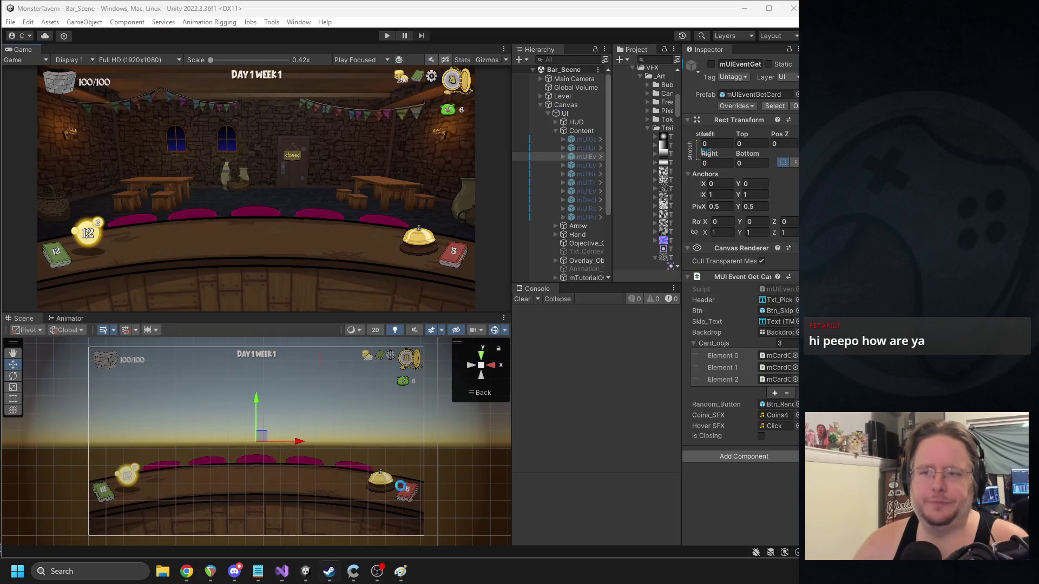
- Search the Project assets for BSPlayerTurn and open BSPlayerTurn.cs in Visual Studio
mouse_move(329, 572)
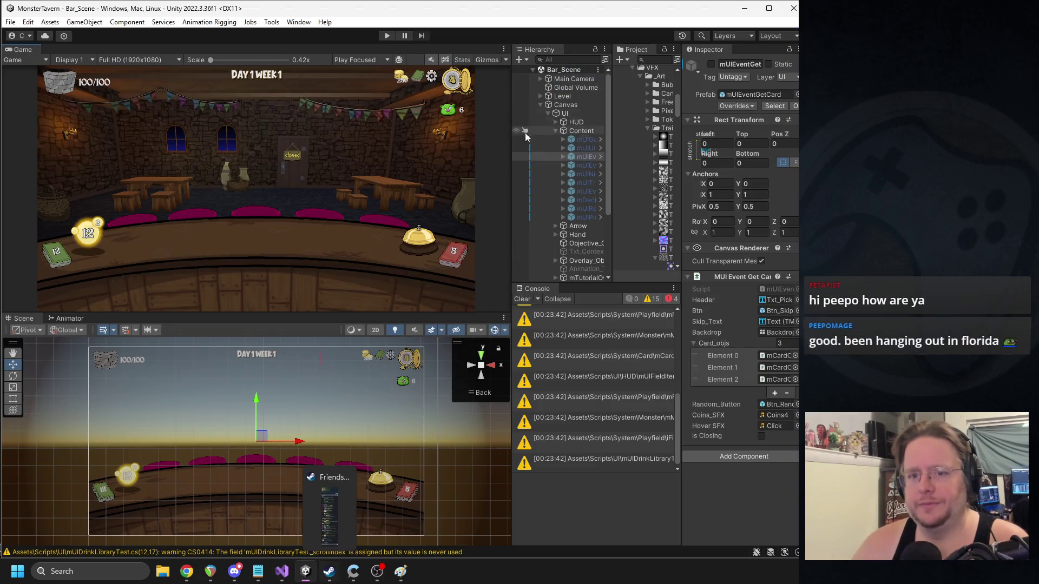
drag(511, 163, 431, 164)
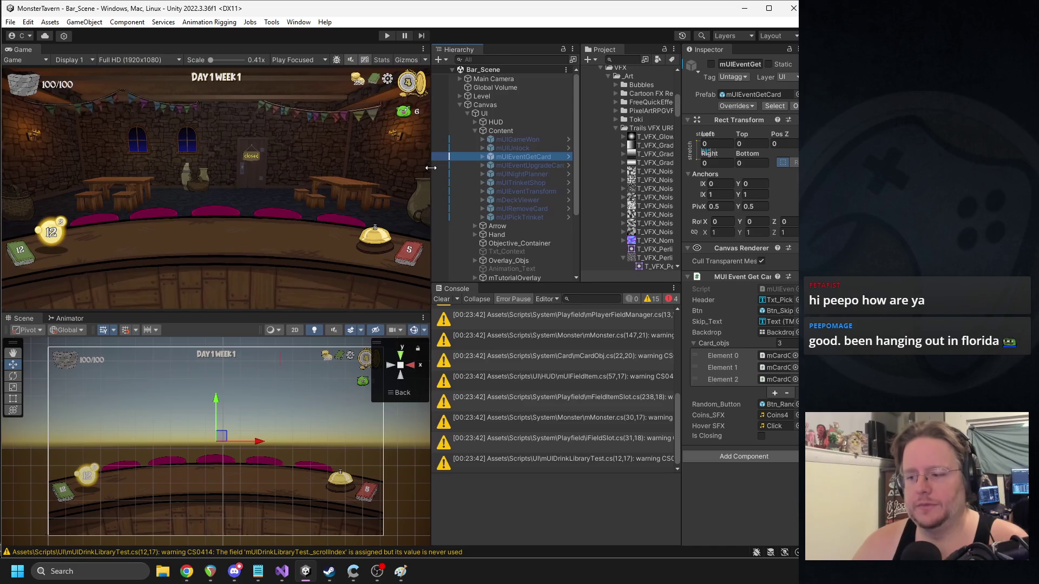
click(586, 170)
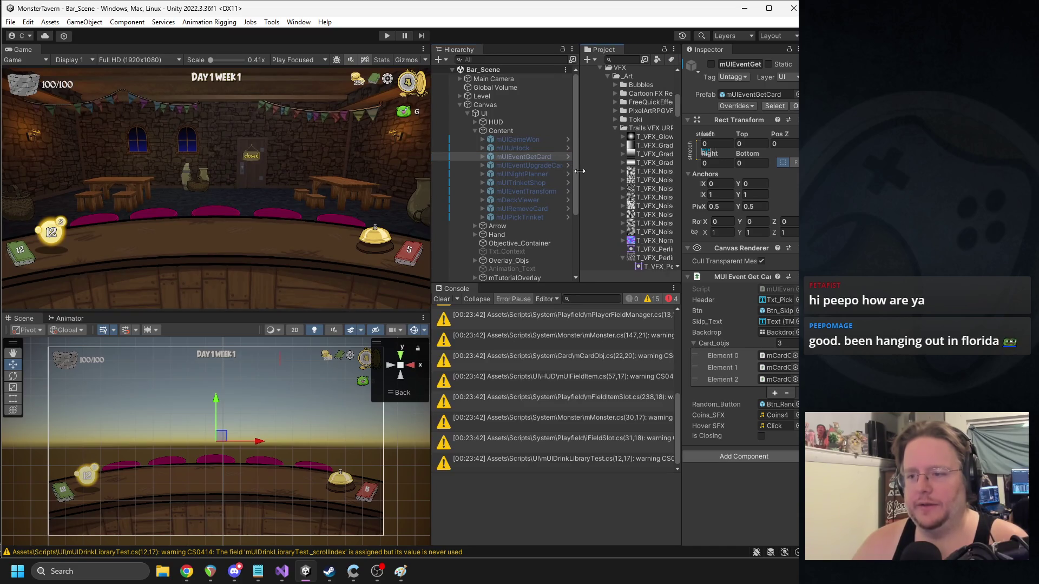
drag(578, 158, 565, 158)
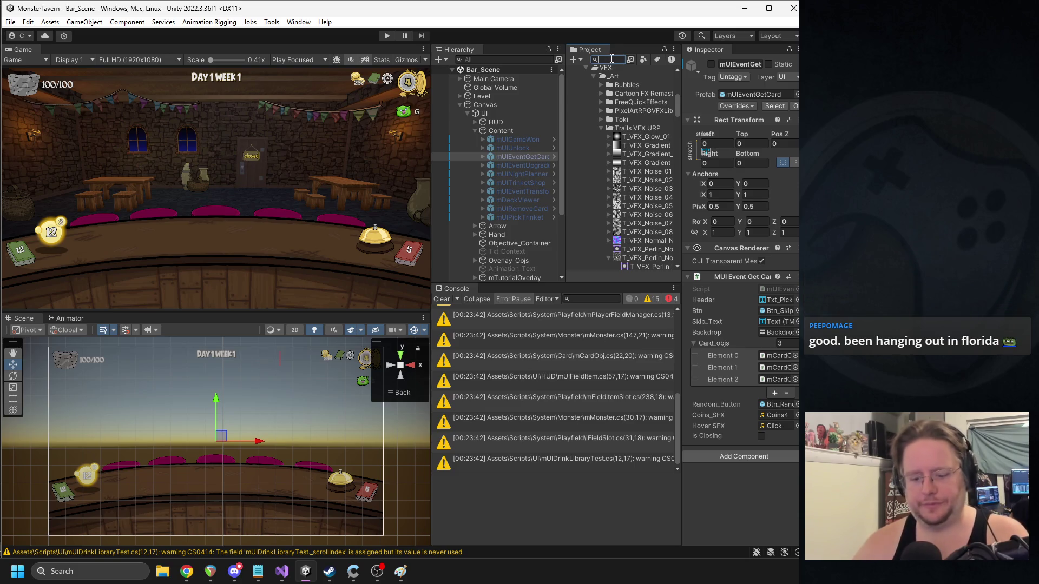
text(layerturn)
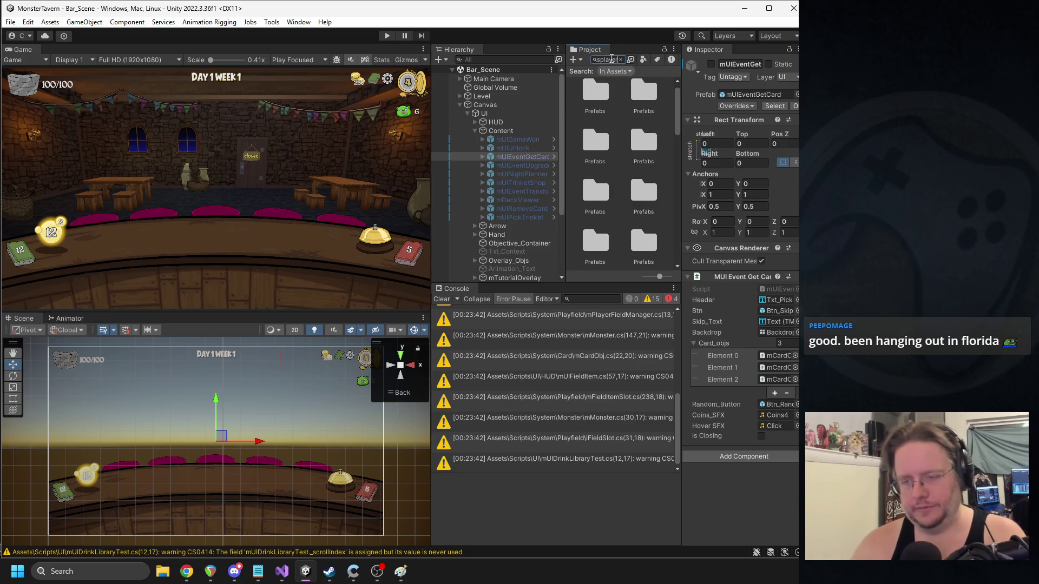
double_click(593, 99)
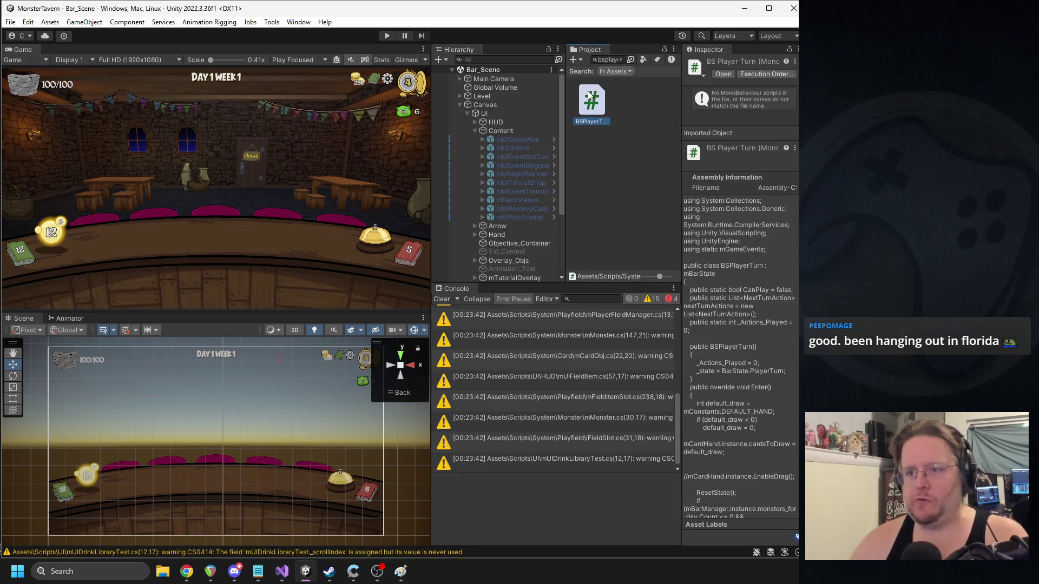
scroll(252, 284, down, 13)
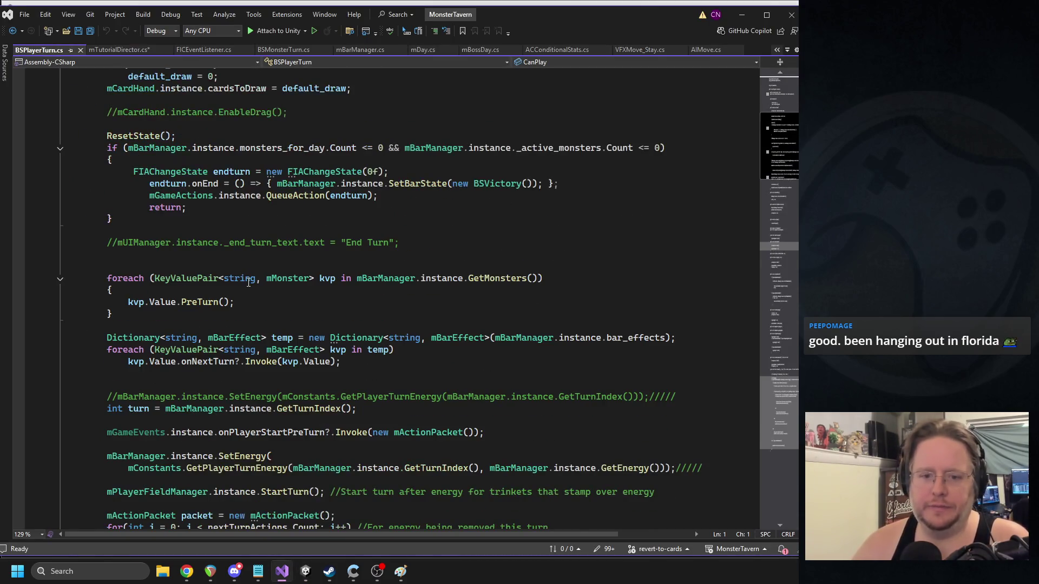
- Follow Exit's leaveInputState to EndTurn in mPlayerFieldManager.cs and select its onAging event
scroll(251, 284, down, 3)
scroll(224, 315, down, 3)
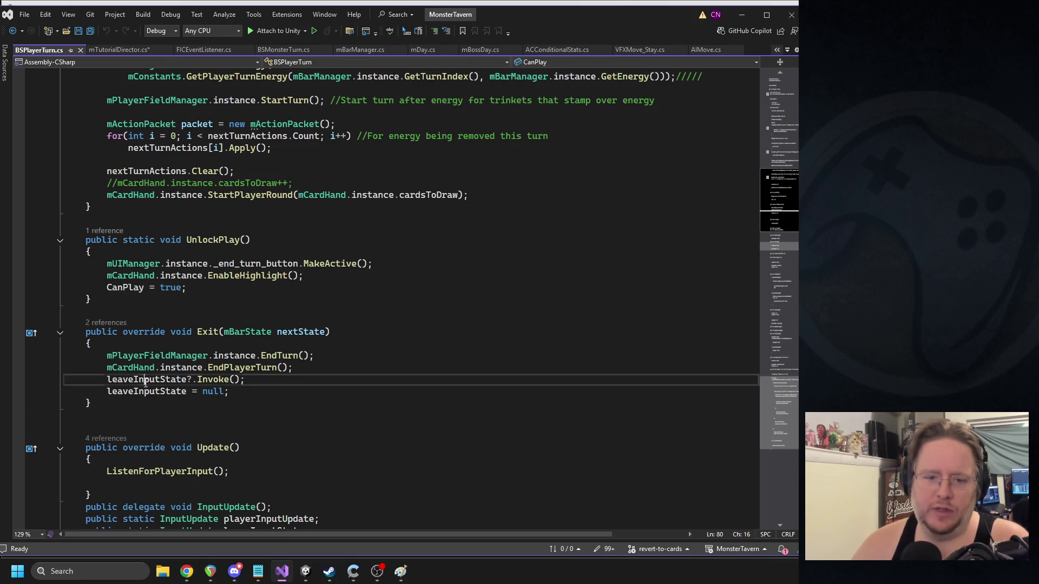
double_click(163, 380)
click(294, 383)
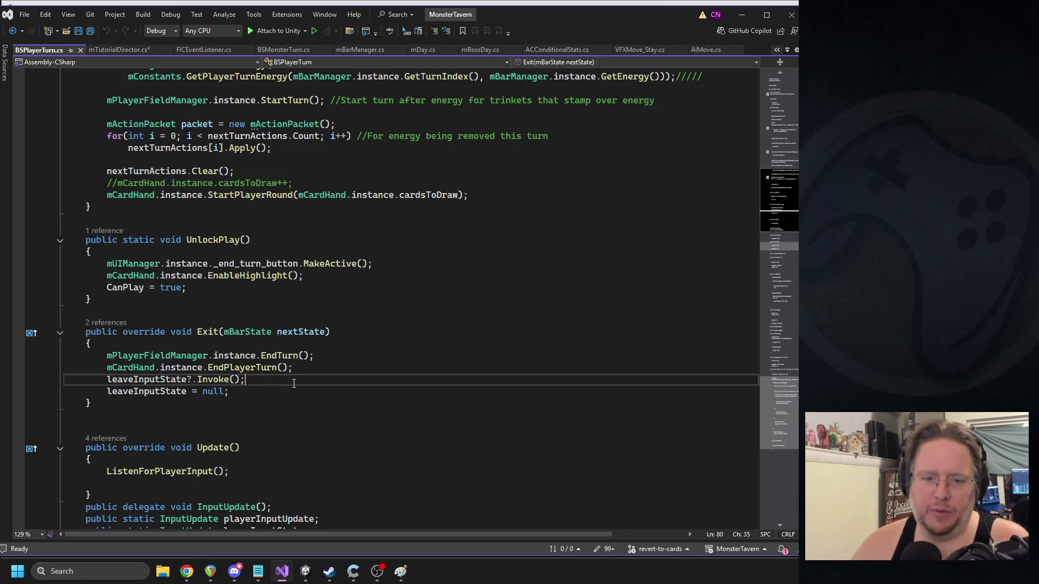
ctrl+click(279, 356)
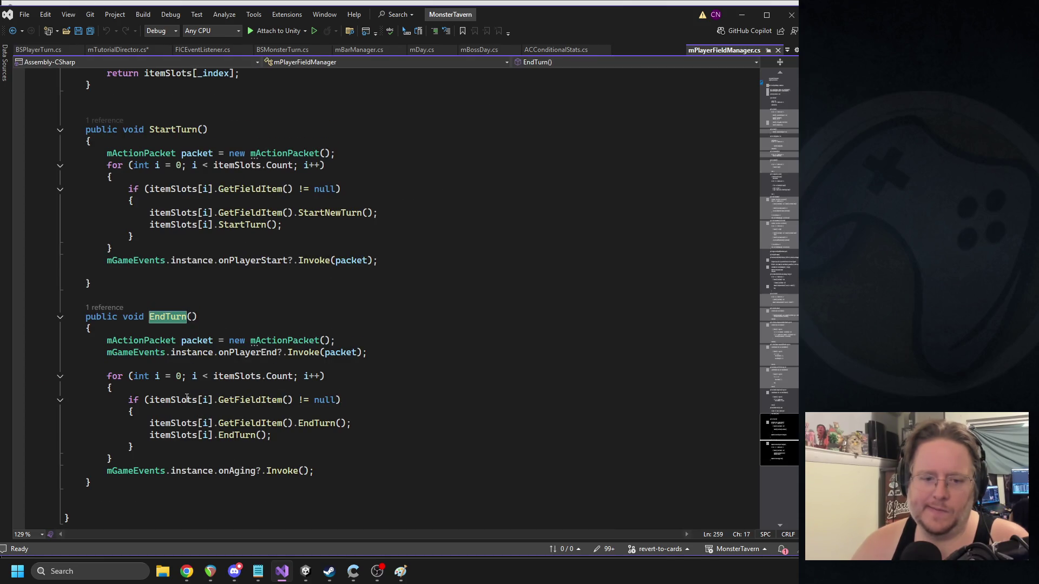
double_click(237, 471)
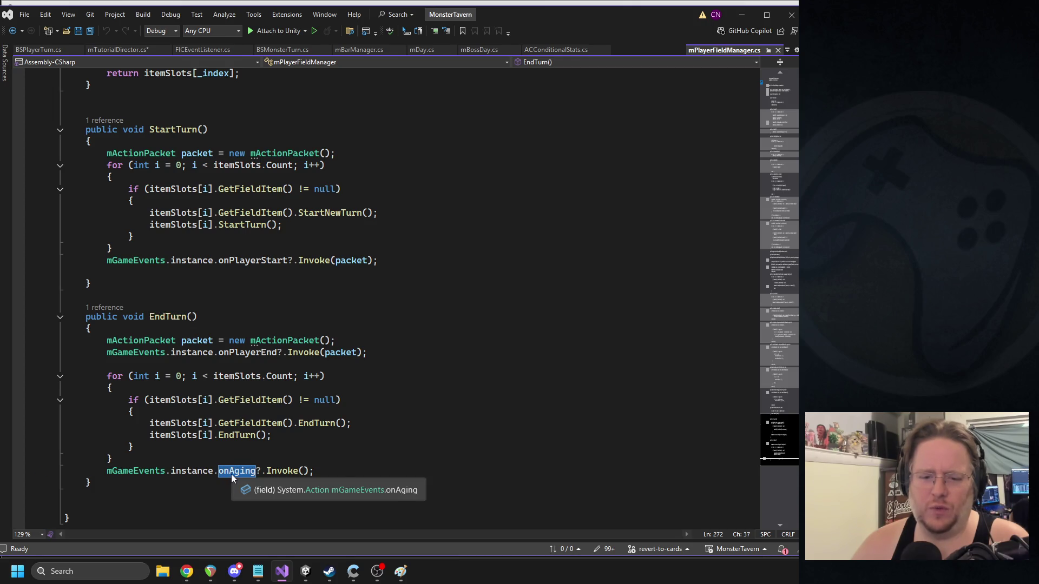
right_click(241, 476)
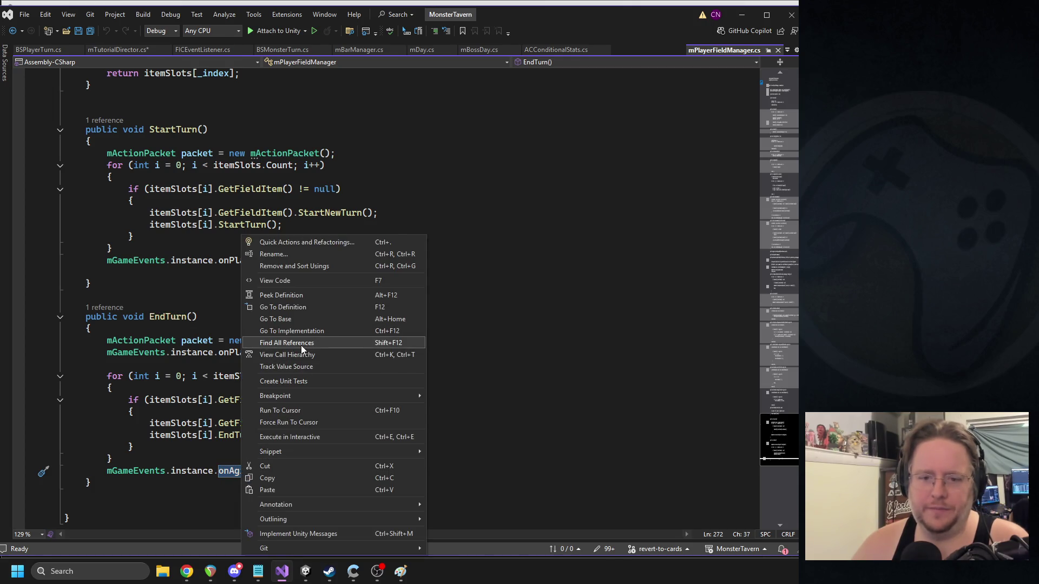
- List all references to onAging and open its '+= action' subscription in mHandAgeSpell.cs
click(301, 345)
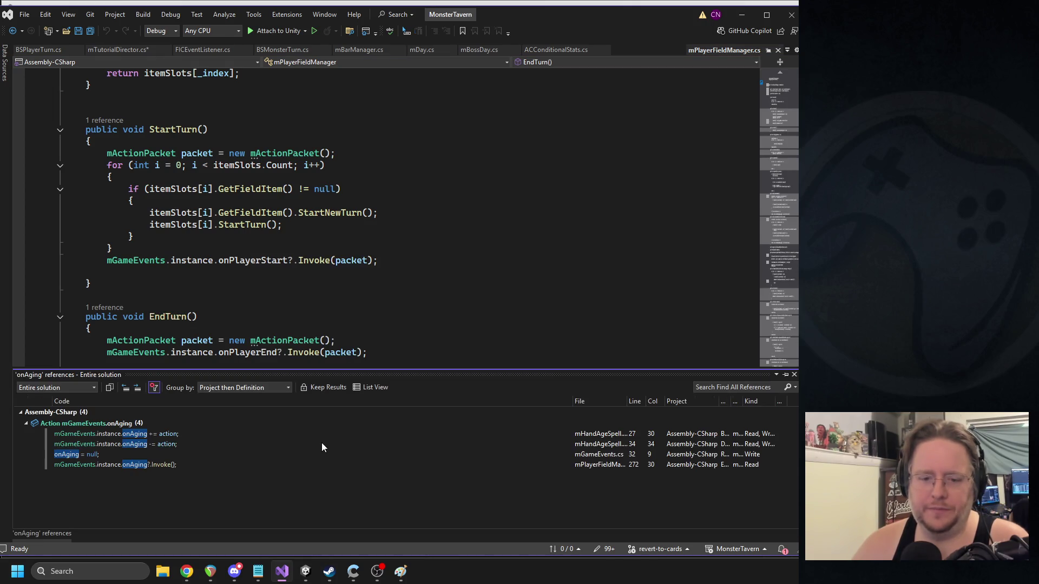
double_click(121, 438)
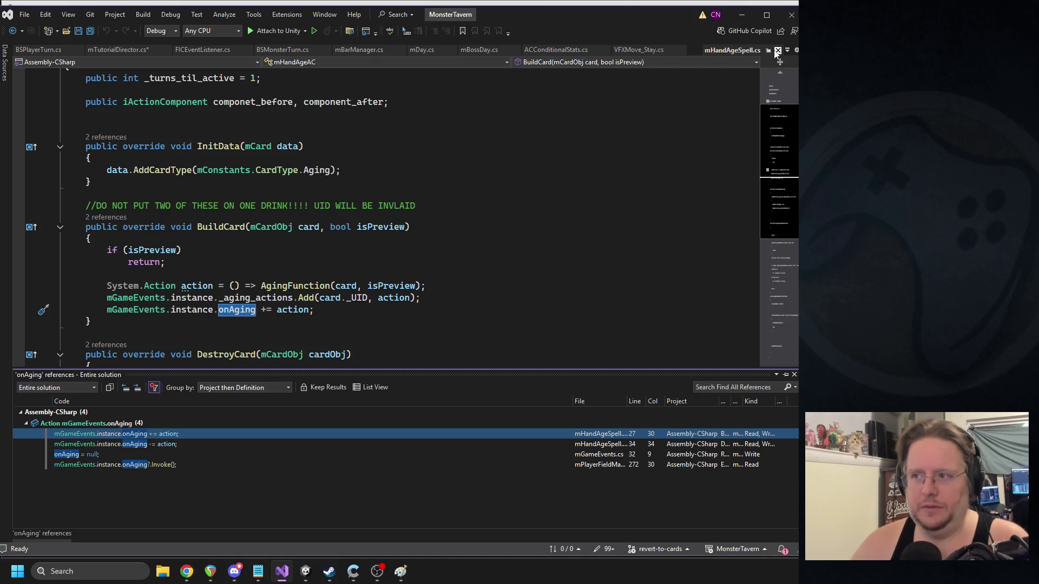
click(777, 51)
scroll(232, 275, down, 4)
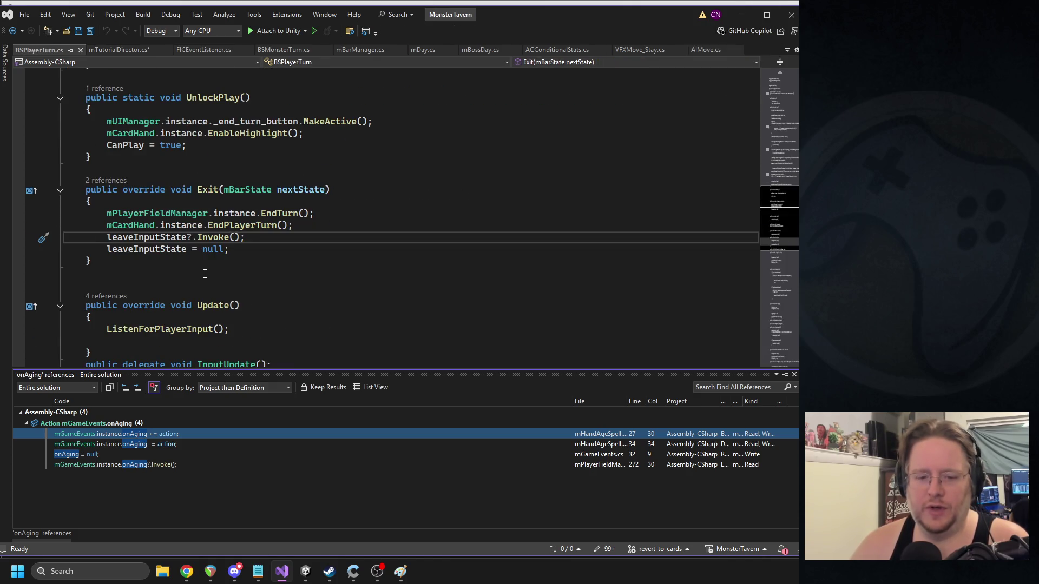
double_click(128, 439)
- Retype the onAging reference using autocompletion and save mHandAgeSpell.cs
click(231, 312)
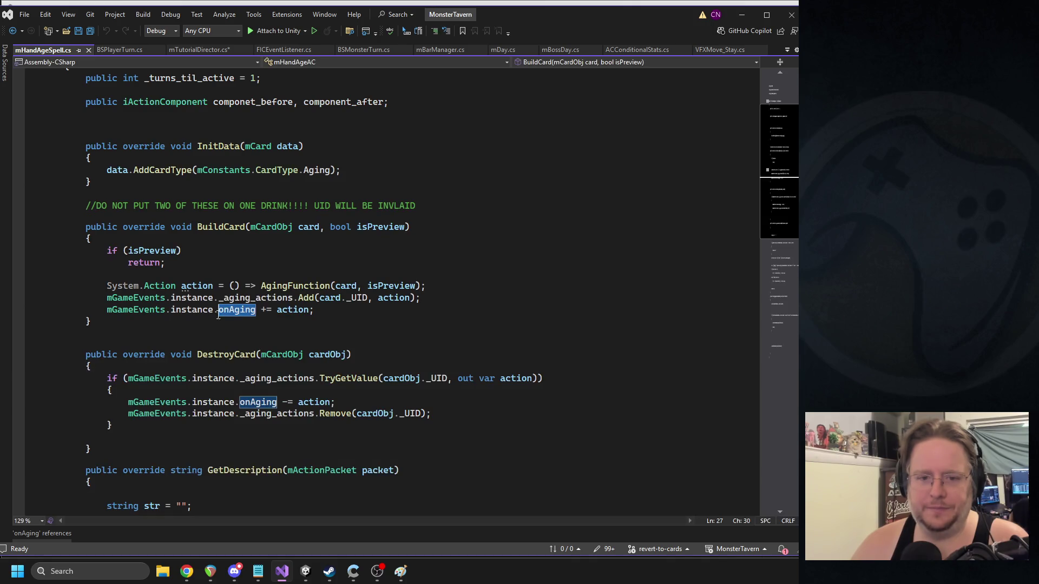
key(ctrl+BackSpace)
key(ctrl+Delete)
text(on)
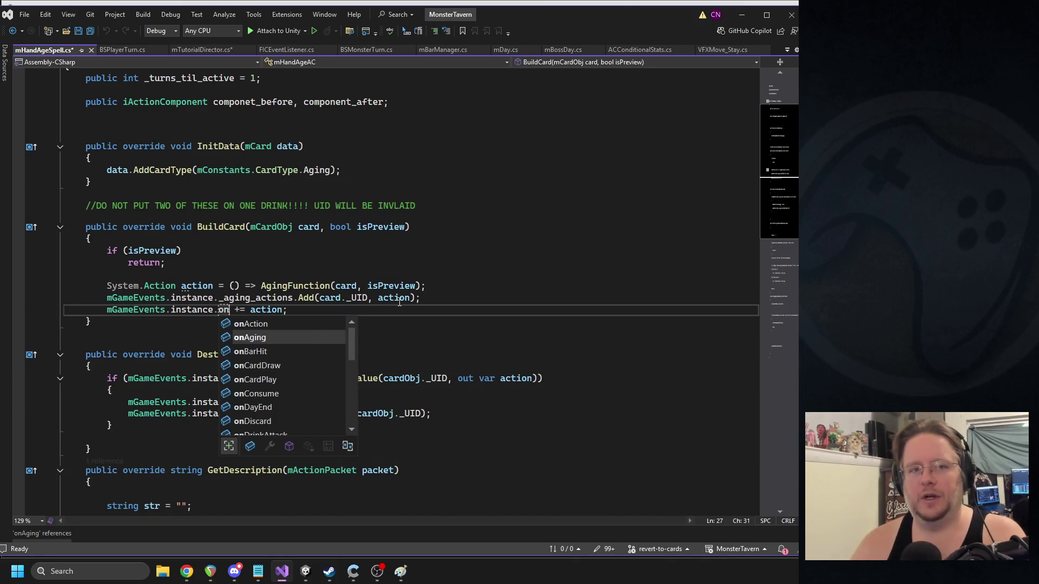
key(Tab)
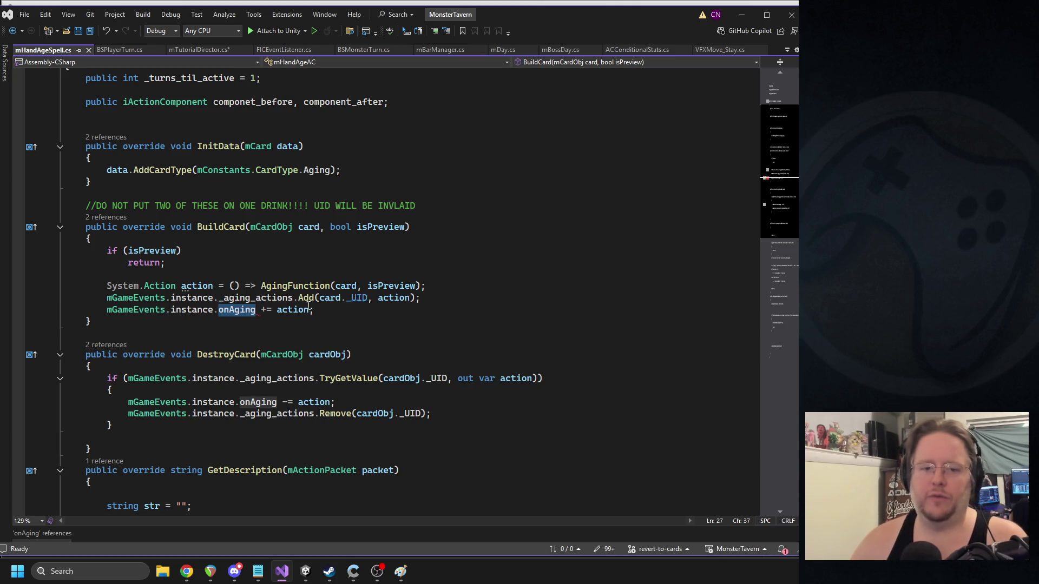
key(ctrl+s)
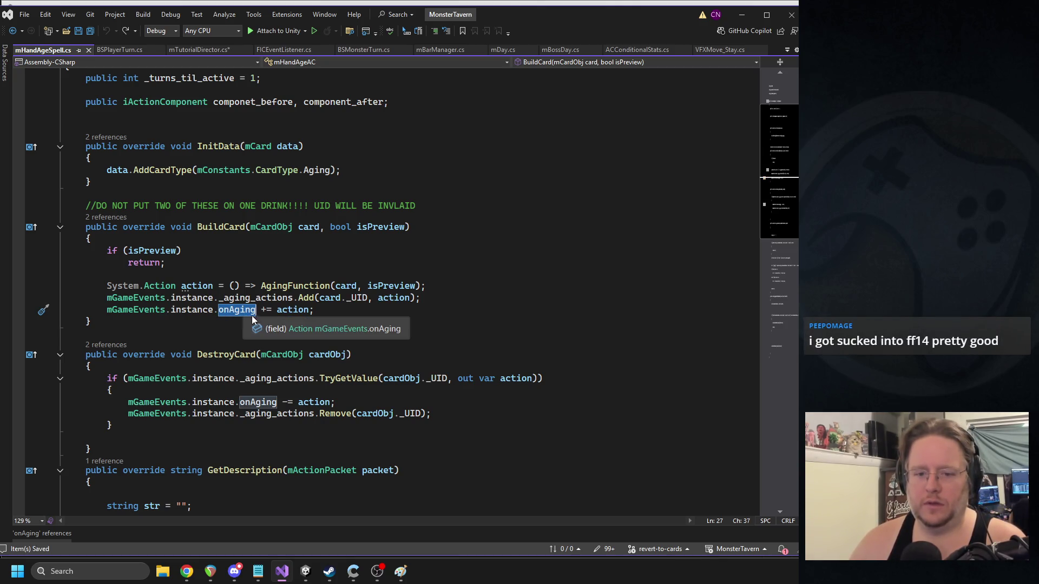
- Comment out the onAging subscription, undo it, select mHandAgeAC, and close the file
click(106, 310)
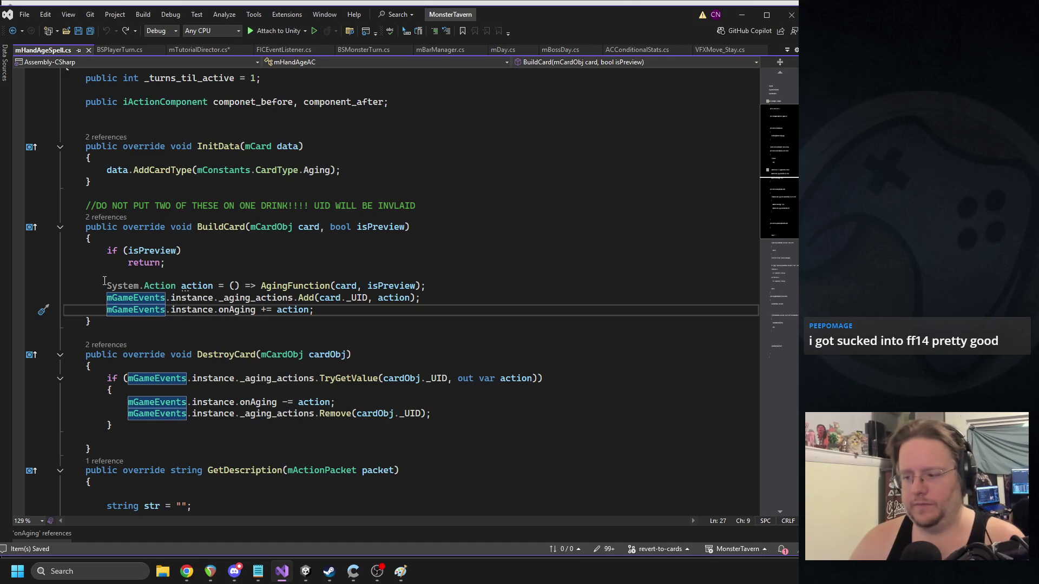
key(ctrl+k)
key(ctrl+c)
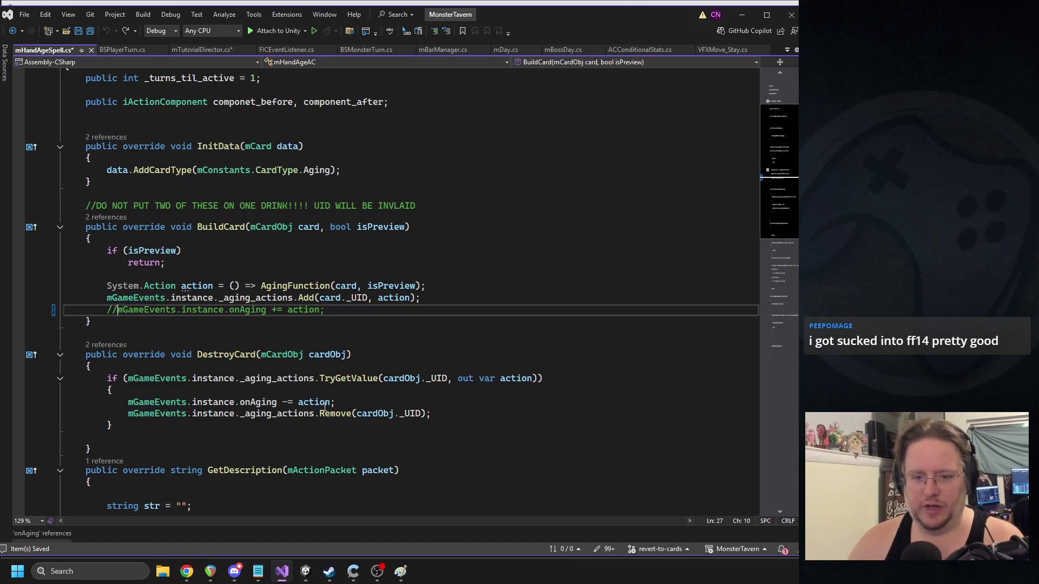
key(ctrl+z)
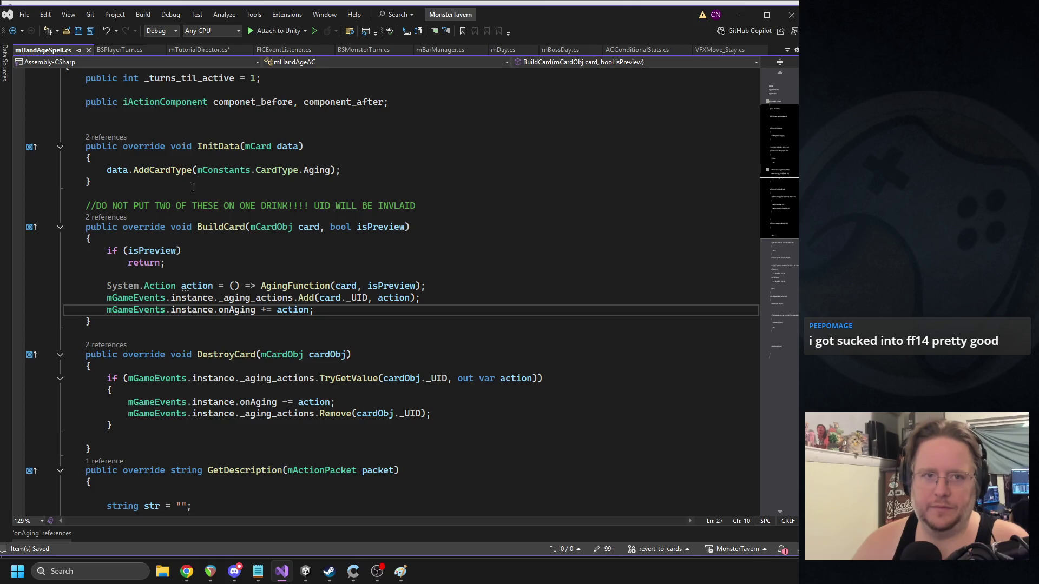
scroll(210, 208, up, 3)
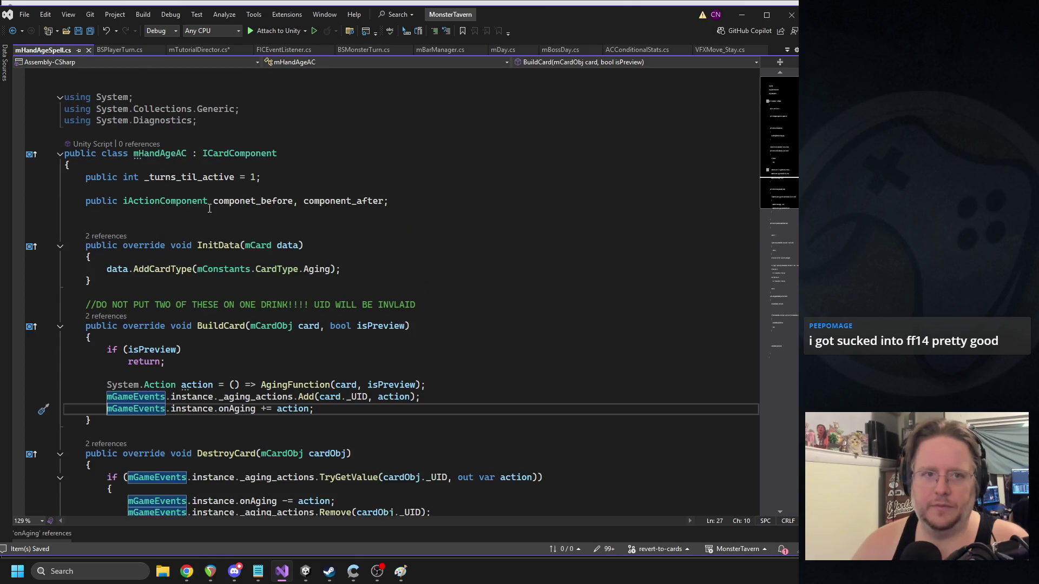
double_click(147, 155)
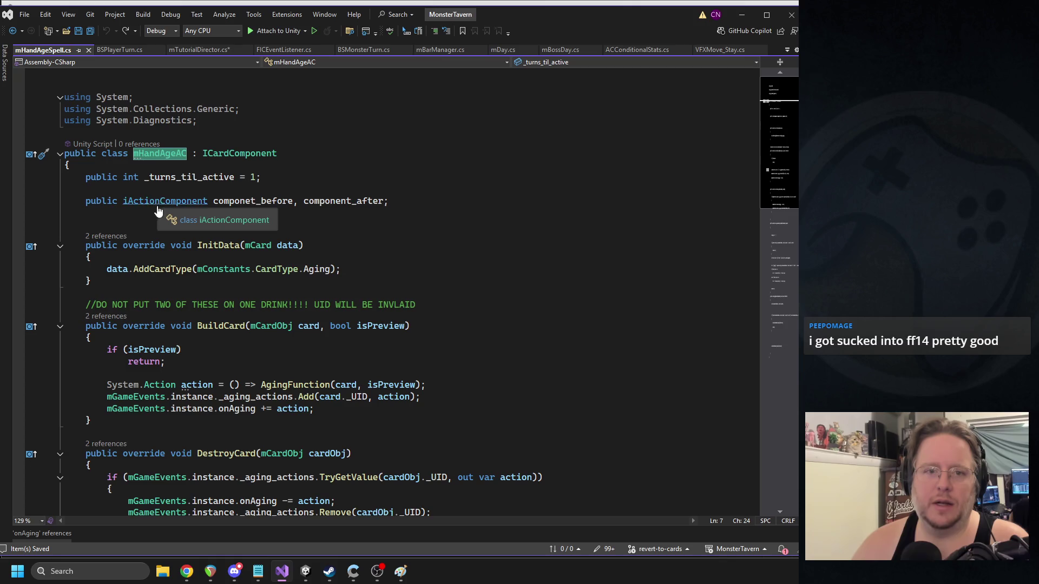
click(88, 51)
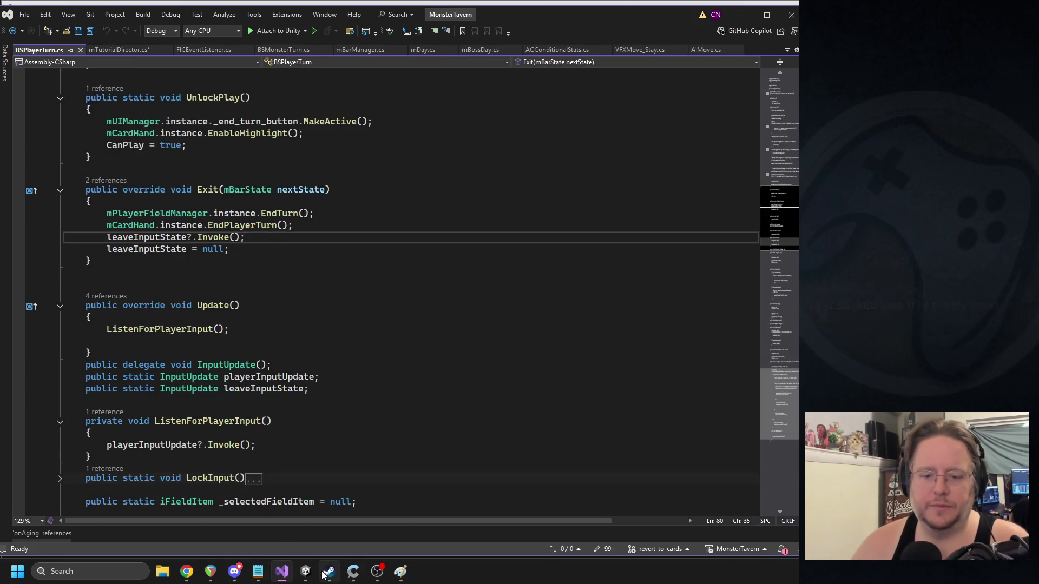
- Clear the 'ha' Project search in Unity and open the CS1002 error at mTutorialDirector.cs line 79
click(305, 572)
click(603, 59)
text(handag)
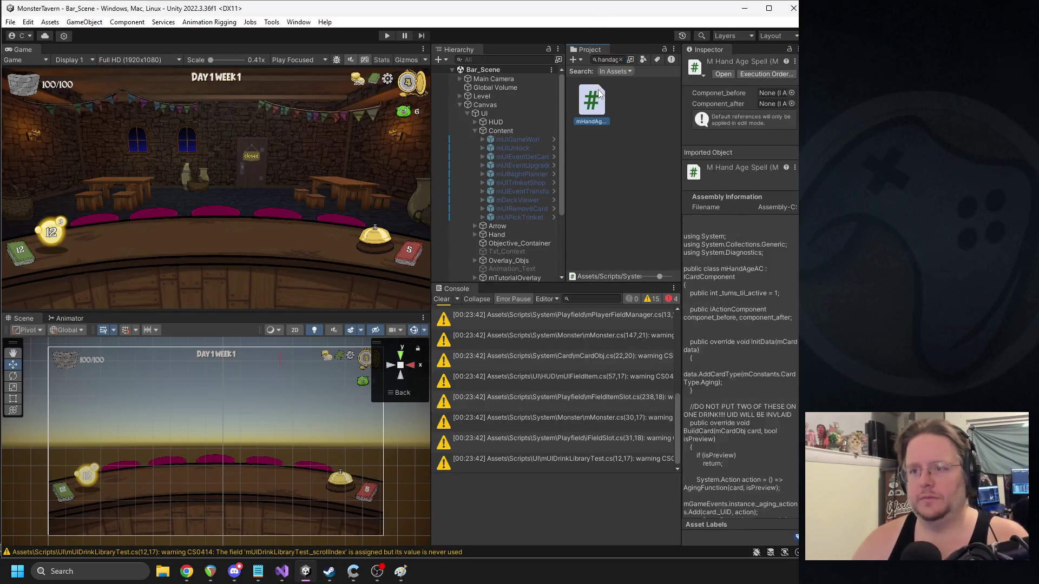
click(621, 60)
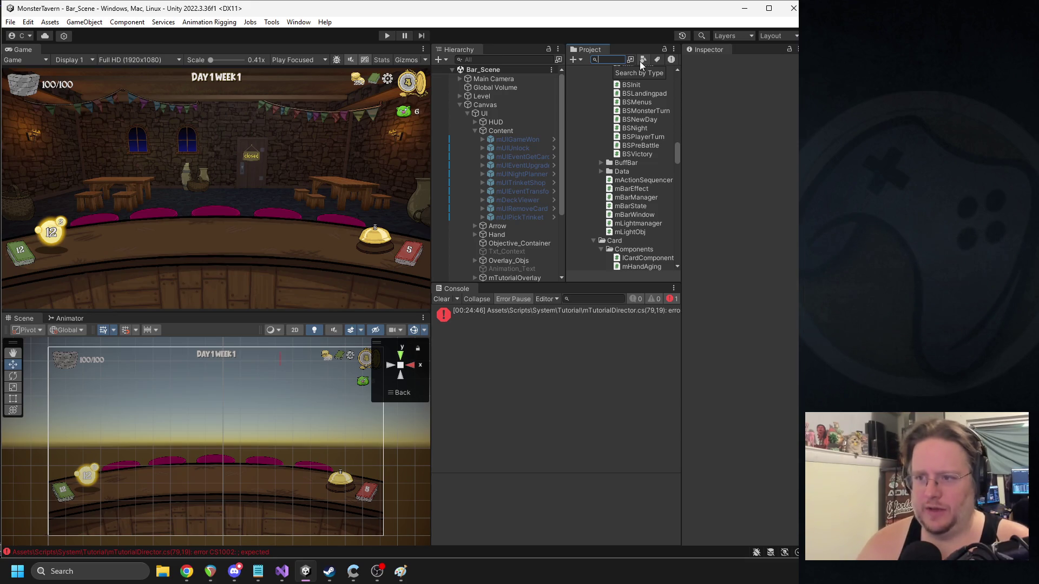
double_click(517, 312)
scroll(331, 339, up, 4)
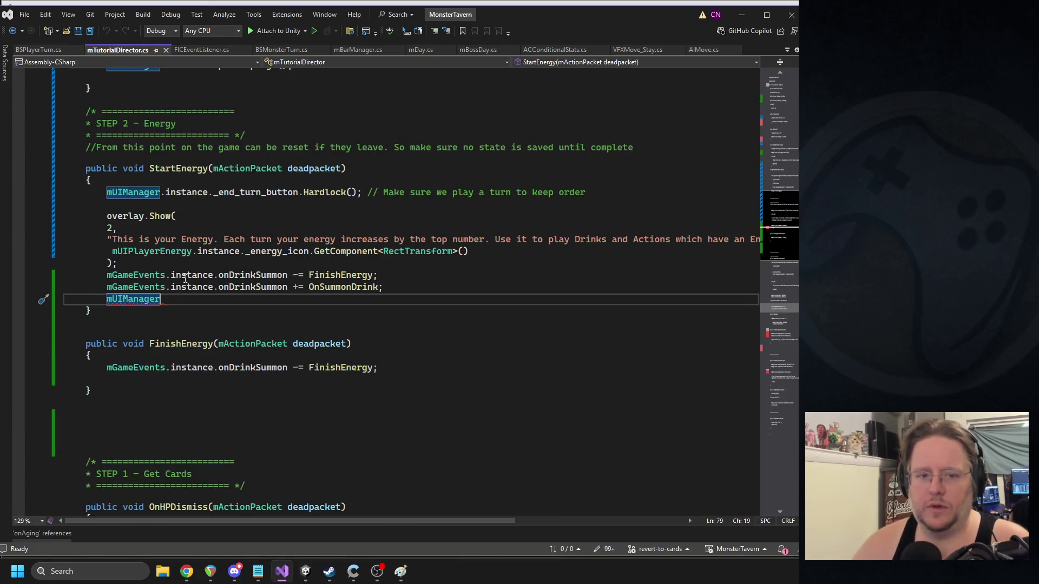
- Replace the mUIManager fragment with 'mGameEvents.instance.onEndPlayerTurn += FinishEnergy;'
double_click(150, 300)
text(mGameEvents)
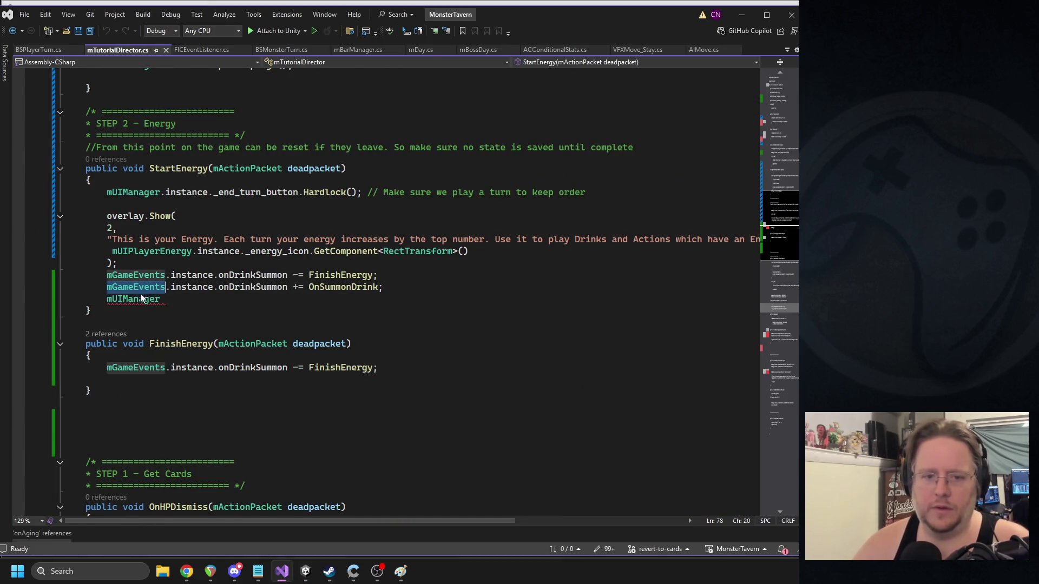
text(.instance.)
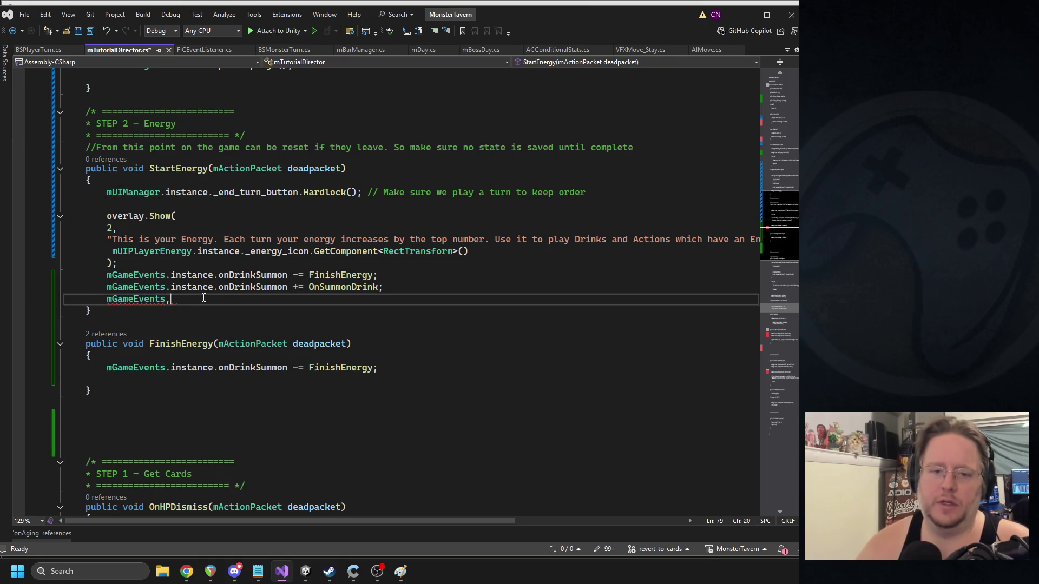
text(on)
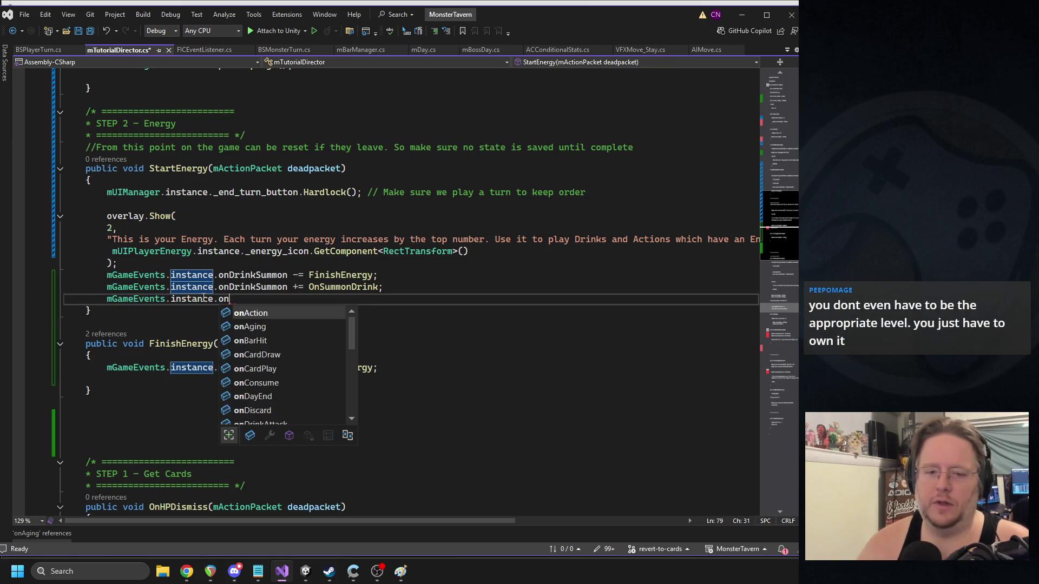
text(EndPlayerTurn)
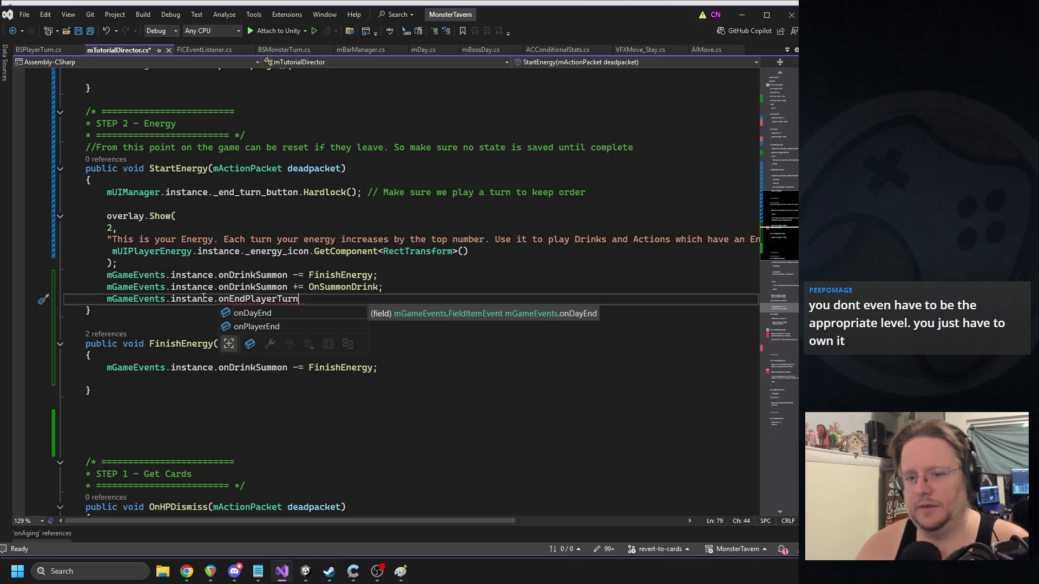
text( += )
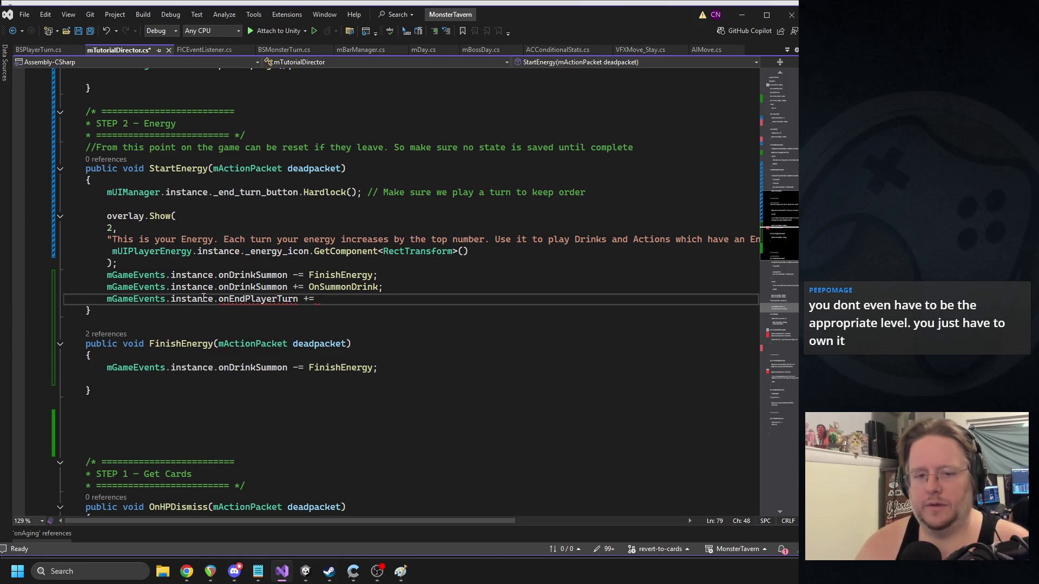
text(FinishE)
key(Tab)
text(;)
key(ctrl+Return)
- Duplicate the subscription line, change the first copy to -= FinishEnergy, and save
triple_click(133, 311)
key(ctrl+c)
click(71, 298)
key(ctrl+v)
key(BackSpace)
click(297, 275)
click(306, 299)
key(BackSpace)
text(-)
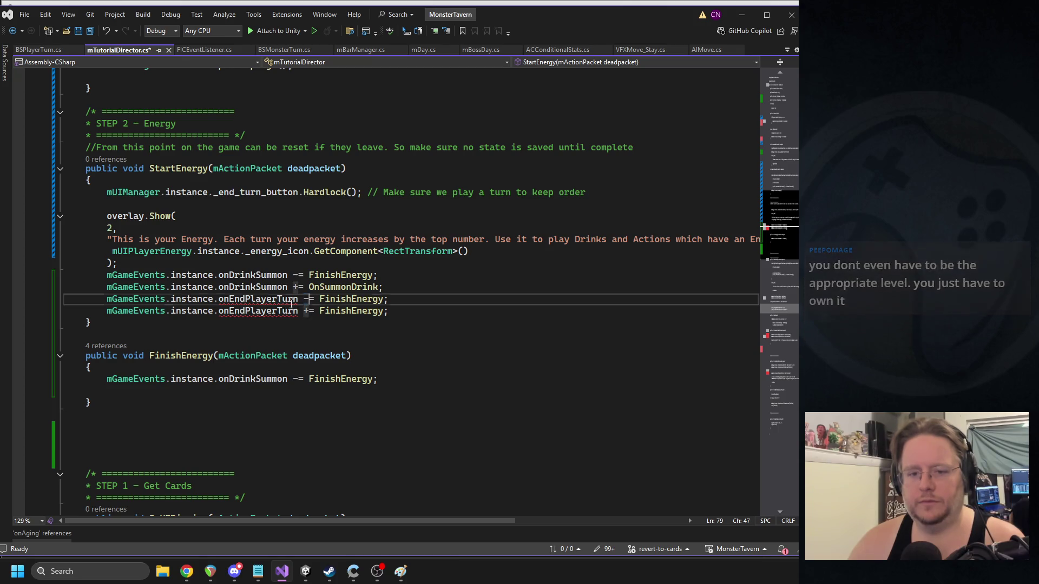
double_click(258, 298)
key(ctrl+s)
- Open the mGameEvents class definition and start a text search in it
ctrl+click(193, 310)
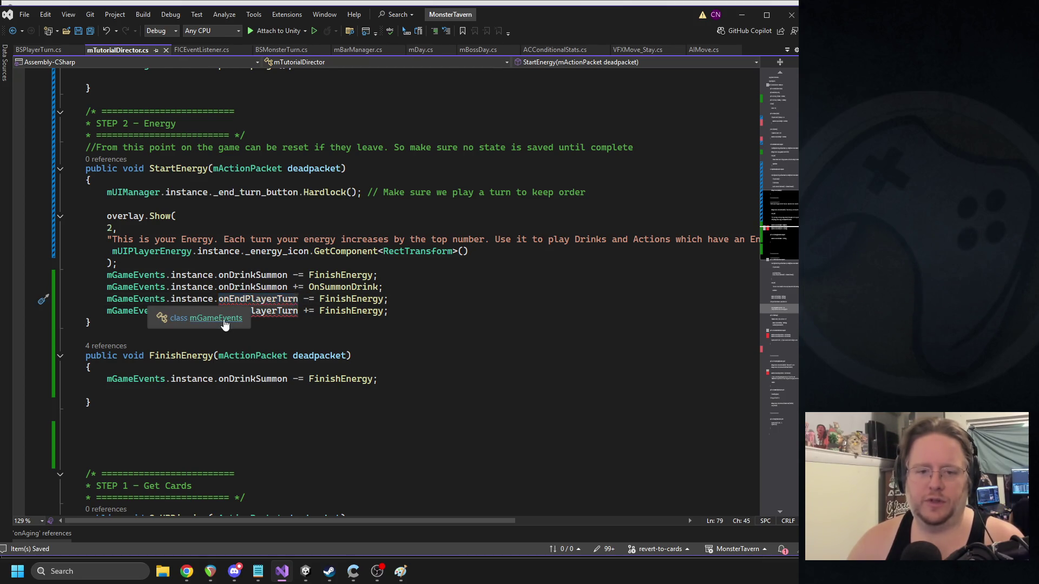
scroll(275, 271, down, 3)
click(271, 271)
key(ctrl+f)
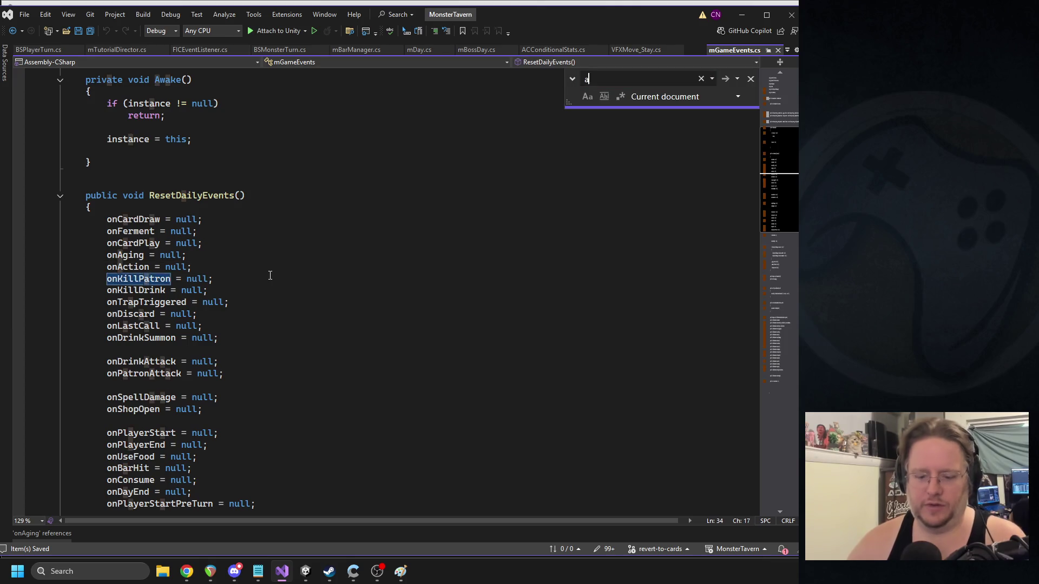
- Search for 'aging' and delete the OnGameAction delegate and onAging declarations
text(aging)
double_click(171, 363)
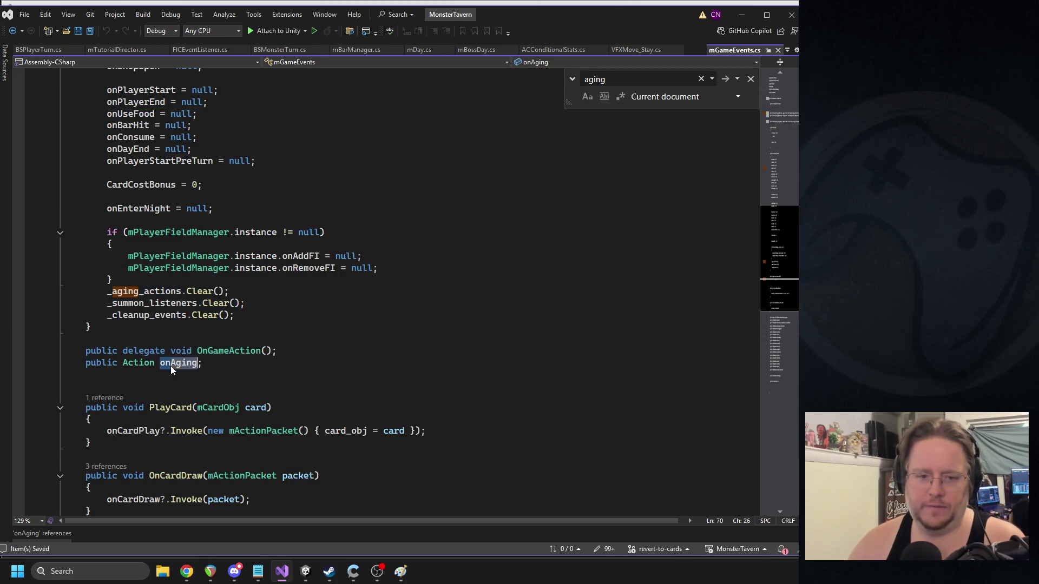
scroll(215, 268, down, 3)
drag(215, 268, 39, 243)
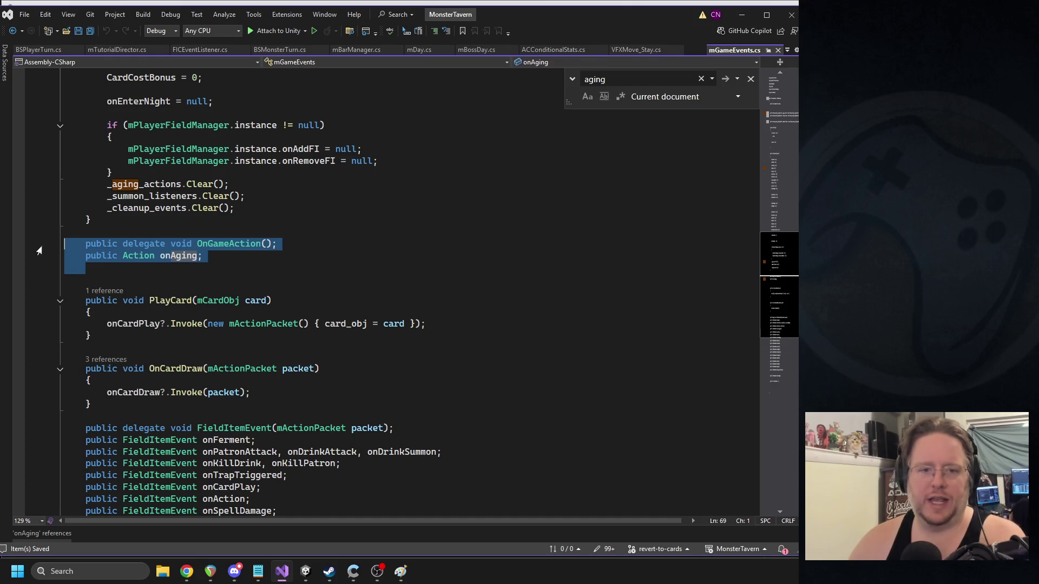
key(Delete)
- Find all references to _aging_actions, then close the results
click(165, 184)
triple_click(165, 184)
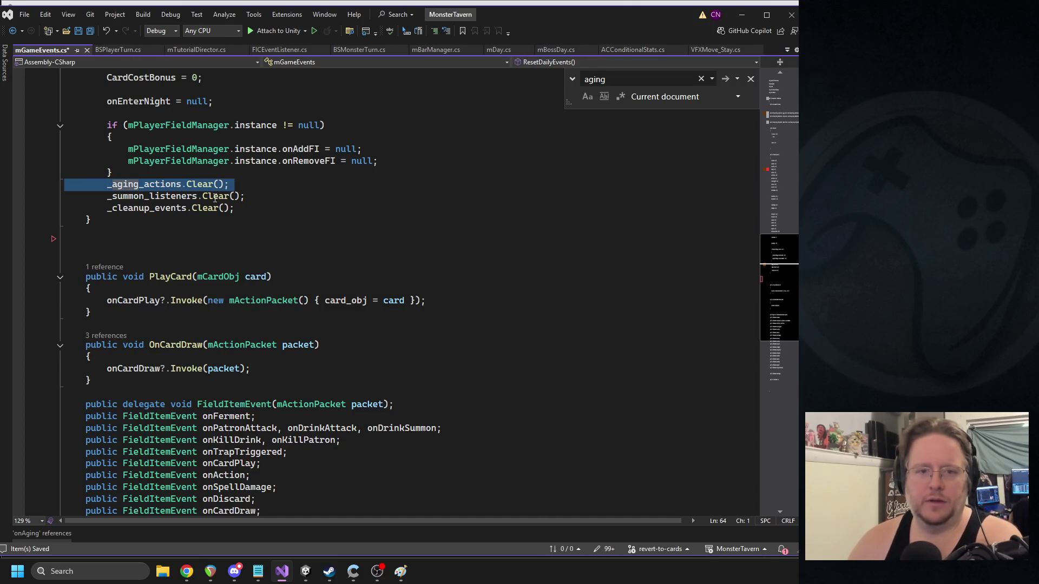
double_click(157, 185)
scroll(157, 216, up, 7)
scroll(156, 292, down, 3)
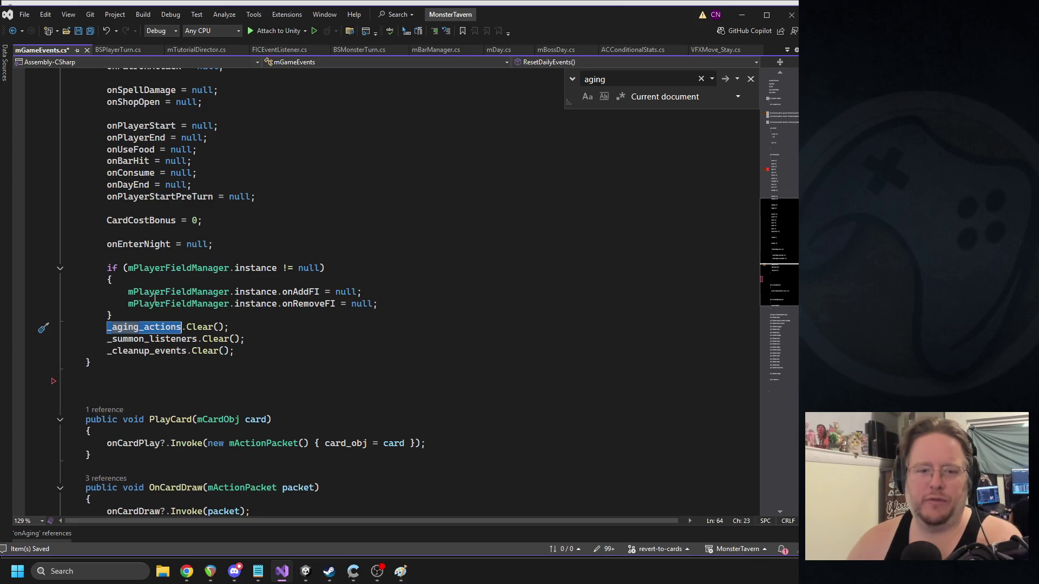
right_click(152, 328)
click(257, 352)
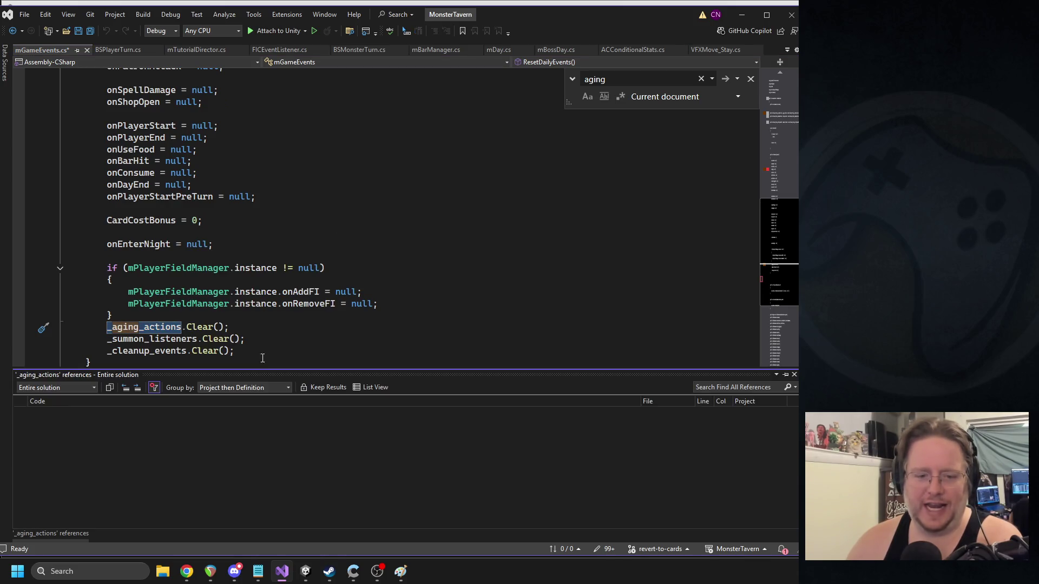
click(793, 375)
- Put onEndPlayerTurn in place of onAging in ResetDailyEvents and save mGameEvents.cs
scroll(395, 253, up, 10)
double_click(128, 326)
key(ctrl+v)
key(ctrl+s)
key(ctrl+f)
scroll(271, 297, up, 4)
scroll(317, 277, down, 6)
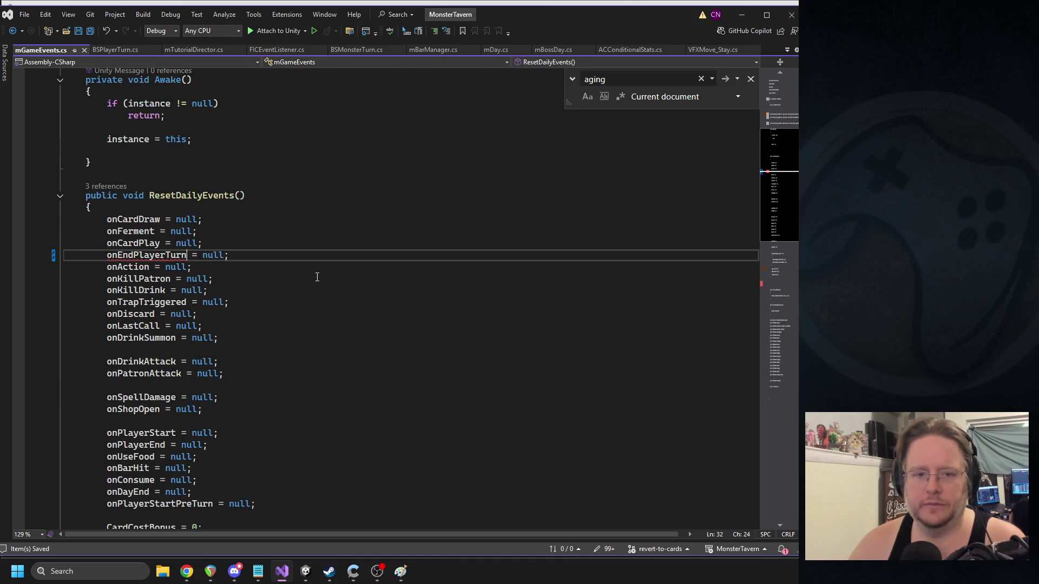
scroll(317, 277, down, 20)
click(335, 286)
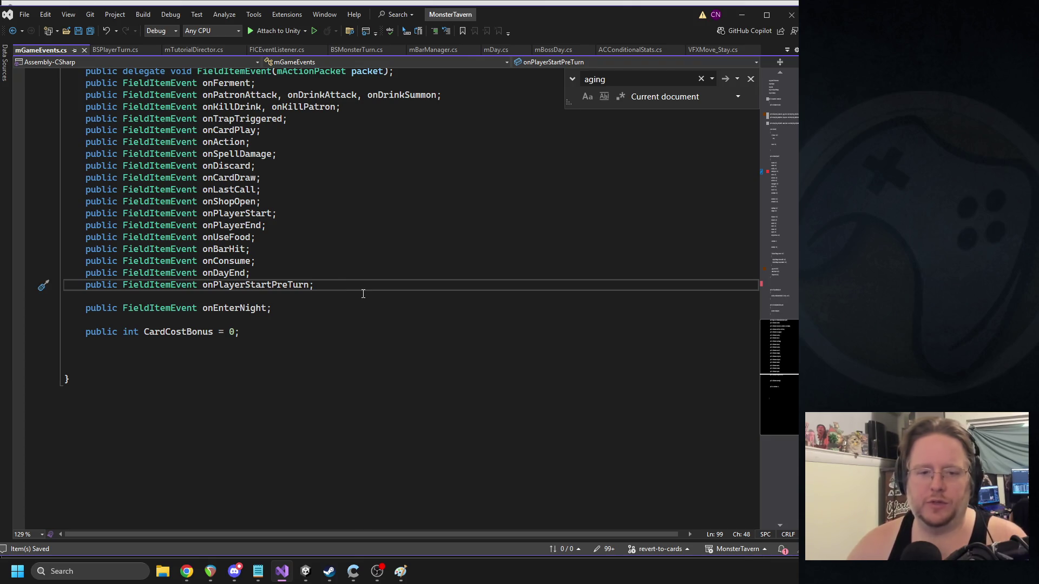
- Add 'public FieldItemEvent onPlayerEndTurn;' after onPlayerStartPreTurn and save
key(Return)
text(public fielditemeve)
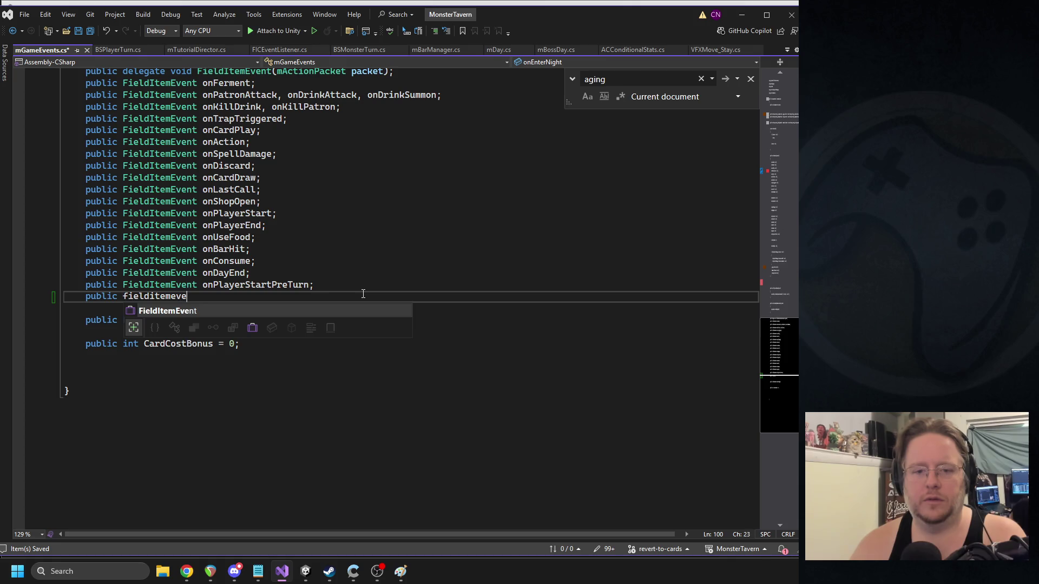
key(Tab)
key(Tab)
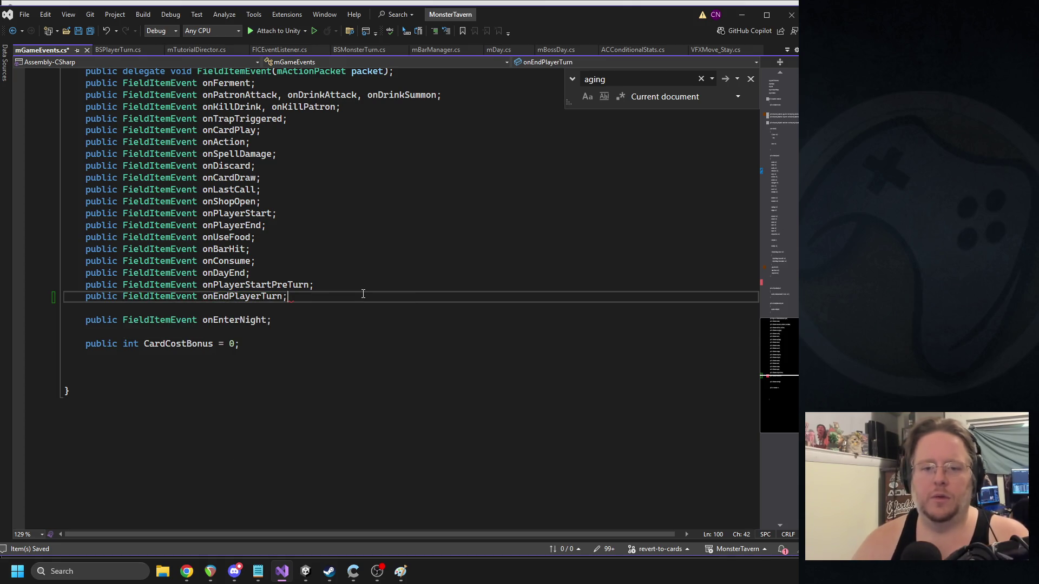
click(234, 297)
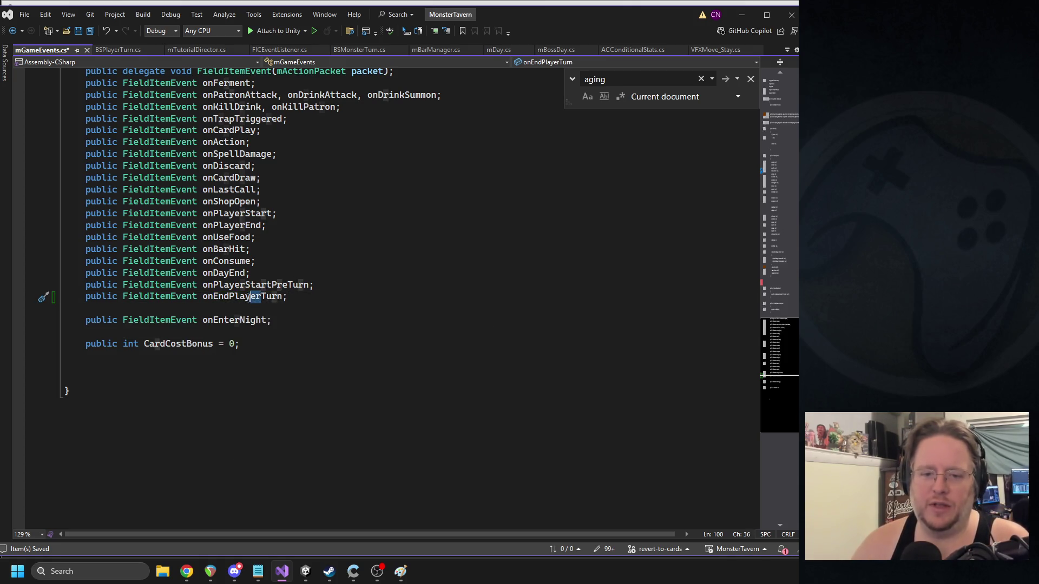
key(BackSpace)
key(Delete)
key(Delete)
key(Delete)
key(Left)
key(Left)
key(Left)
text(Player)
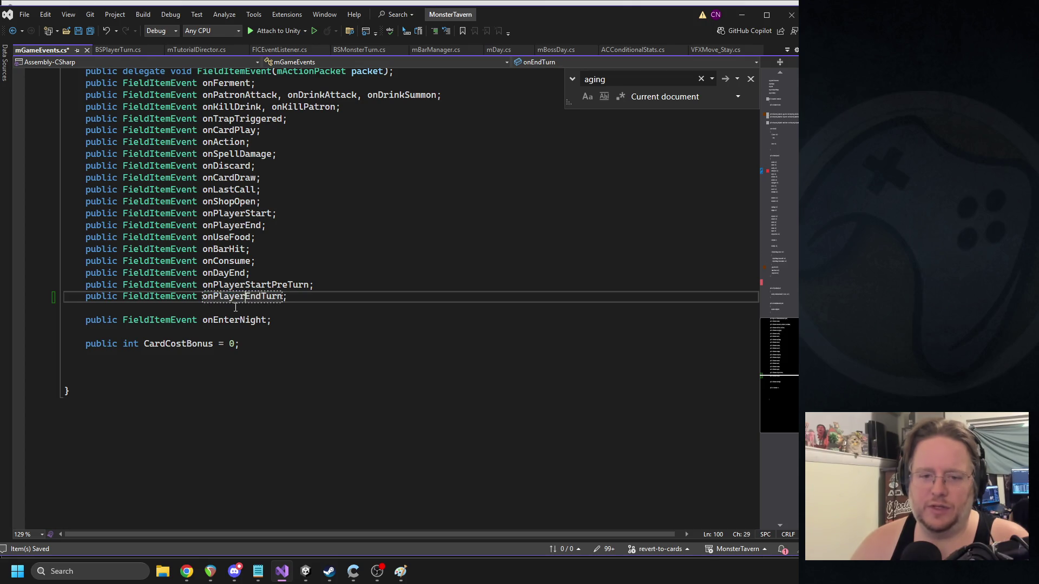
key(ctrl+s)
- Comment the declaration 'Every Drink slot also has its own', save, and close mGameEvents.cs
click(328, 295)
text(// Every Drink slot alsohas its own)
key(ctrl+s)
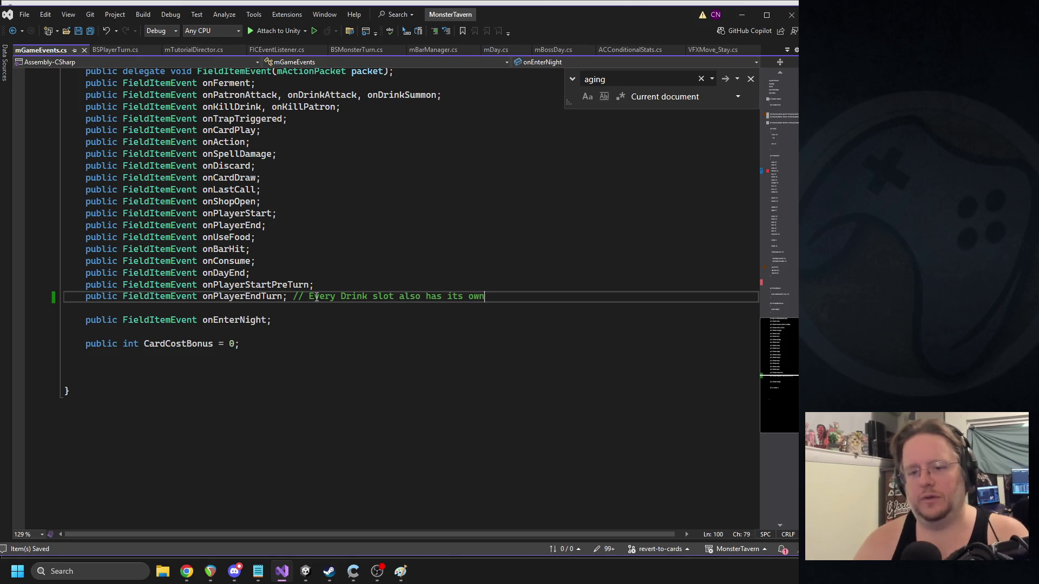
double_click(216, 296)
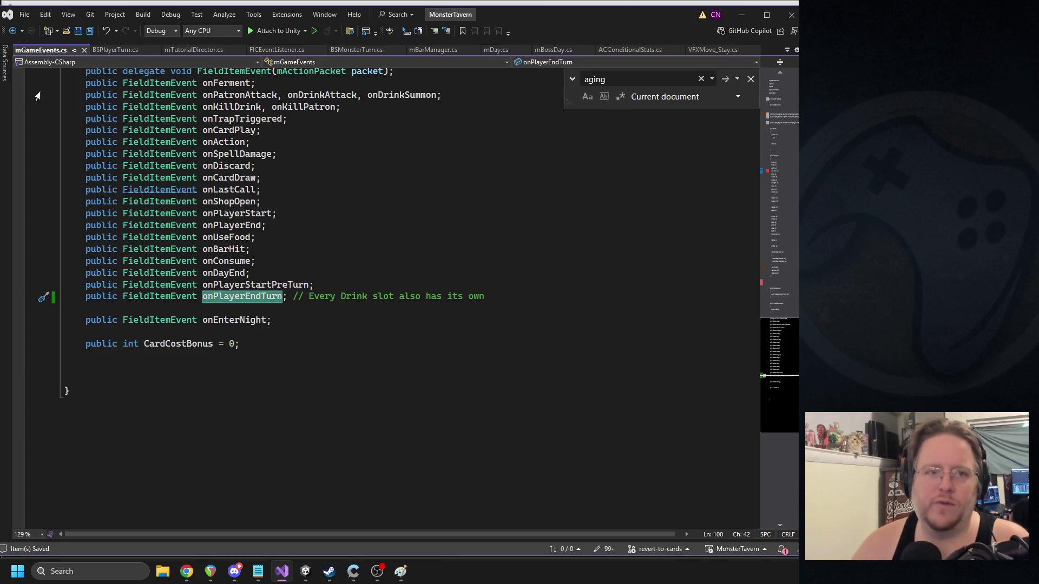
click(84, 51)
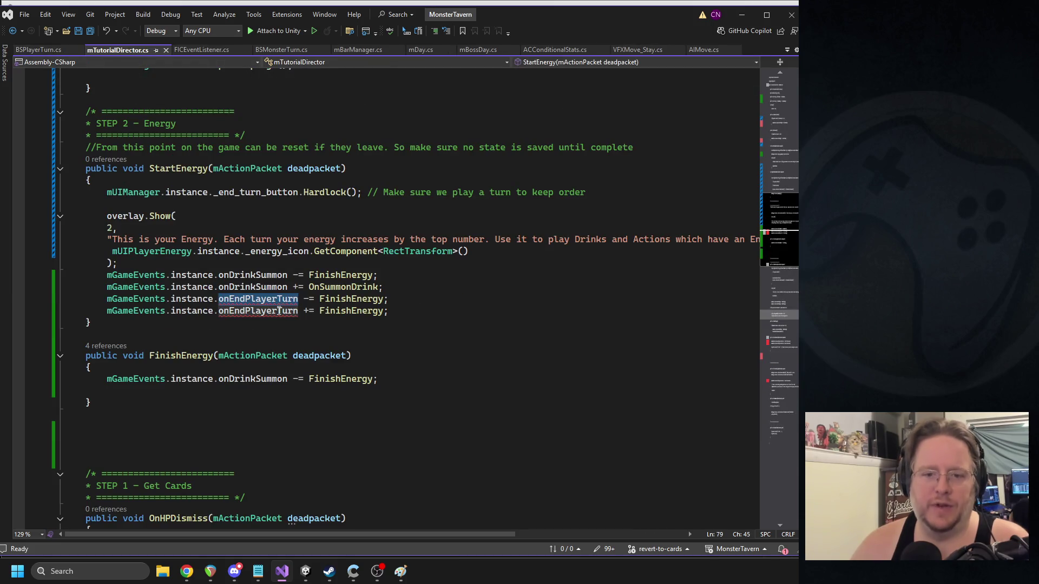
- Rename both onEndPlayerTurn usages in StartEnergy to onPlayerEndTurn and save
key(ctrl+v)
double_click(259, 311)
key(ctrl+v)
key(ctrl+s)
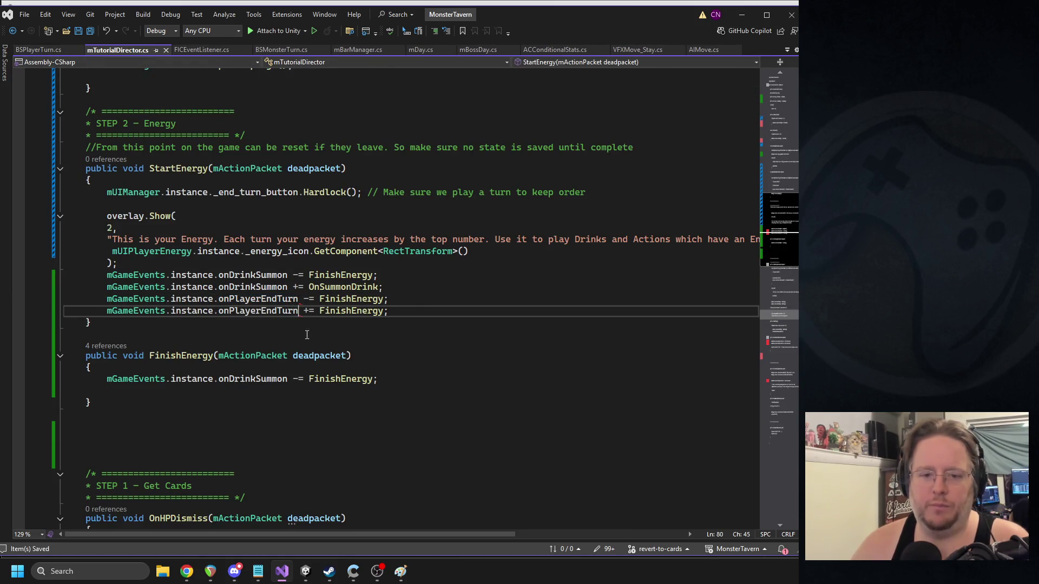
- Add a PlayerPrefs.SetInt(_TUT_Energy, 1) line to FinishEnergy, copied from CompleteWelcome
scroll(285, 275, up, 6)
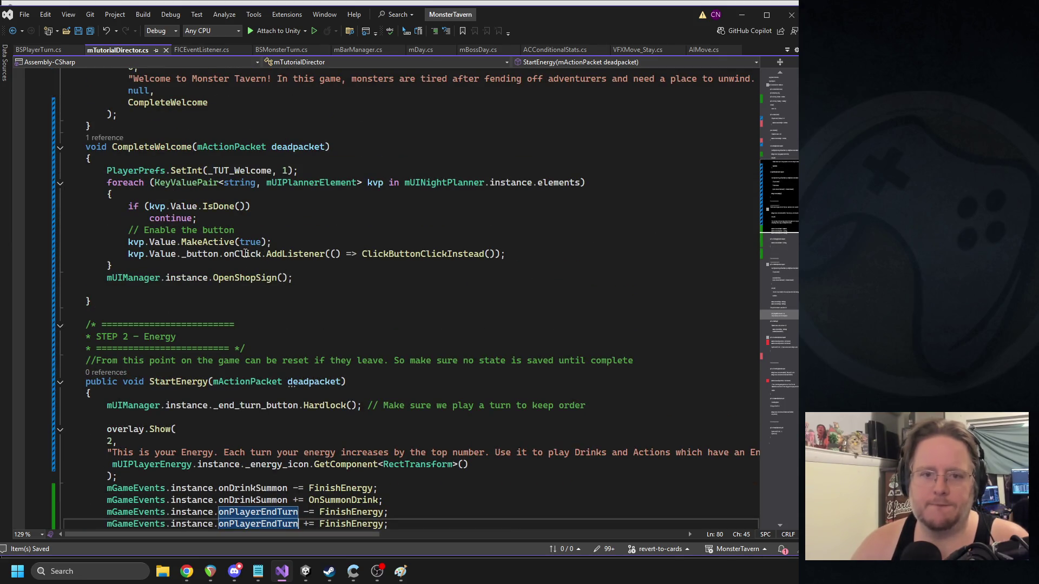
click(185, 172)
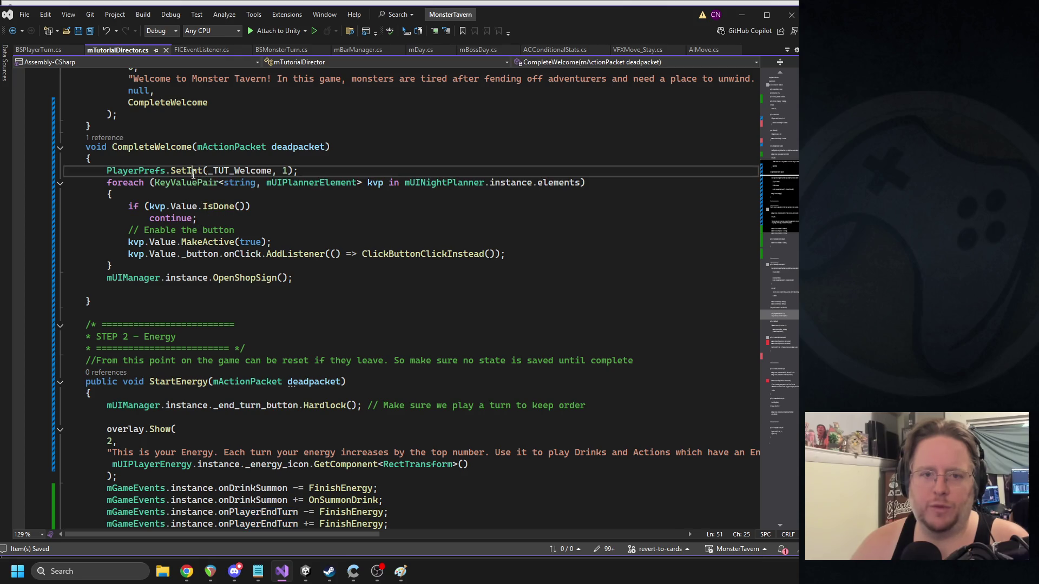
scroll(203, 331, down, 8)
click(196, 328)
key(Up)
text(PlayerPrefs.SetInt(_TUT_Welcome, 1);)
click(248, 319)
double_click(249, 319)
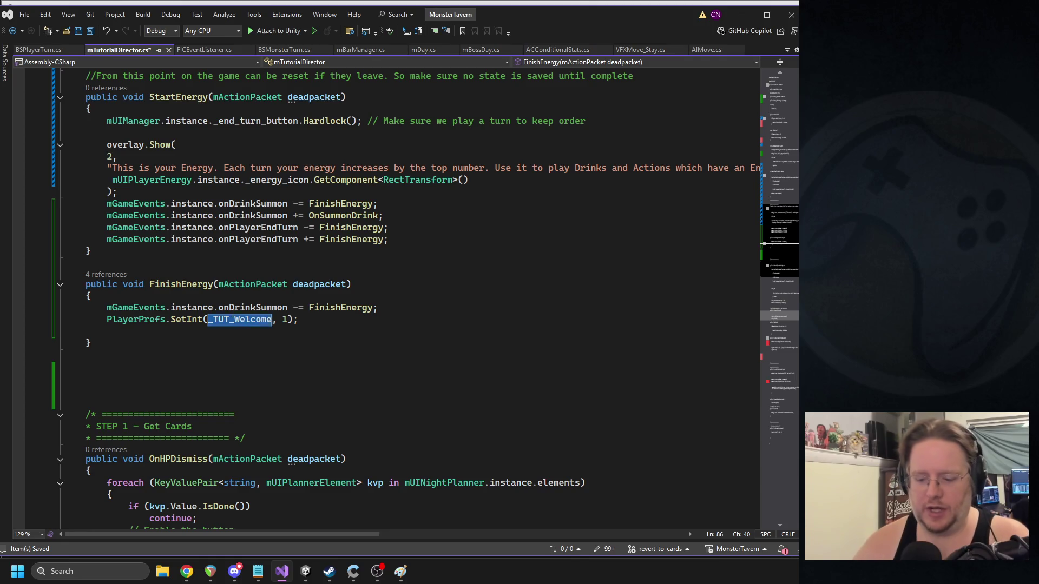
text(_TUT_)
key(Tab)
double_click(257, 320)
- Duplicate the onDrinkSummon unsubscribe line as onPlayerEndTurn -= FinishEnergy and remove the blank line
triple_click(287, 307)
key(ctrl+c)
click(379, 307)
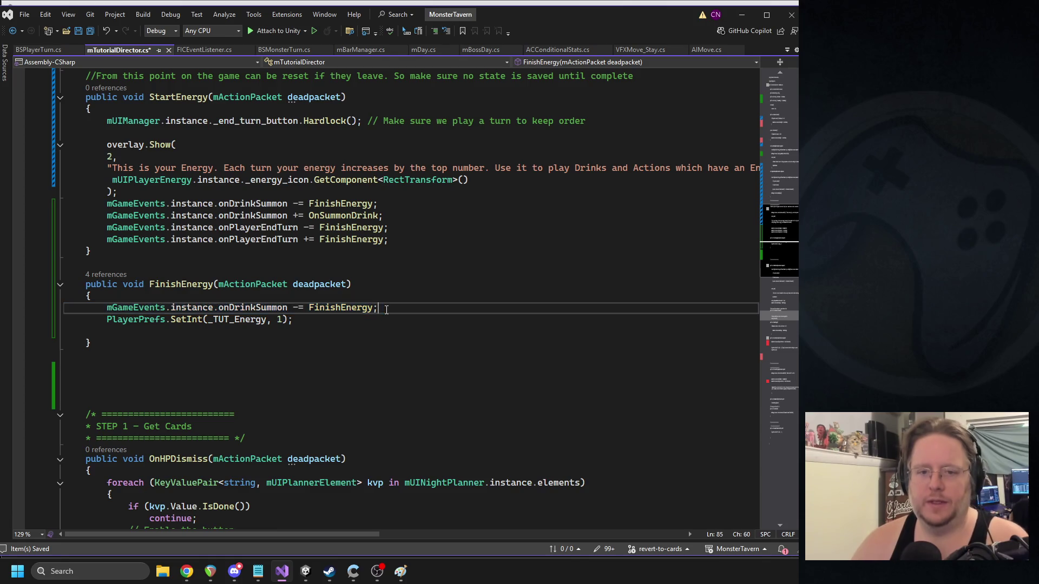
key(Return)
key(ctrl+v)
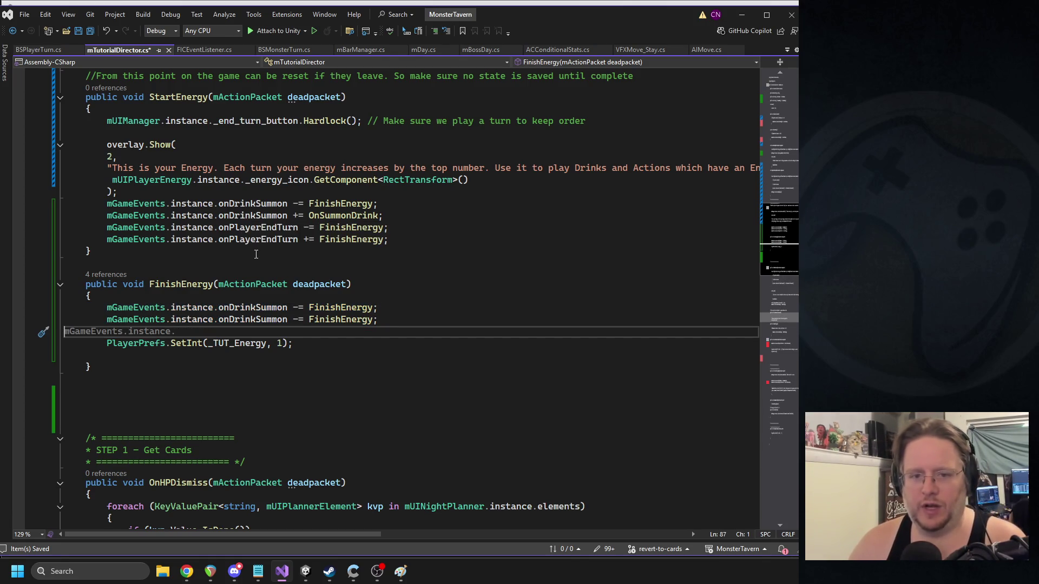
double_click(261, 229)
key(ctrl+c)
double_click(254, 319)
key(ctrl+v)
key(Down)
key(Delete)
click(503, 250)
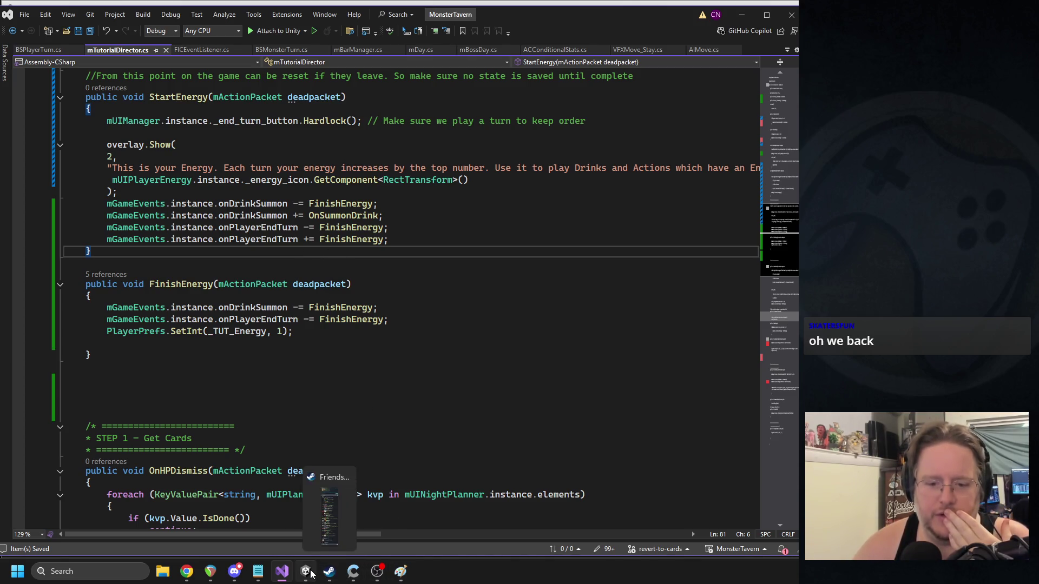
- Check the onPlayerEndTurn definition in mGameEvents.cs, close it, and return to BSPlayerTurn.cs
mouse_move(312, 573)
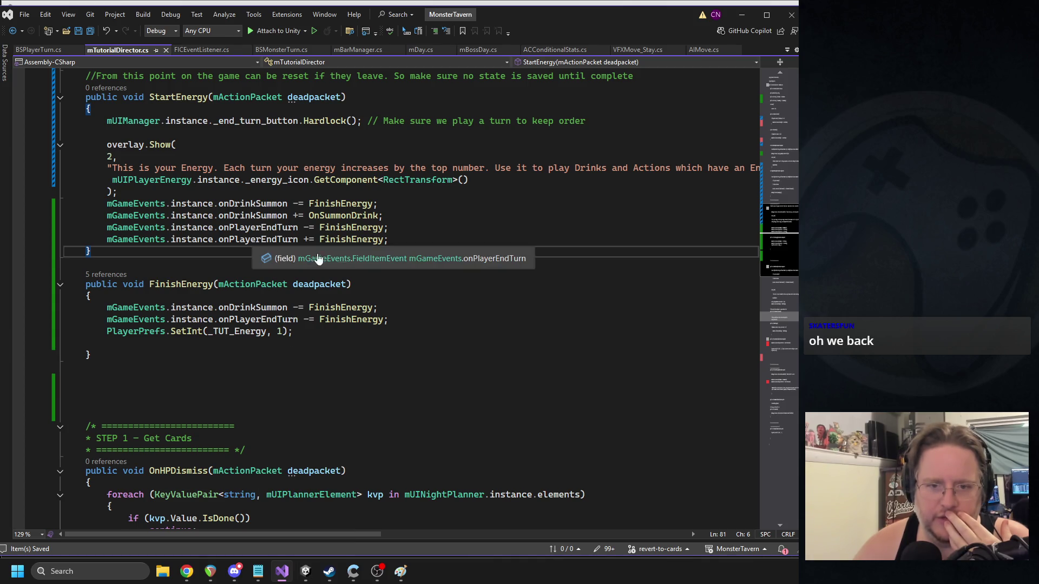
ctrl+click(481, 263)
scroll(267, 313, down, 5)
scroll(266, 308, up, 6)
scroll(194, 222, down, 18)
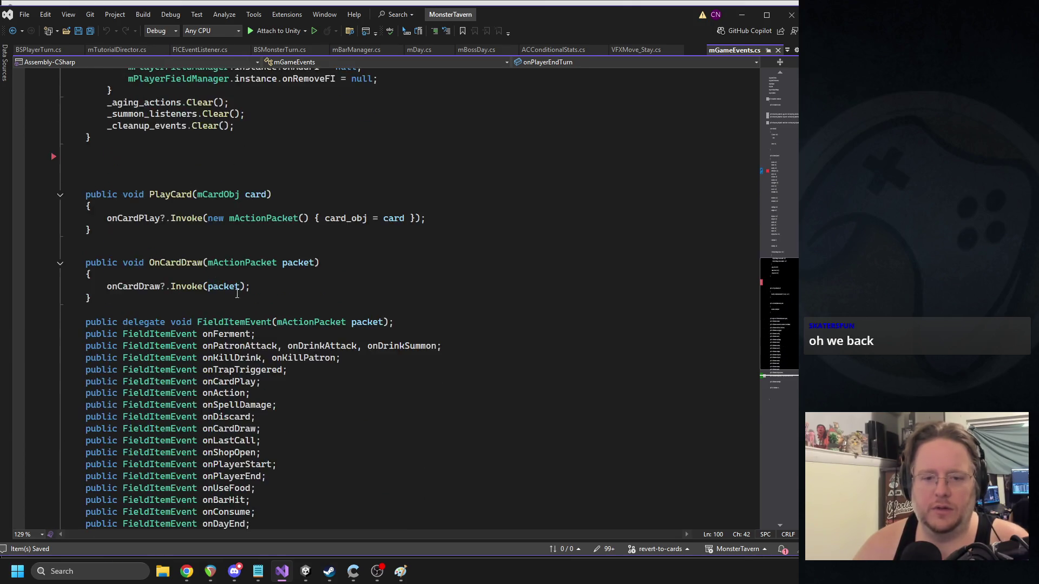
scroll(248, 293, up, 6)
scroll(248, 293, up, 20)
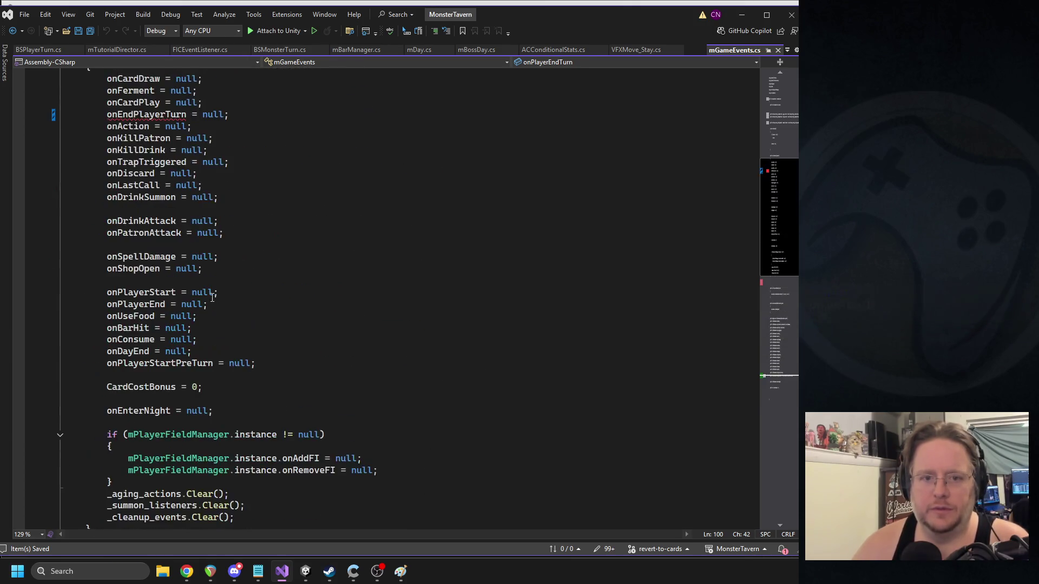
double_click(146, 293)
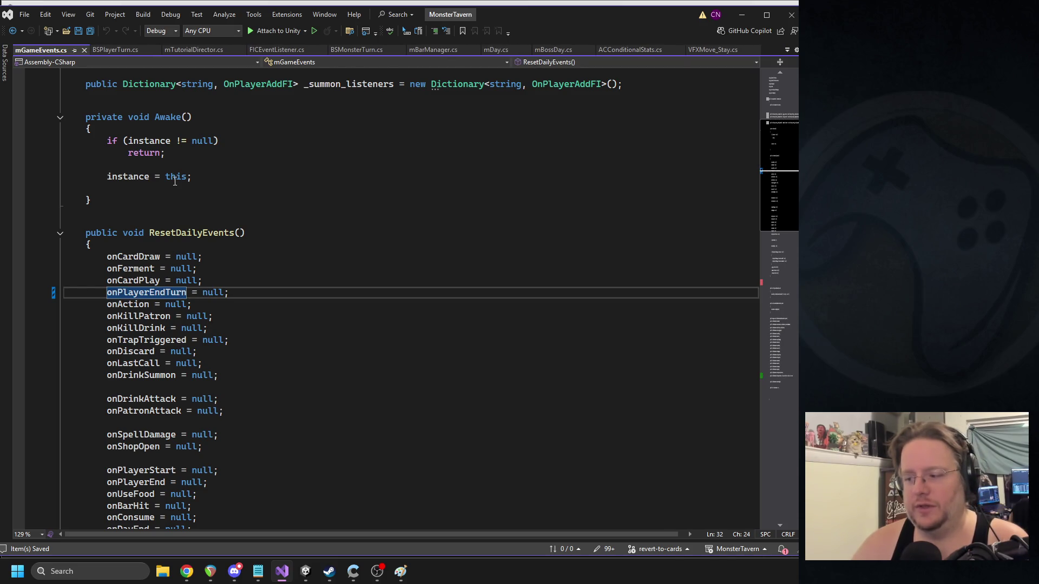
click(84, 49)
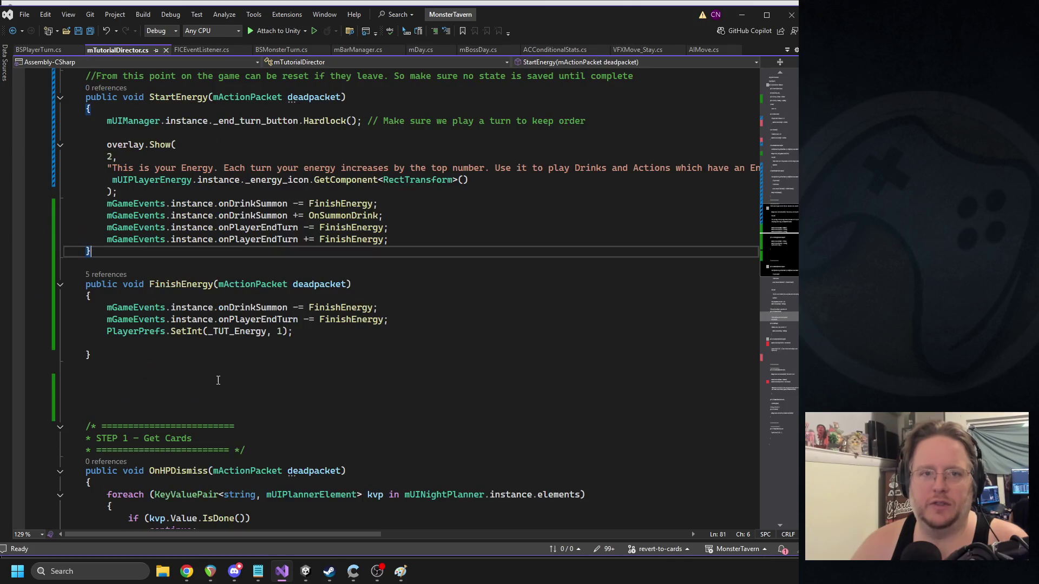
click(47, 49)
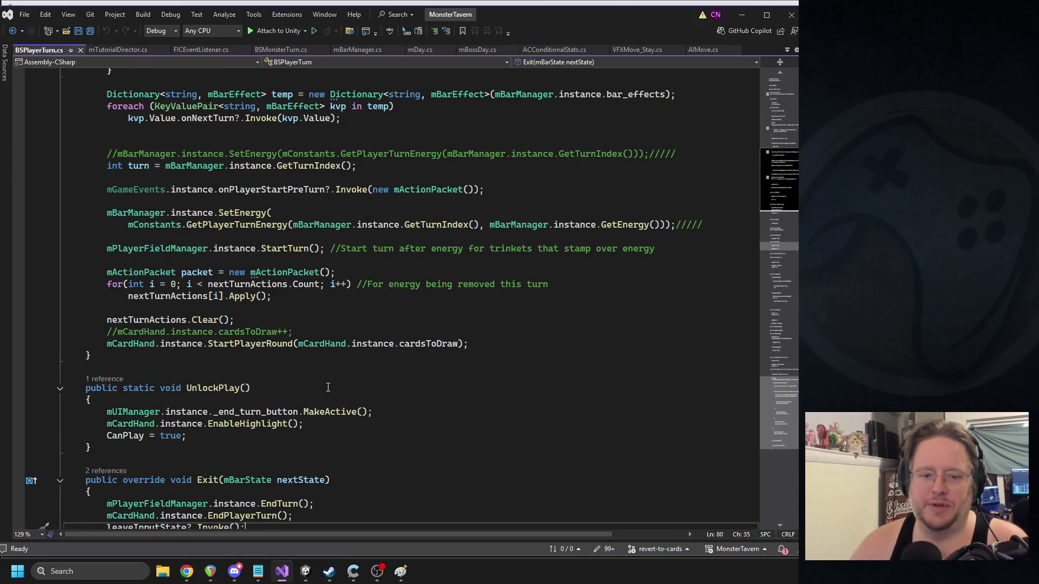
scroll(276, 388, down, 4)
- Recompile in Unity and open the CS1061 onAging error in mPlayerFieldManager.cs's EndTurn
click(305, 571)
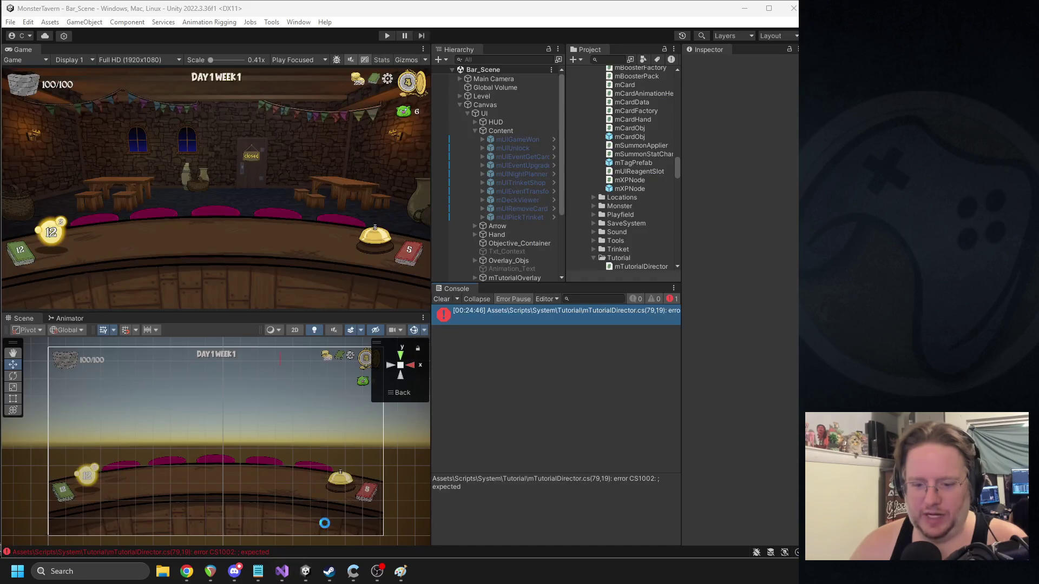
key(alt+Tab)
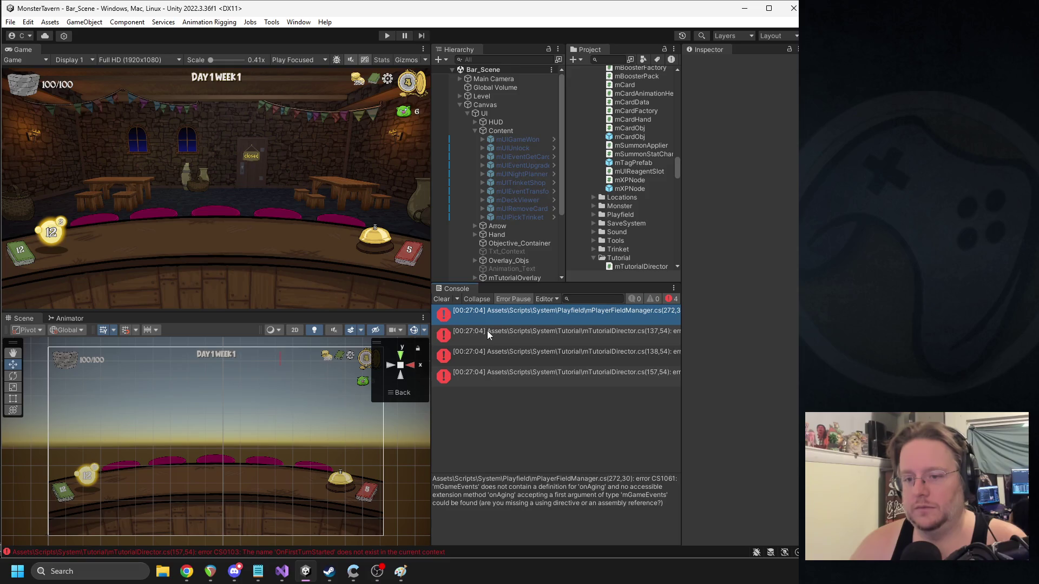
double_click(488, 320)
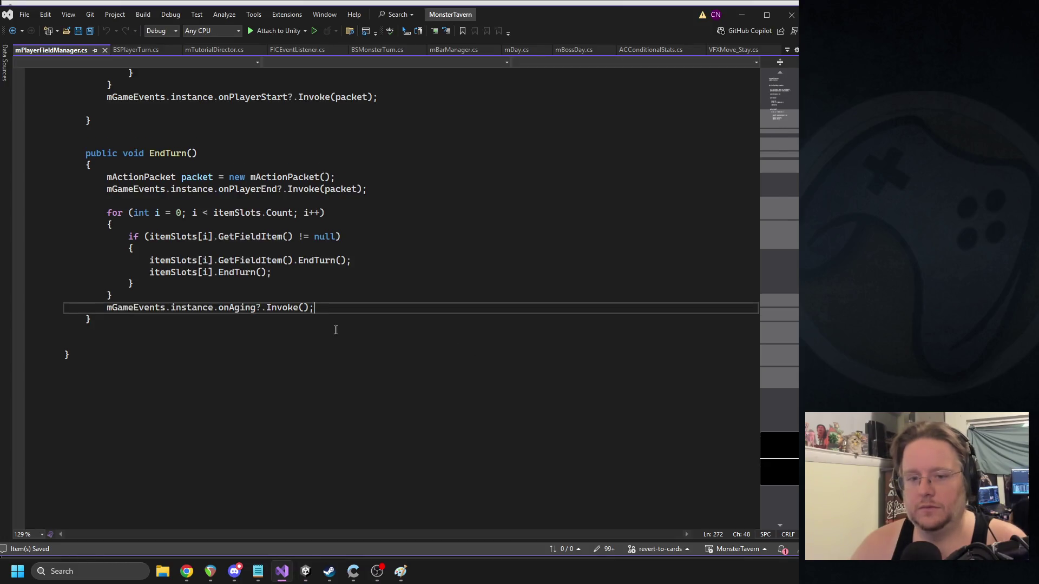
- Delete the onPlayerEndTurn event declaration from mGameEvents
triple_click(232, 310)
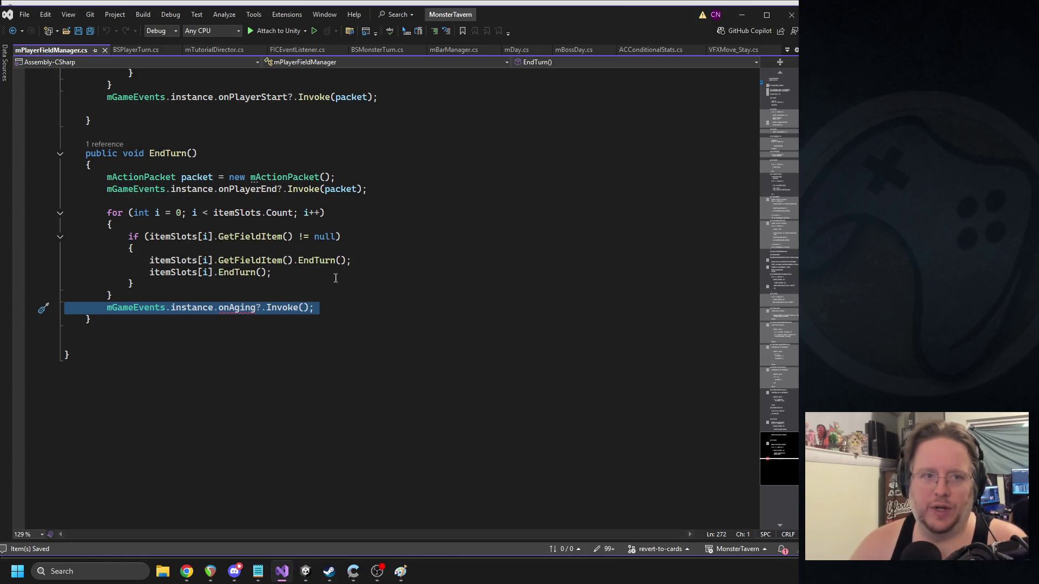
double_click(155, 312)
scroll(295, 312, up, 3)
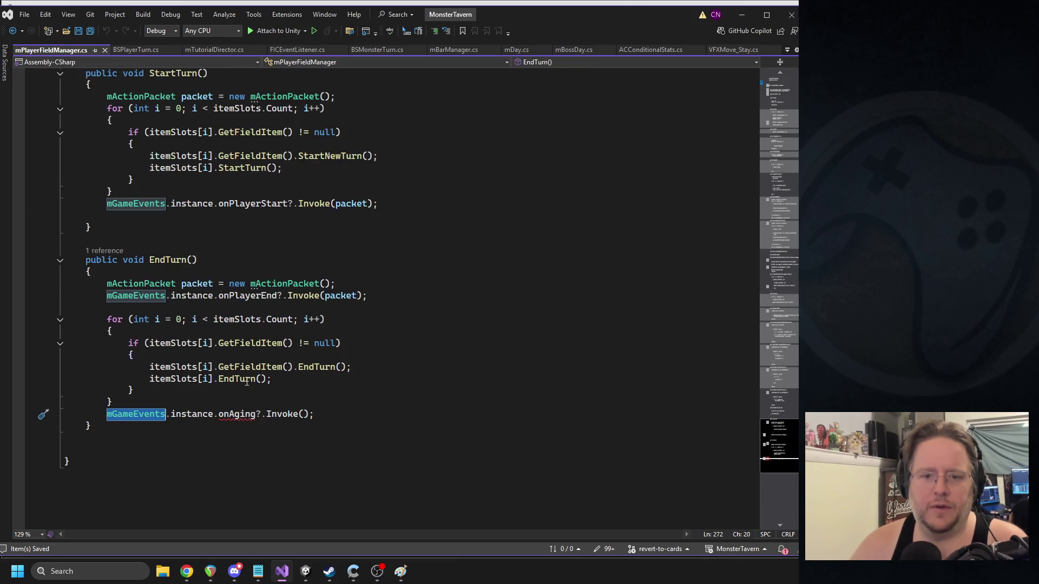
click(256, 297)
key(End)
key(Down)
key(Down)
click(464, 319)
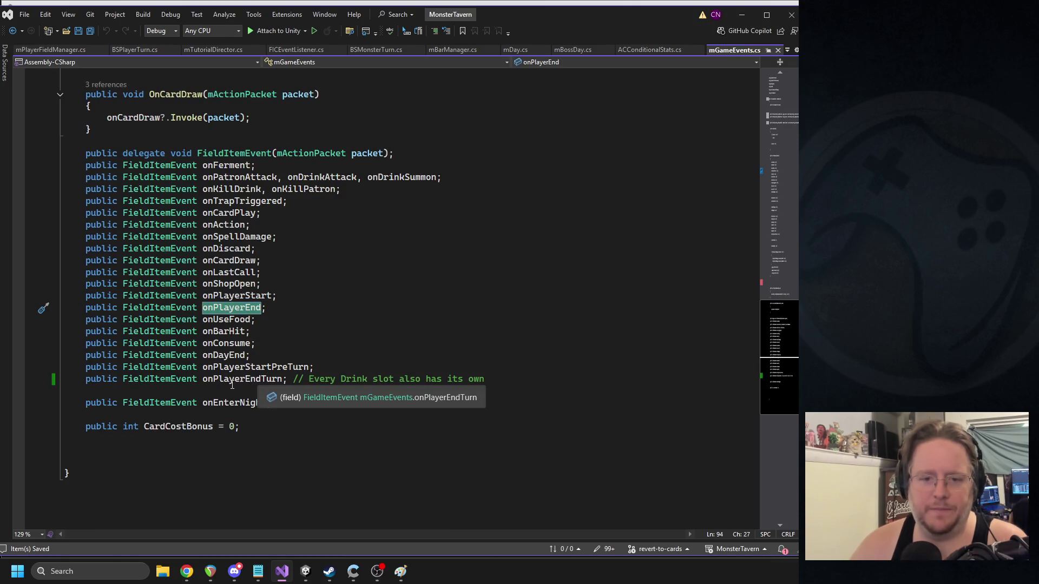
triple_click(230, 379)
key(Delete)
- Remove the onPlayerEndTurn null reset line from ResetDailyEvents
click(223, 307)
double_click(224, 312)
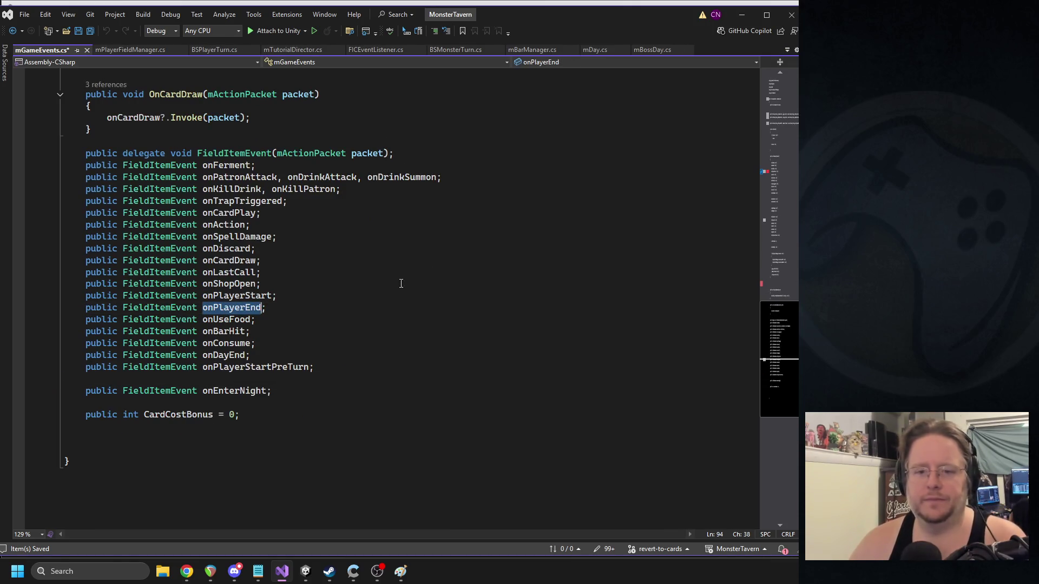
key(ctrl+f)
click(776, 175)
scroll(776, 181, up, 1)
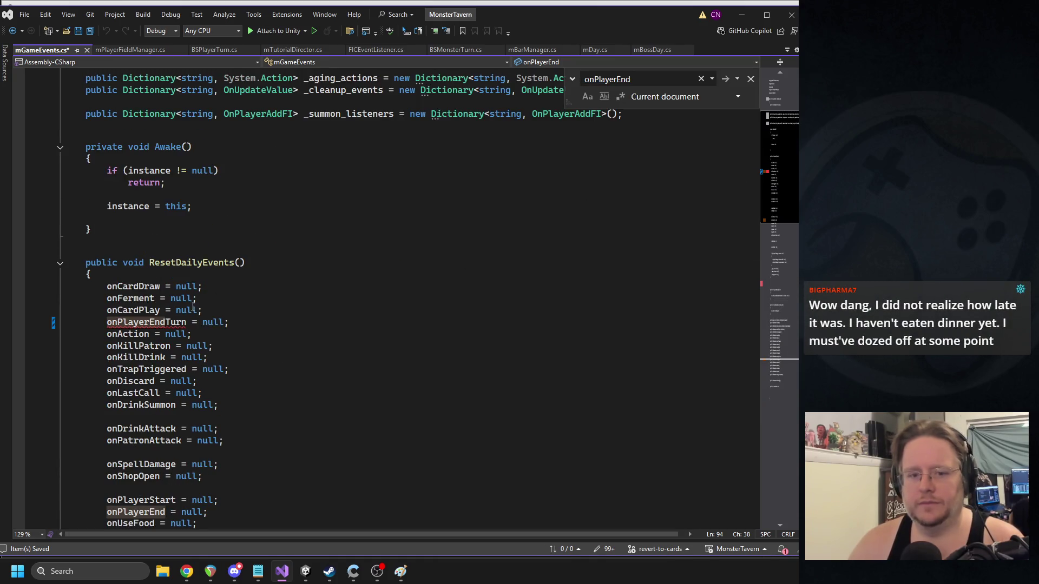
triple_click(326, 321)
key(Delete)
scroll(325, 309, down, 5)
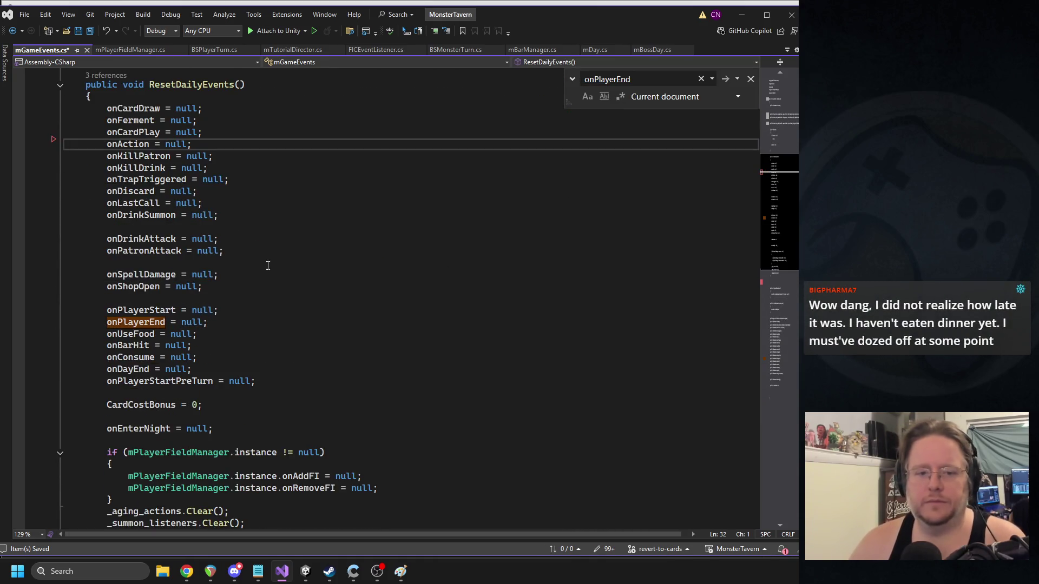
- Delete the onAging invoke line from EndTurn and save mPlayerFieldManager.cs
click(87, 50)
triple_click(230, 413)
key(Delete)
click(376, 324)
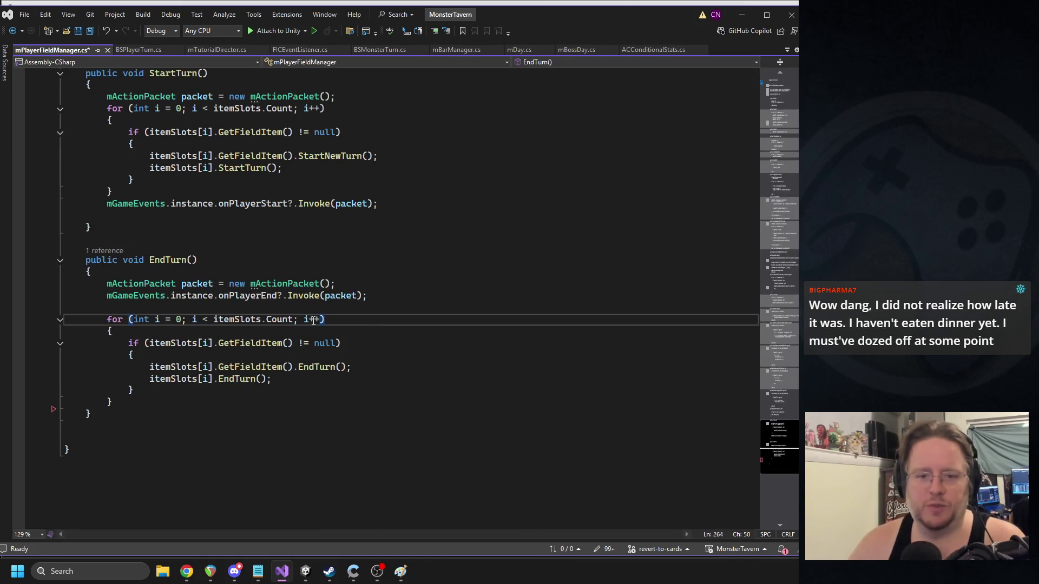
key(ctrl+s)
- Recompile in Unity and open the tutorial director's compile error
double_click(248, 296)
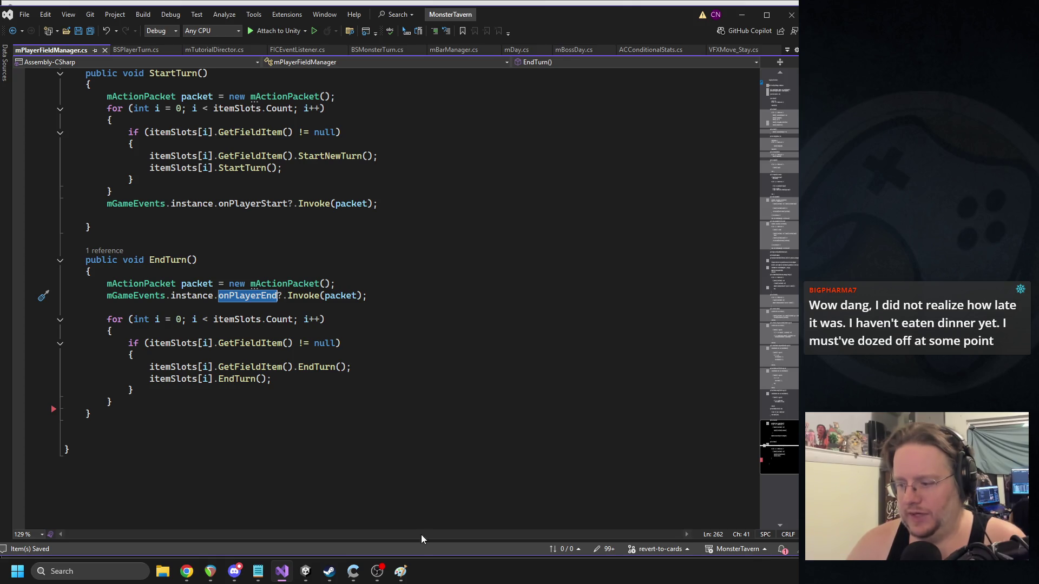
click(305, 571)
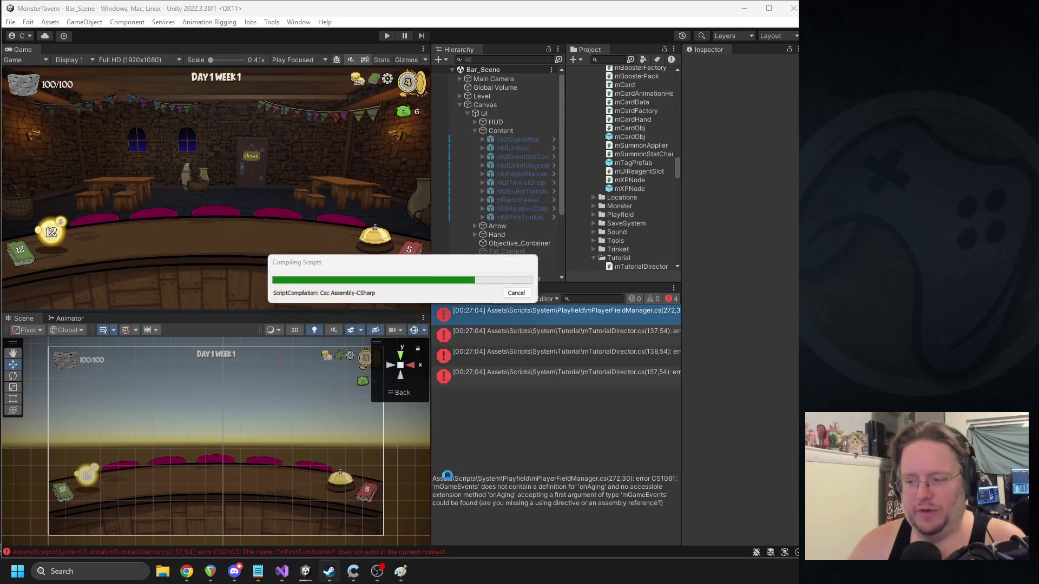
double_click(482, 317)
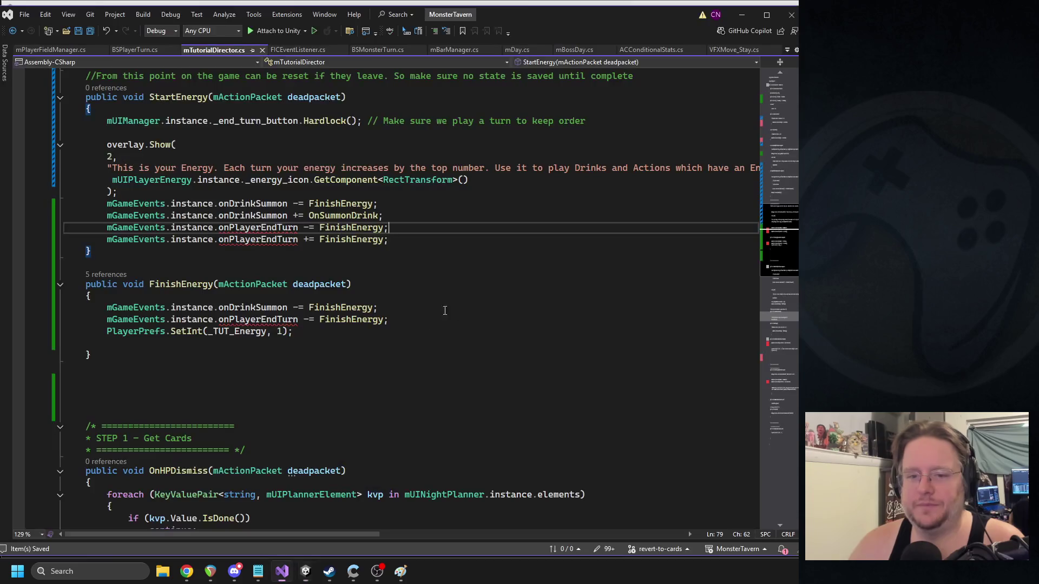
- Rename both onPlayerEndTurn uses in mTutorialDirector.cs to onPlayerEnd and save
double_click(262, 228)
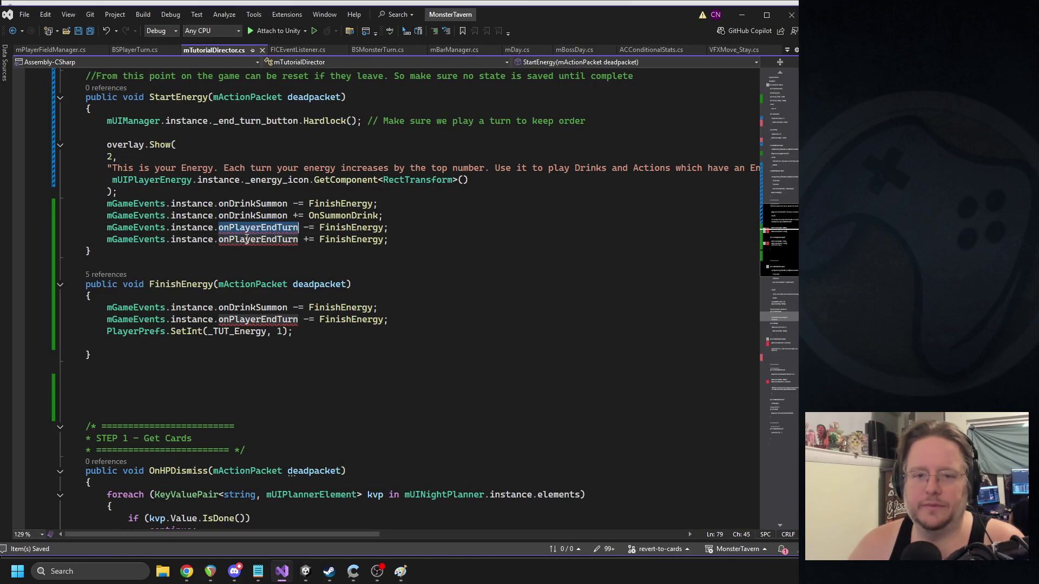
key(shift+alt+period)
text(onPlayerEnd)
key(Tab)
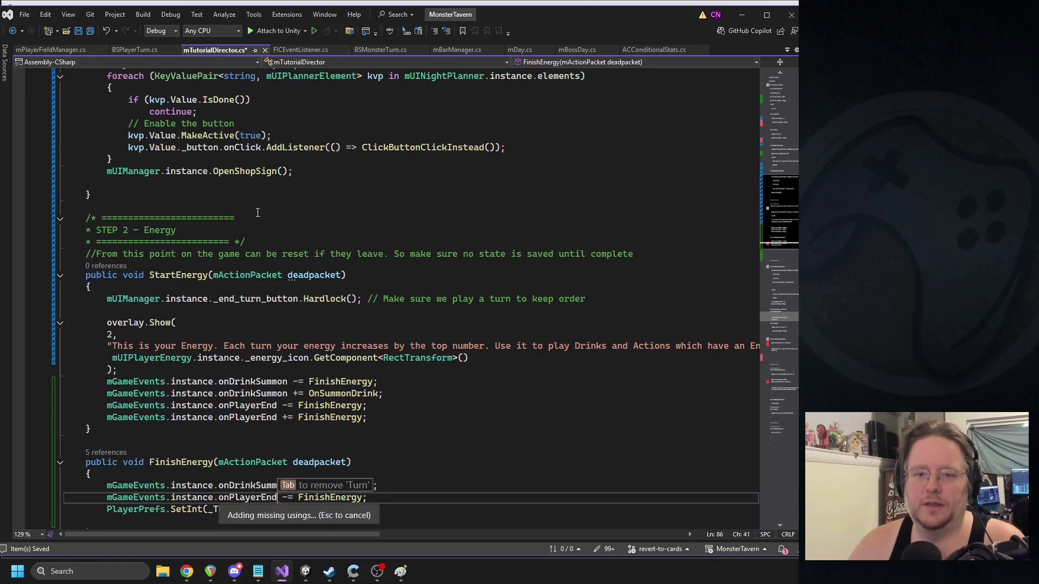
key(ctrl+s)
- Delete the old STEP 1 through STEP 3 code block
click(778, 348)
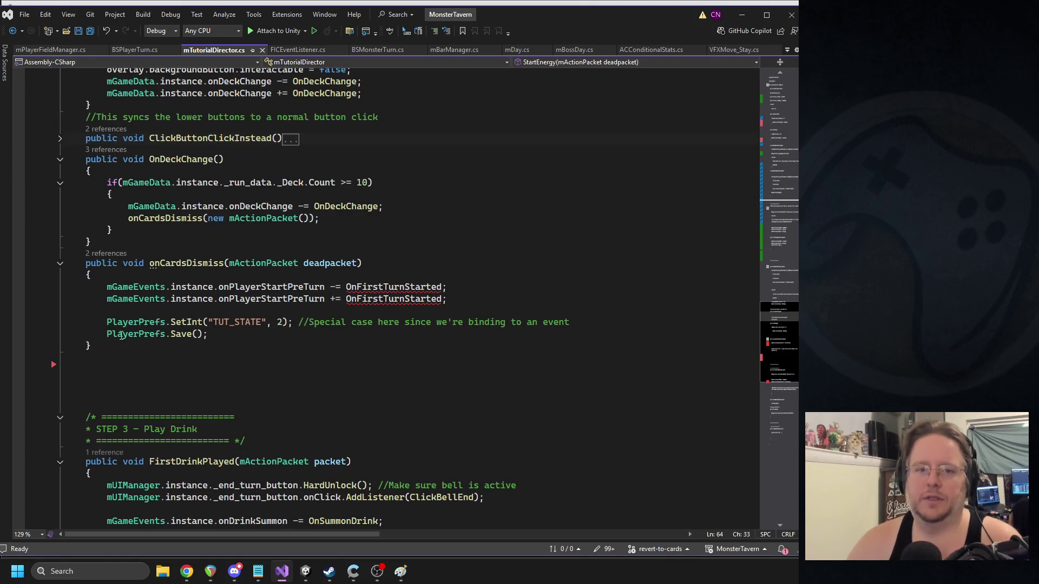
drag(119, 353, 69, 292)
scroll(194, 301, up, 15)
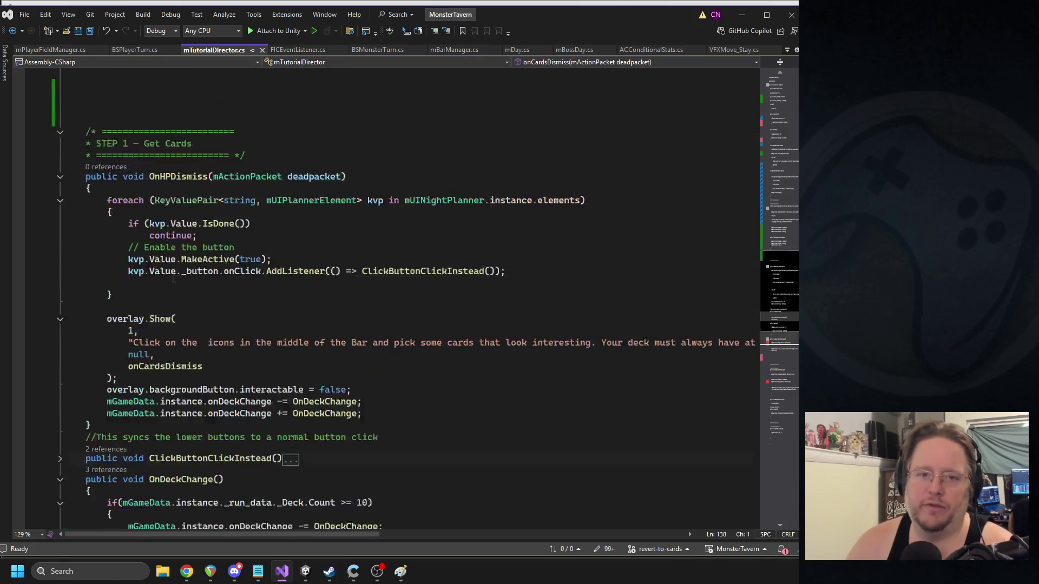
scroll(194, 300, up, 5)
scroll(162, 282, down, 8)
drag(70, 202, 184, 347)
scroll(151, 302, down, 20)
scroll(149, 294, down, 12)
scroll(149, 294, up, 5)
key(Delete)
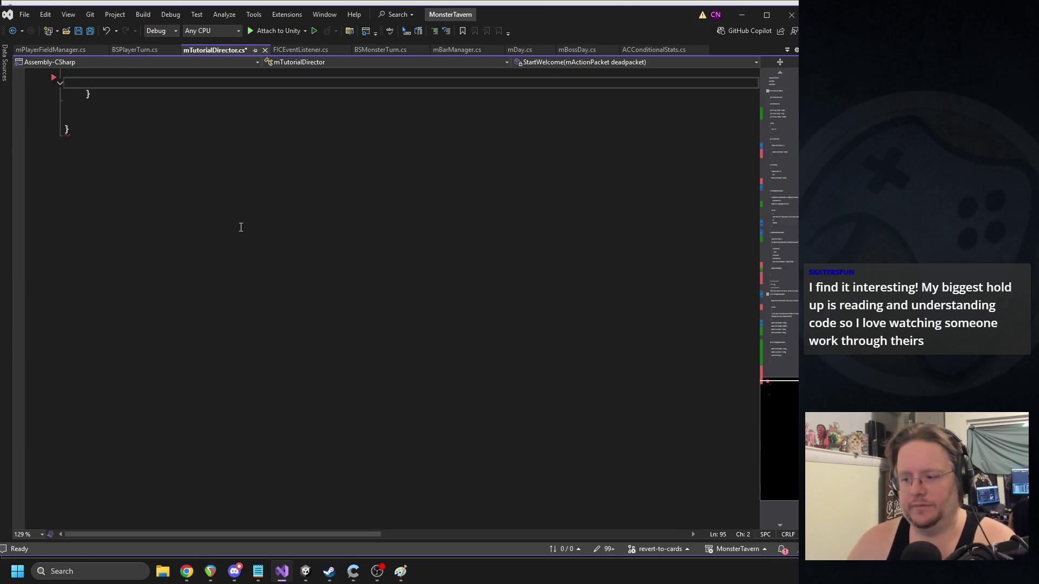
scroll(249, 228, up, 1)
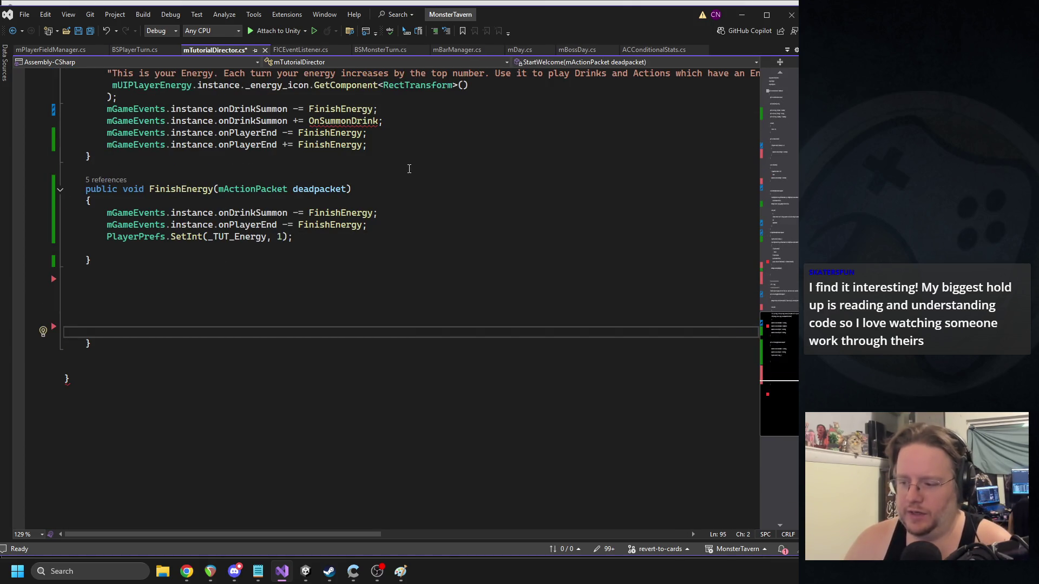
scroll(471, 177, up, 4)
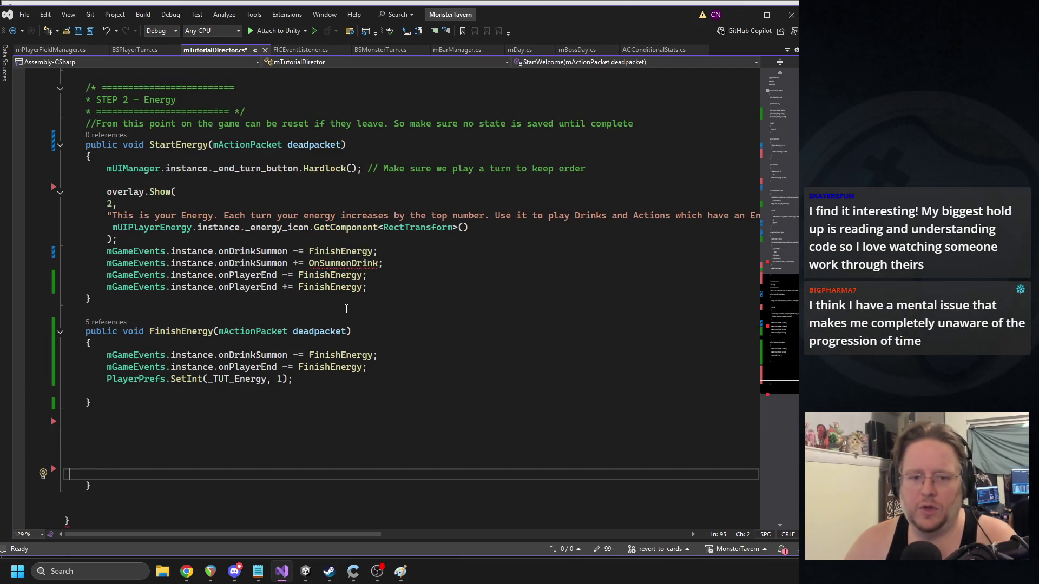
- Replace OnSummonDrink with FinishEnergy on the subscribe line and save
double_click(189, 332)
key(ctrl+c)
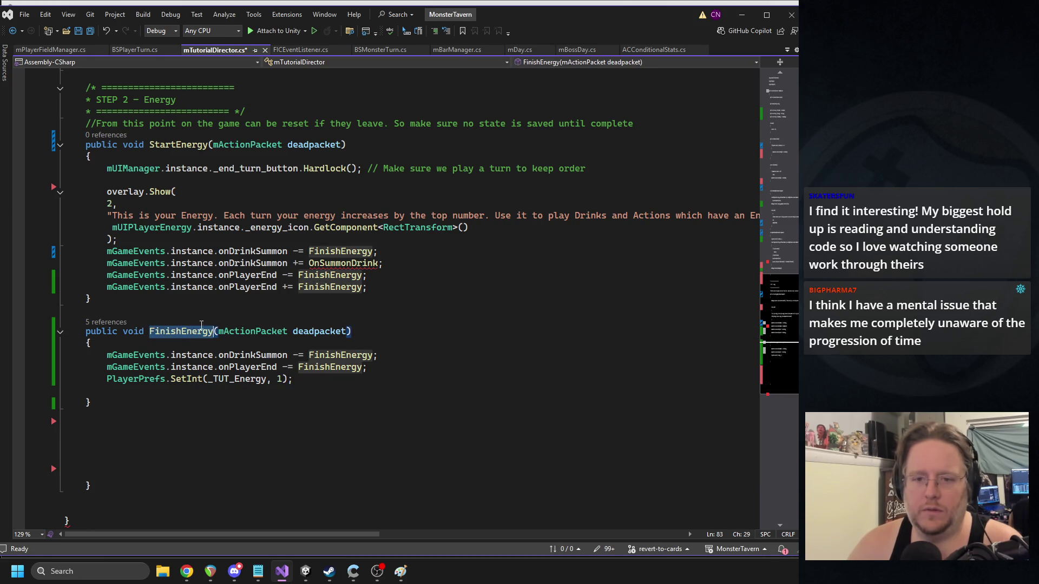
double_click(343, 263)
key(ctrl+v)
key(ctrl+s)
- Remove the stray brace and leftover blank lines below FinishEnergy
mouse_move(102, 467)
mouse_down()
mouse_move(70, 451)
mouse_move(65, 421)
mouse_up()
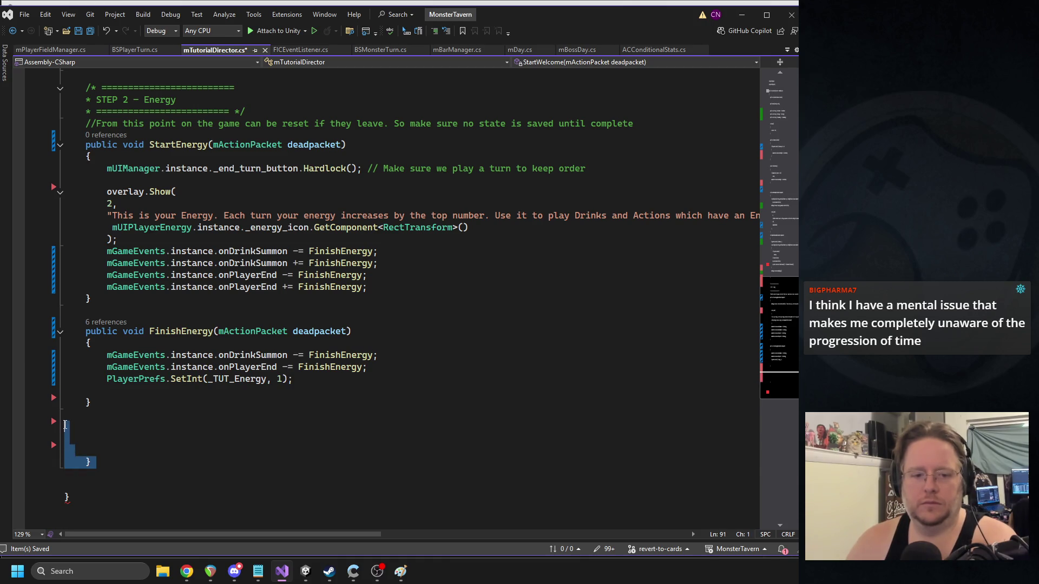
key(Delete)
key(BackSpace)
key(Up)
key(ctrl+x)
key(End)
key(Return)
scroll(464, 270, down, 1)
click(464, 332)
scroll(444, 324, up, 3)
click(445, 324)
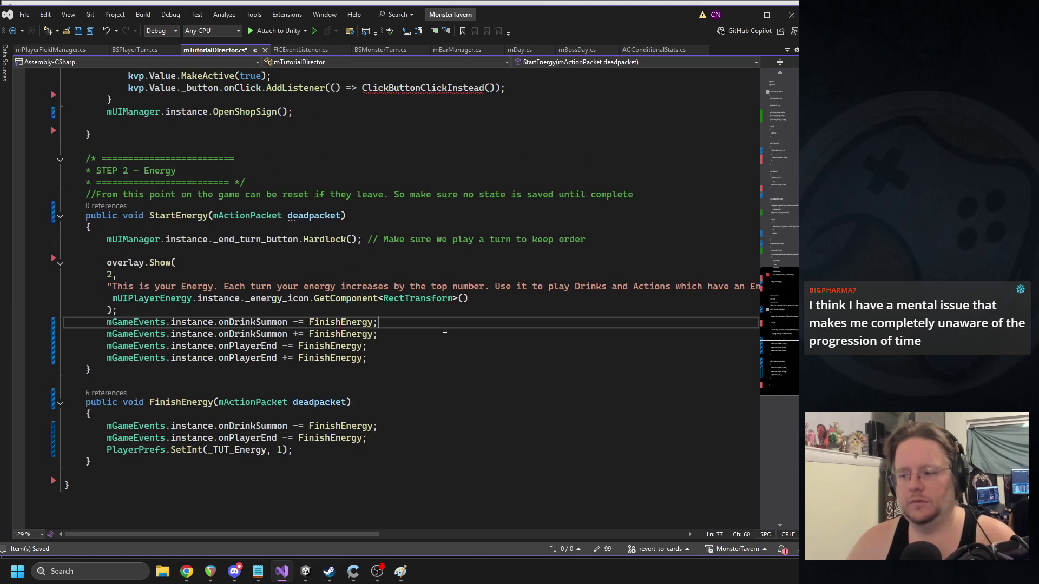
- Save the script and search for the ClickButtonClickInstead method
key(ctrl+s)
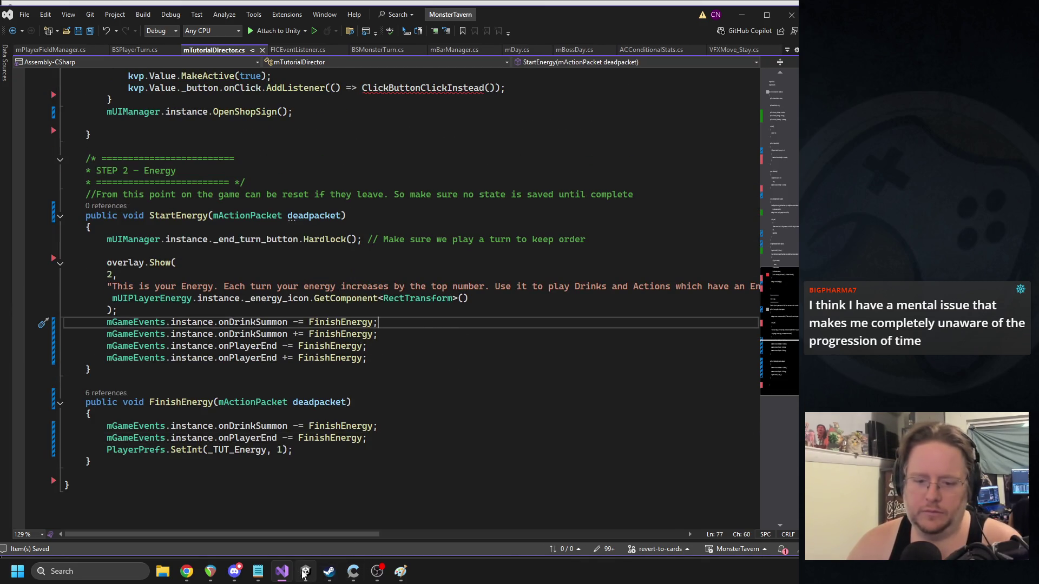
scroll(465, 385, up, 8)
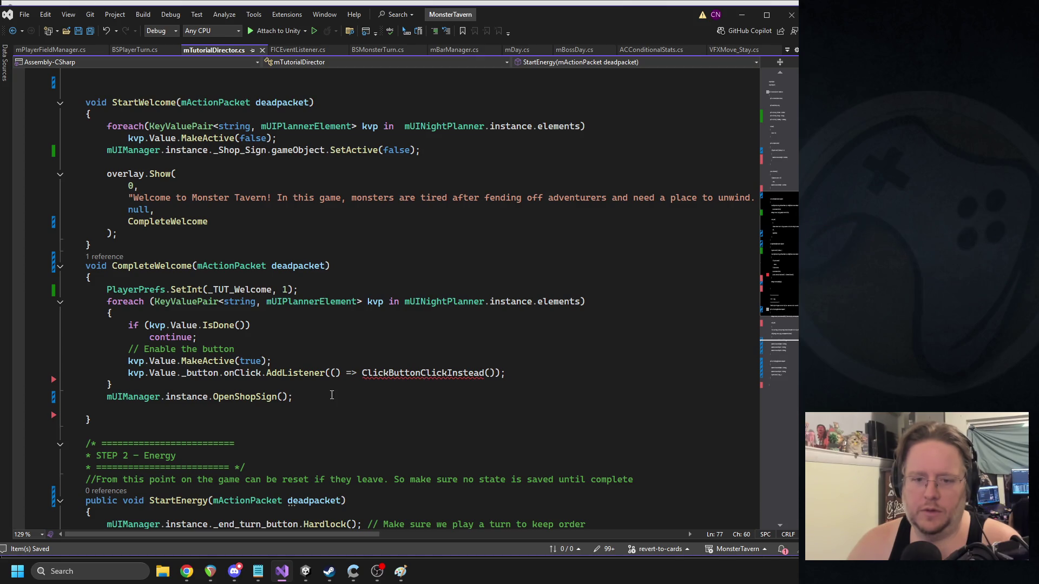
double_click(400, 373)
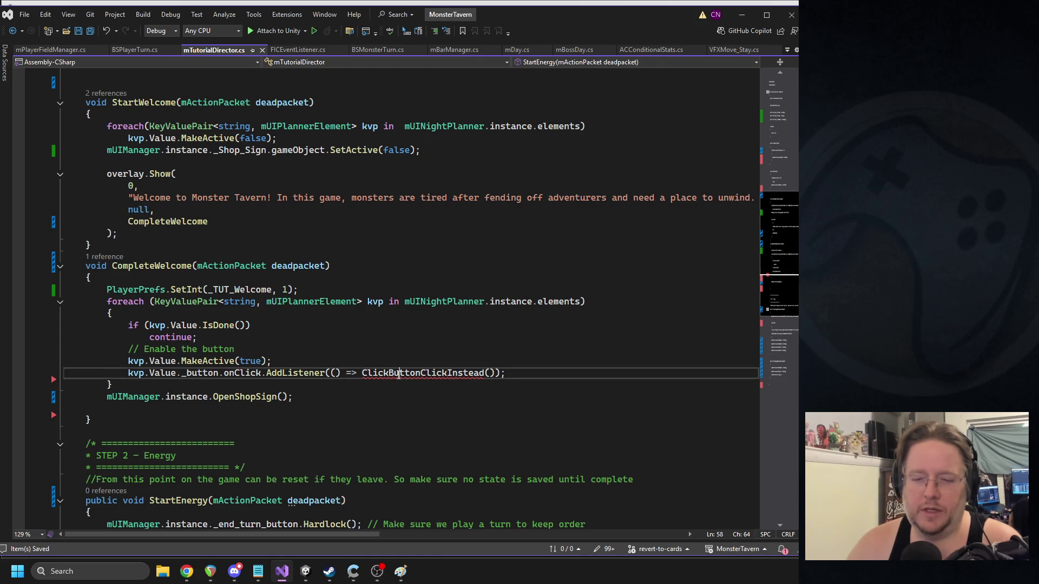
scroll(326, 404, down, 12)
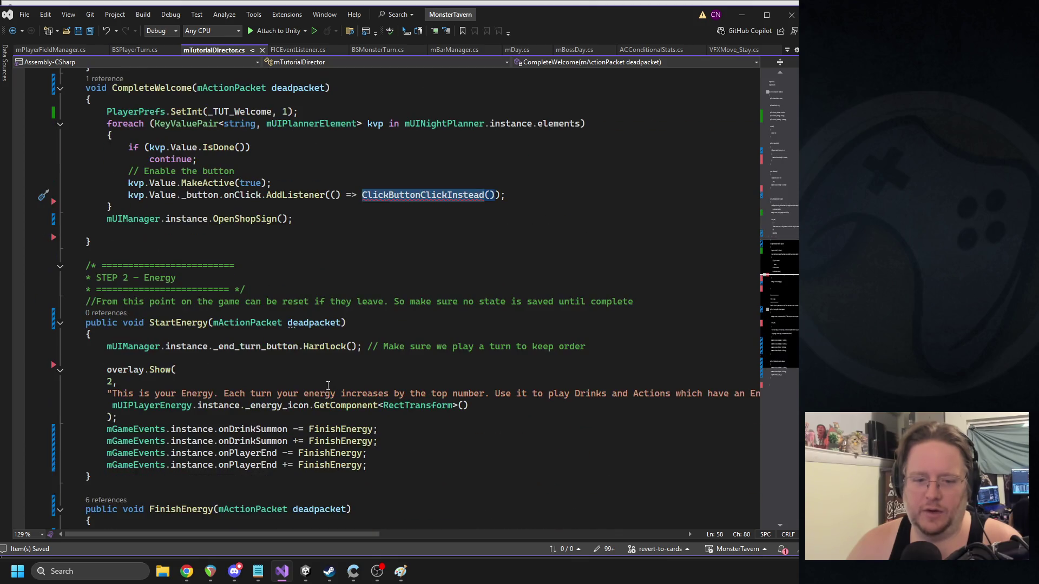
key(ctrl+z)
key(ctrl+z)
key(ctrl+z)
key(ctrl+z)
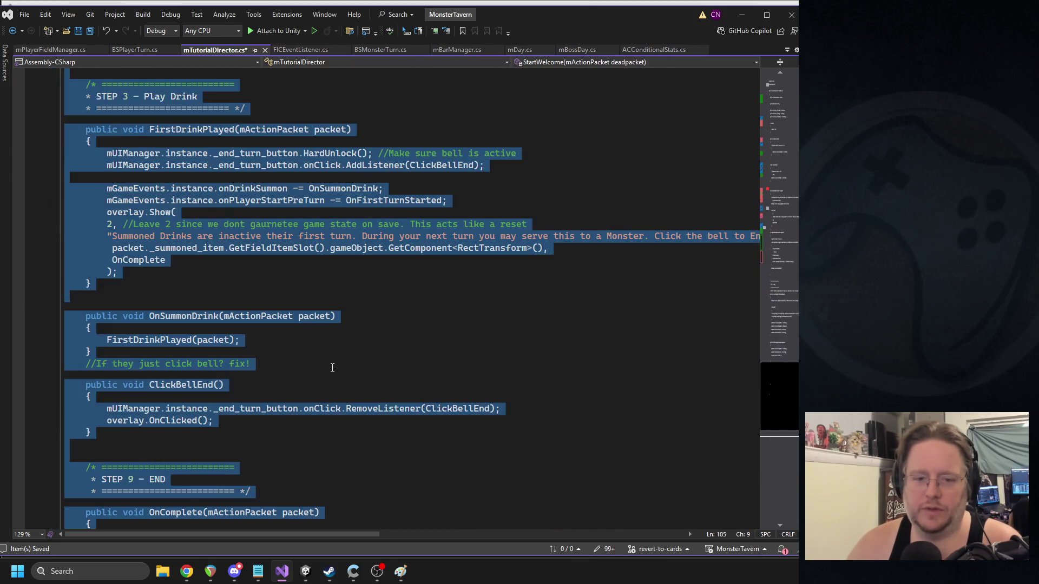
double_click(392, 312)
key(ctrl+f)
key(Return)
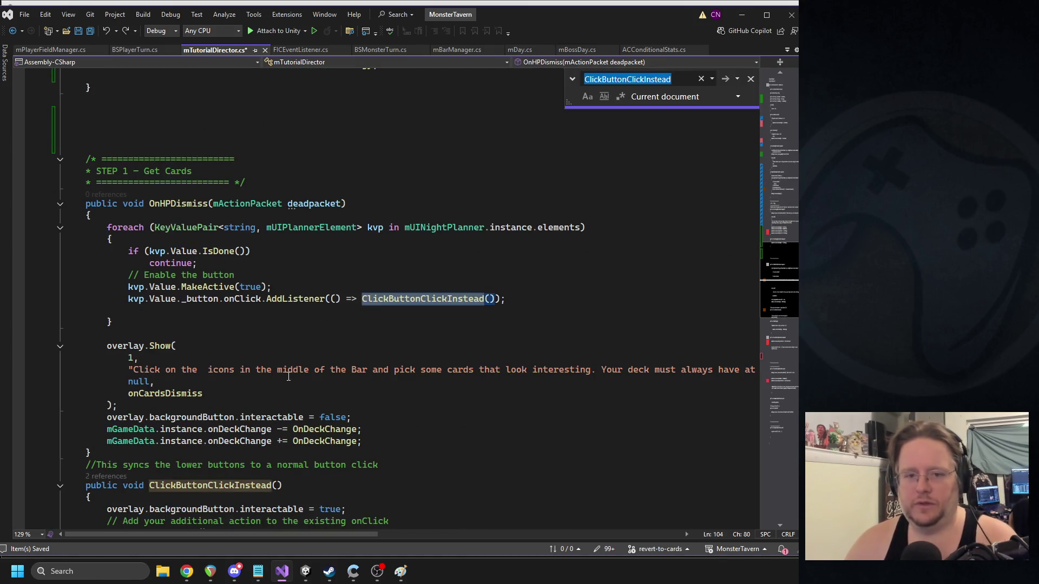
scroll(220, 342, down, 4)
- Move the ClickButtonClickInstead method to just after FinishEnergy and save
drag(102, 401, 67, 343)
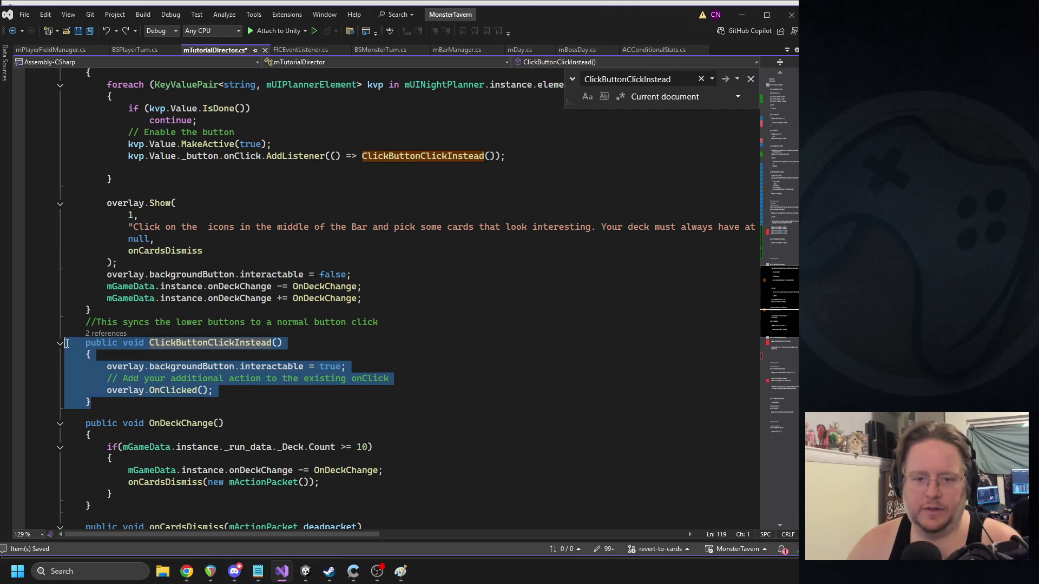
key(ctrl+z)
key(ctrl+z)
key(ctrl+z)
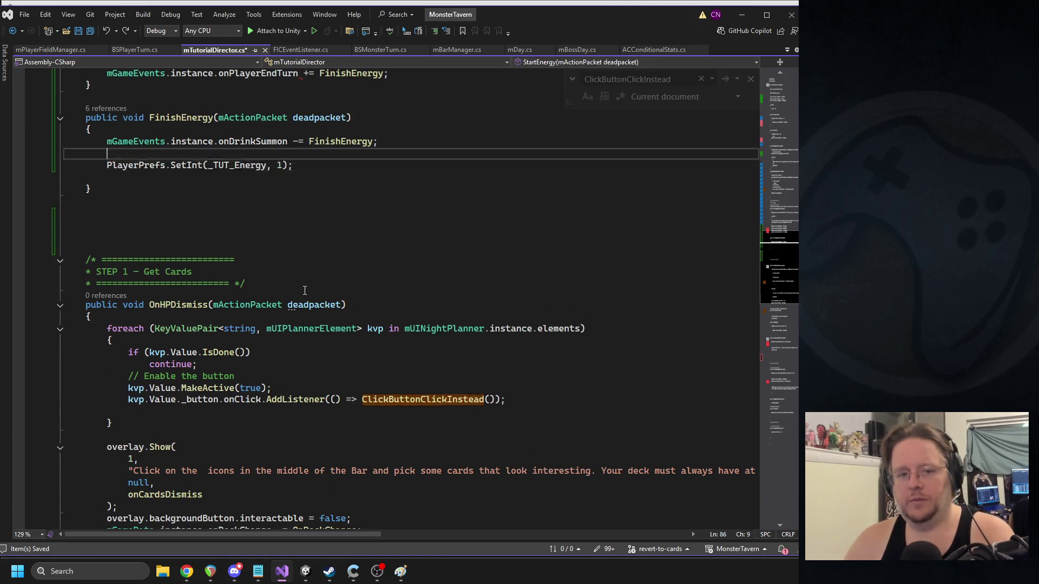
key(Down)
key(Return)
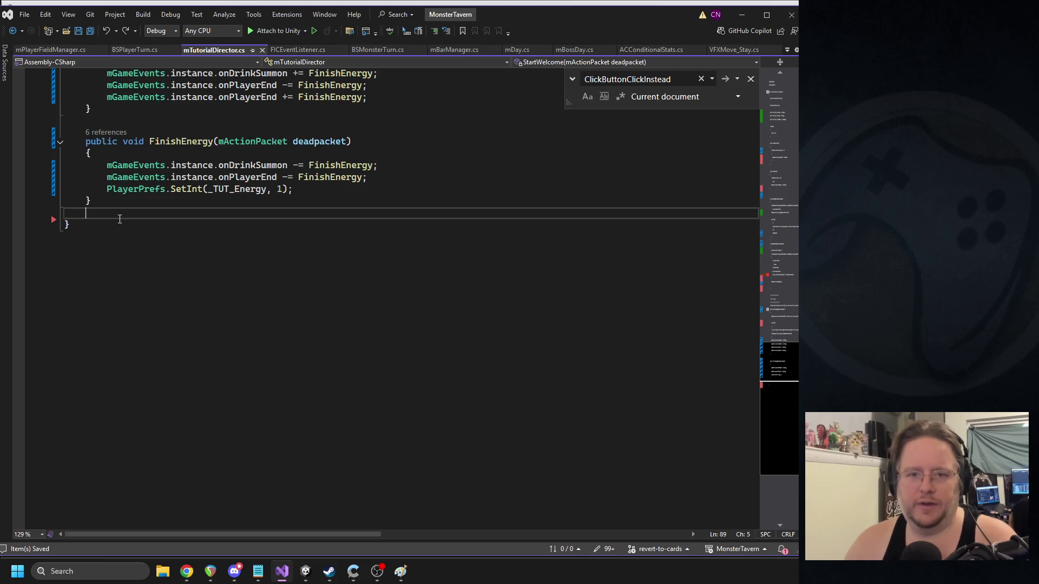
key(ctrl+v)
scroll(348, 250, up, 1)
click(131, 306)
click(403, 268)
key(ctrl+s)
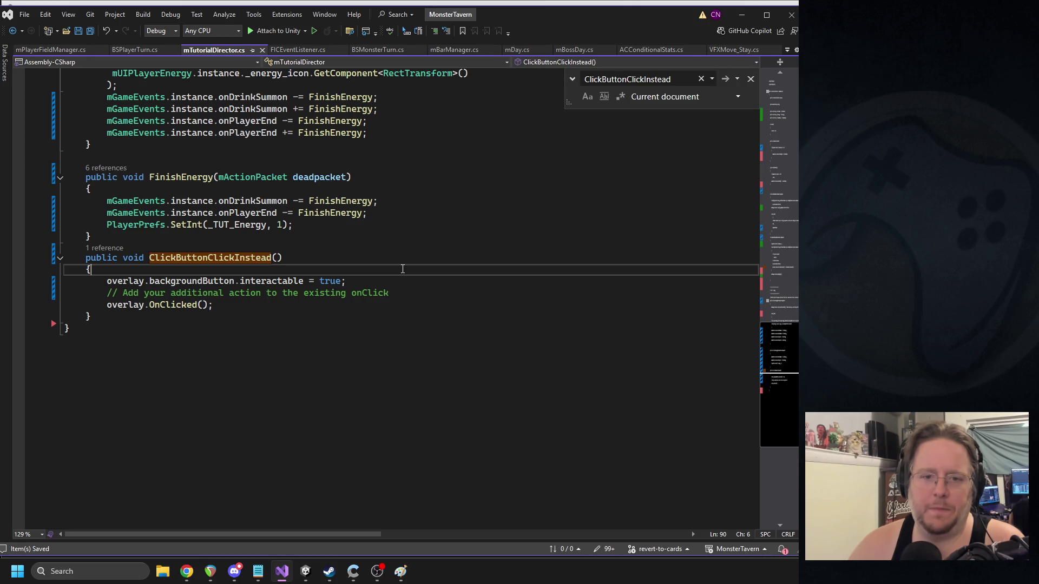
- Check the AddListener line in CompleteWelcome, then recompile in Unity
scroll(344, 263, up, 10)
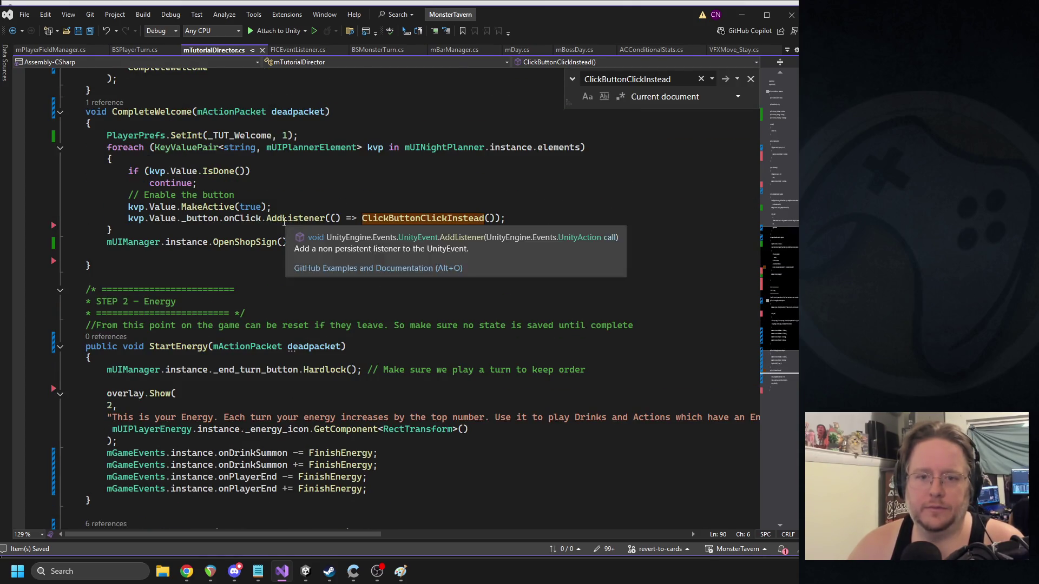
triple_click(283, 219)
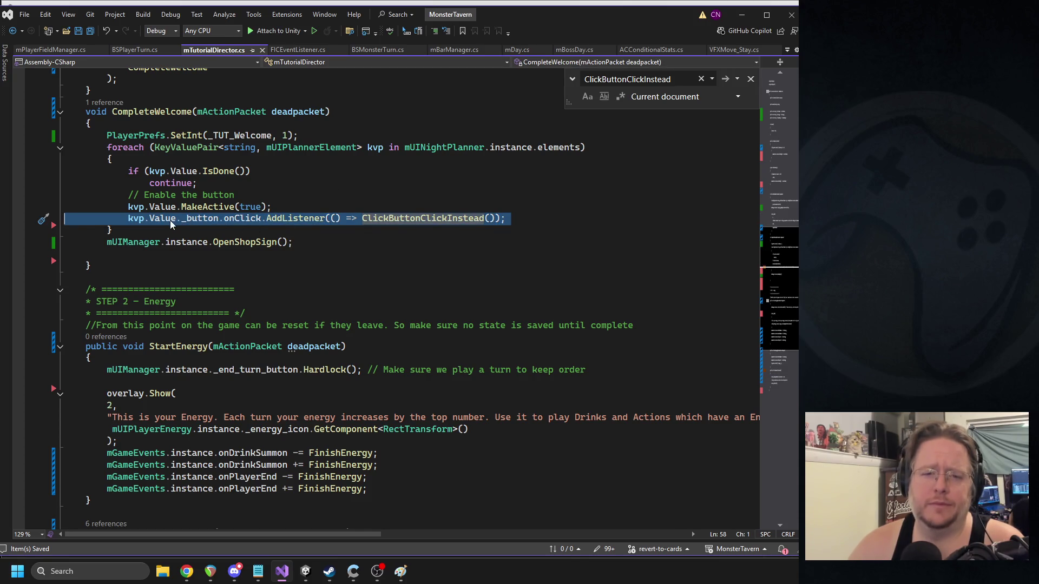
click(516, 225)
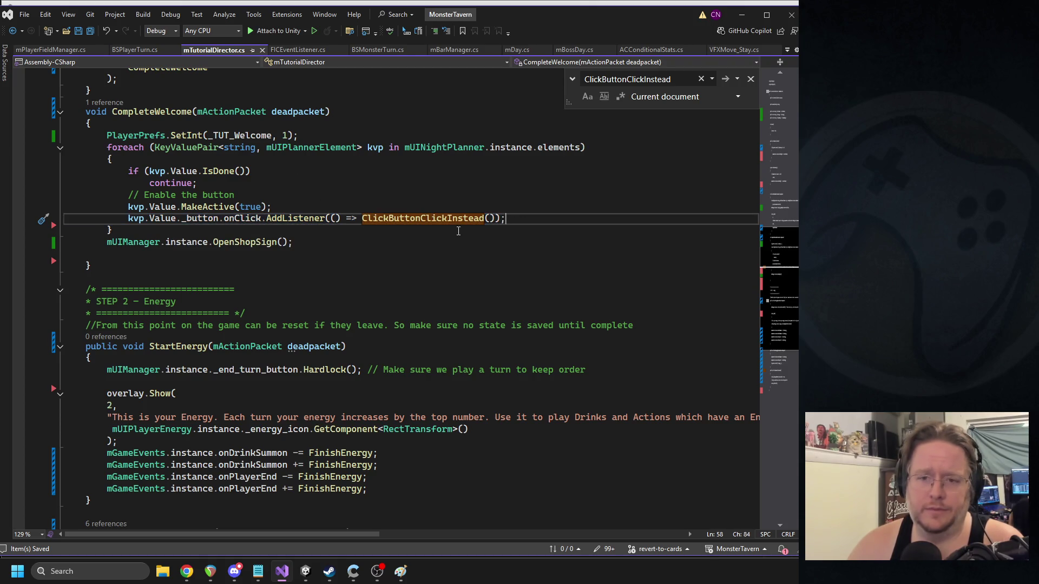
scroll(406, 246, down, 5)
scroll(301, 267, up, 6)
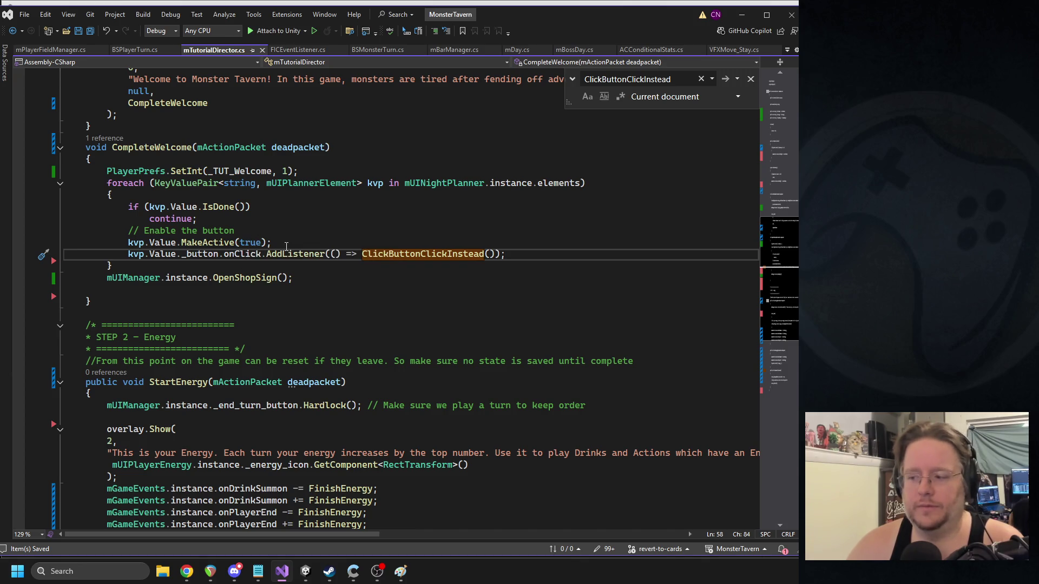
scroll(292, 244, down, 7)
click(336, 333)
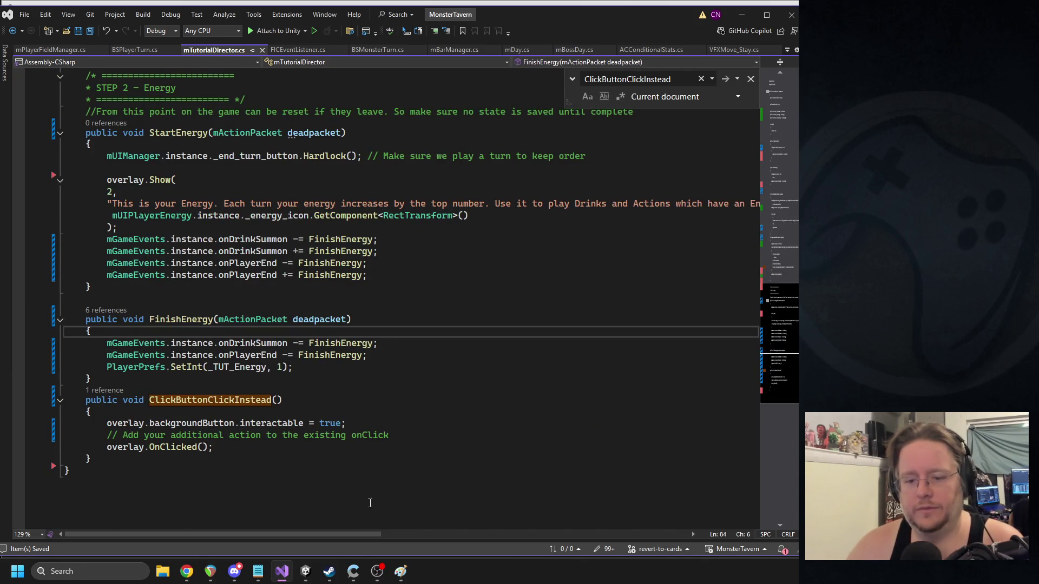
click(306, 571)
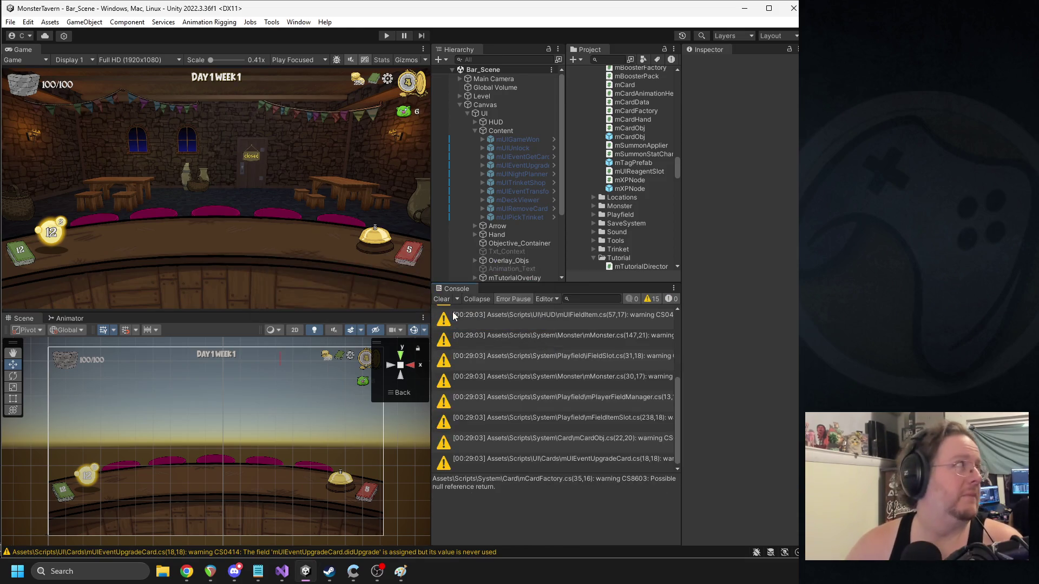
- Clear the Console, enter Play mode, and begin a new run from the main menu
click(442, 299)
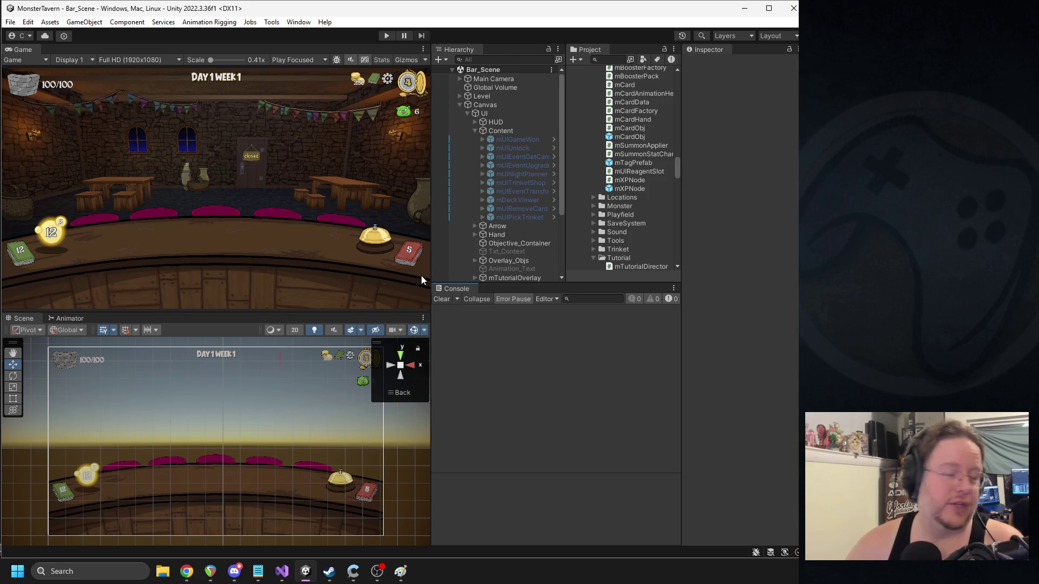
drag(677, 231, 686, 224)
click(386, 36)
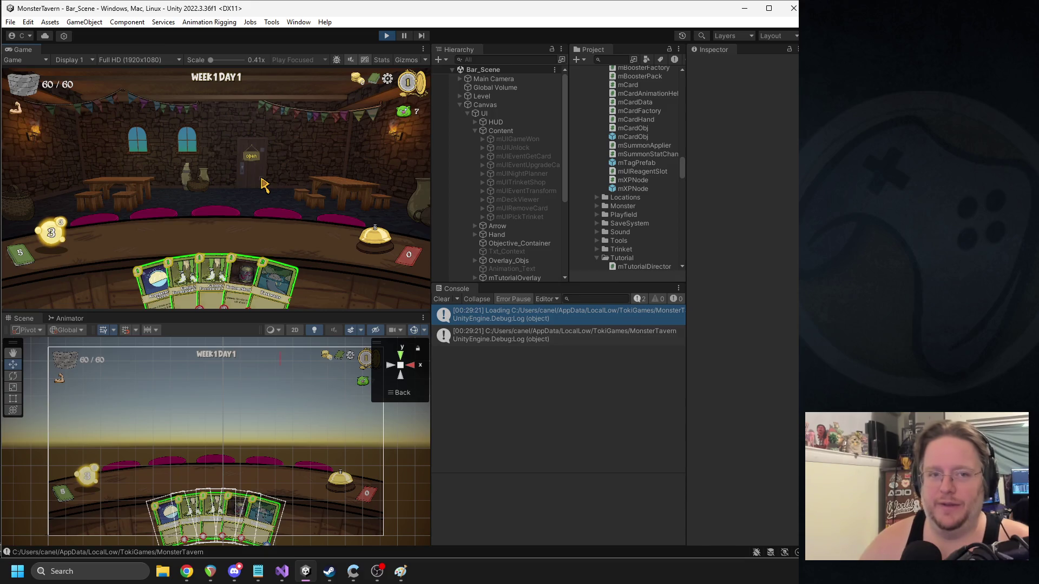
key(Escape)
click(220, 161)
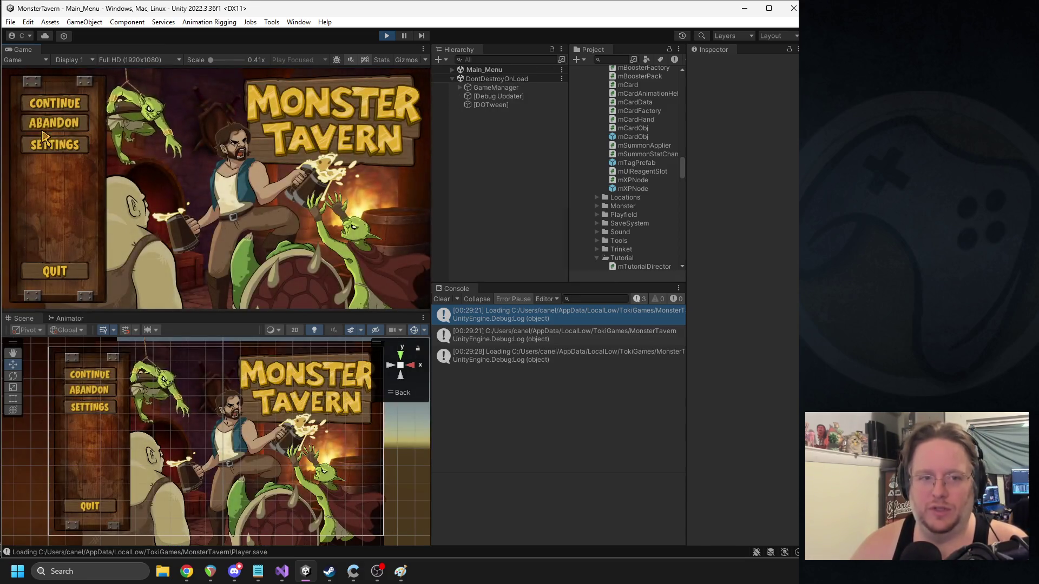
click(88, 103)
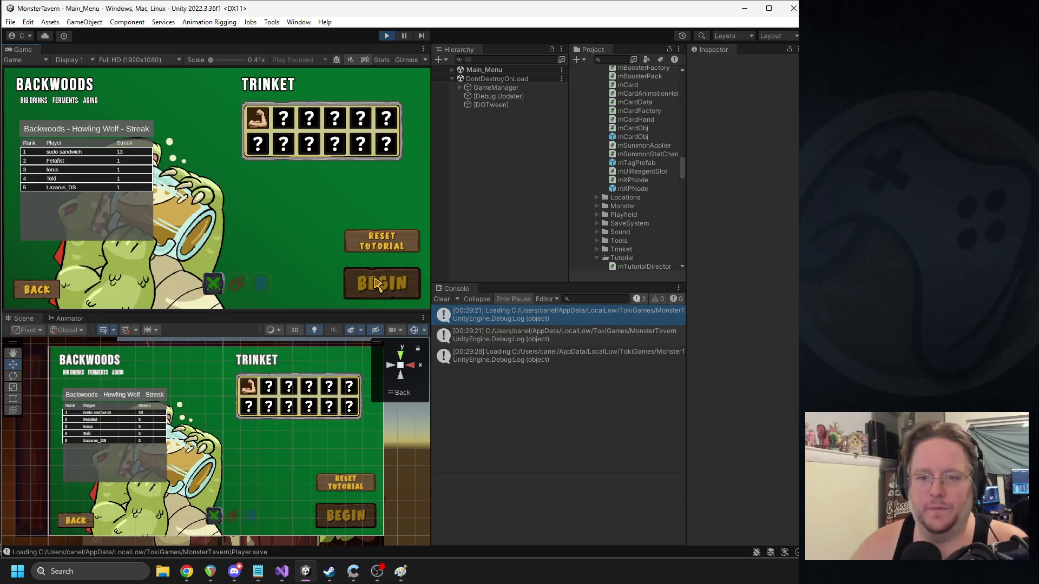
click(377, 283)
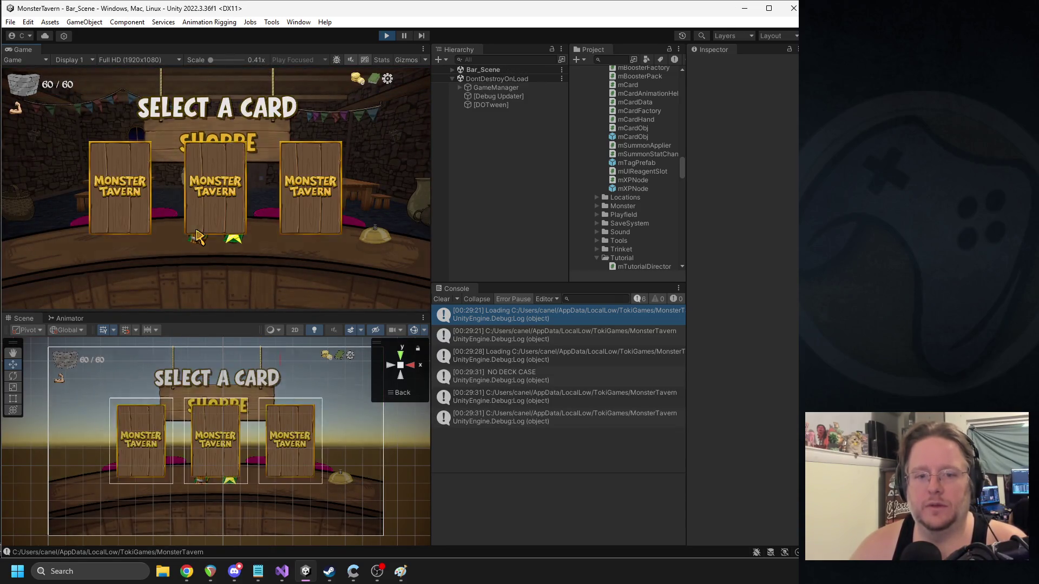
- Pick the left and right cards and ring the bell to start Week 1 Day 1
click(122, 195)
click(241, 236)
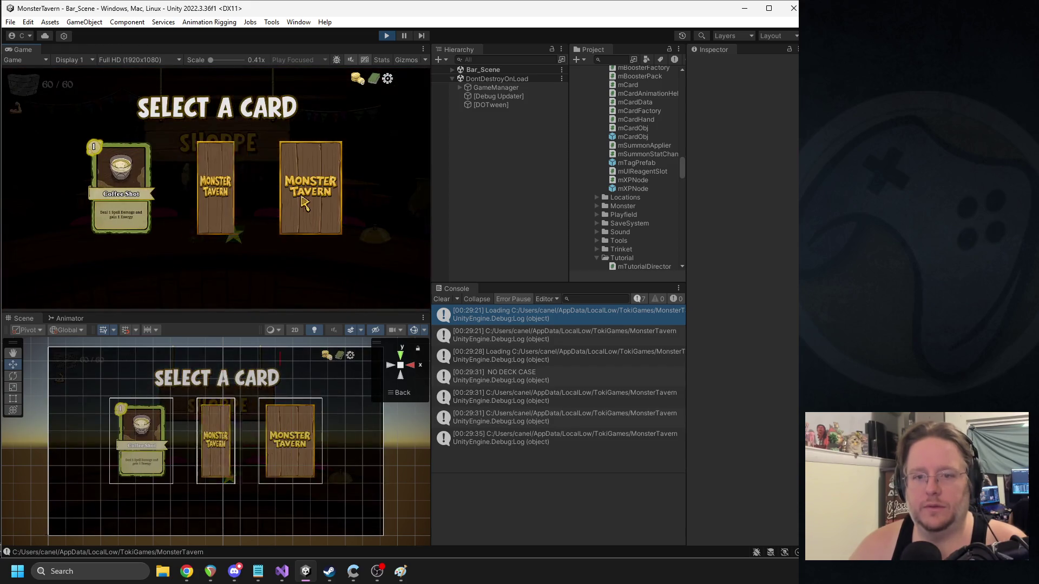
click(304, 216)
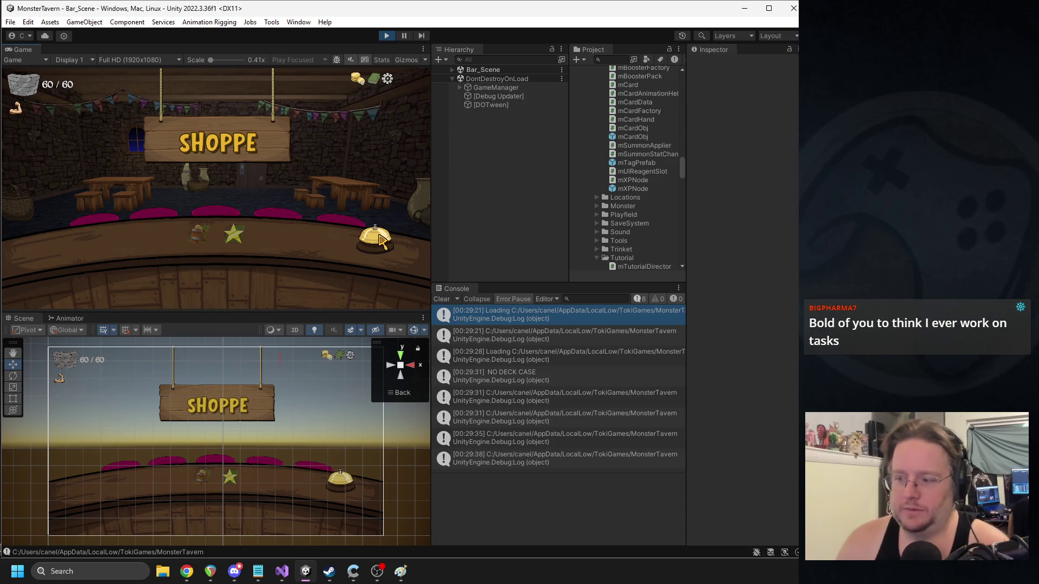
click(374, 249)
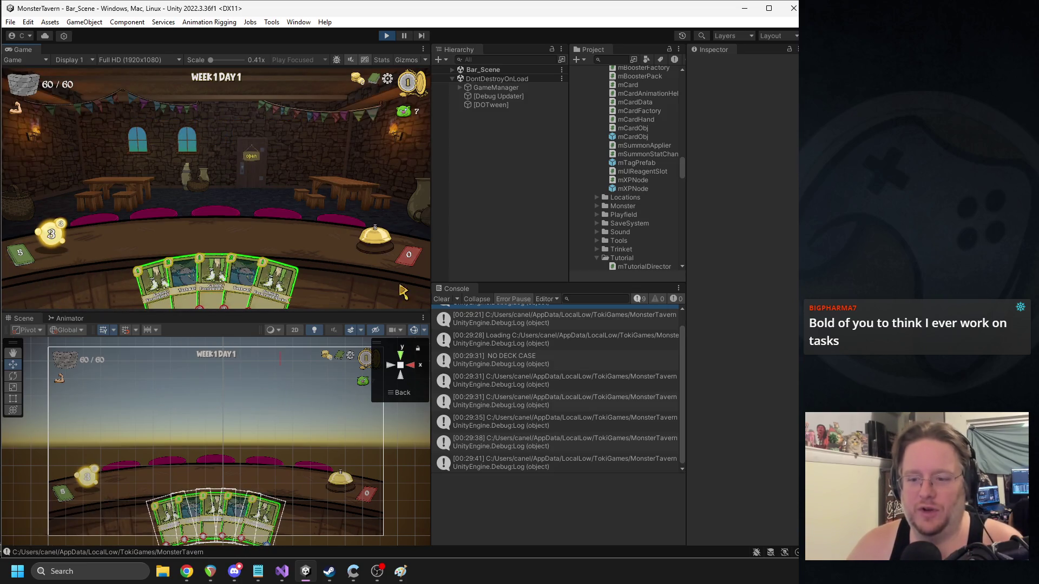
scroll(540, 360, up, 2)
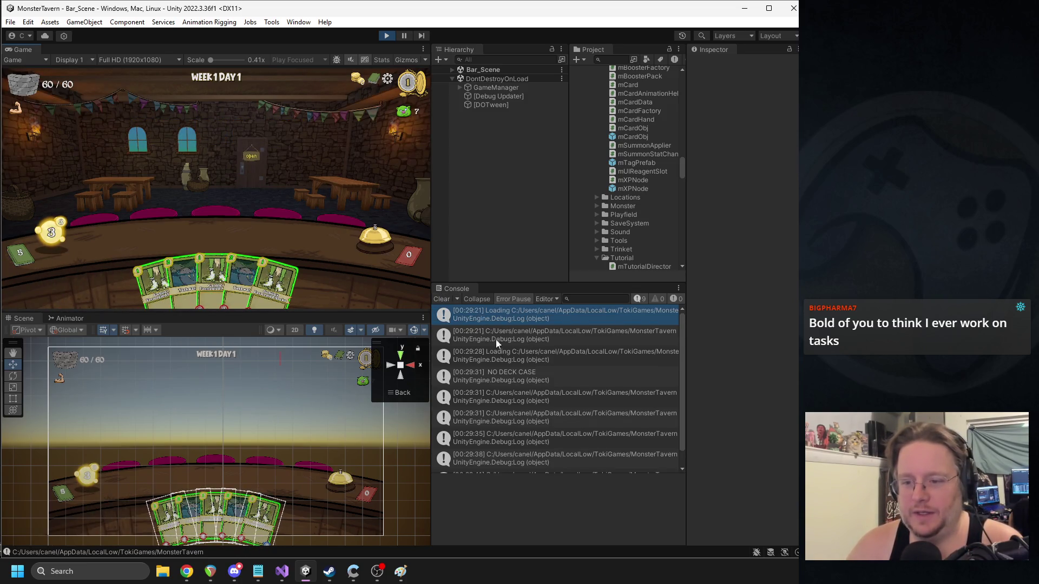
scroll(491, 334, down, 1)
- Clear the Console, exit to the main menu, stop Play mode, and return to Visual Studio
click(447, 299)
key(Escape)
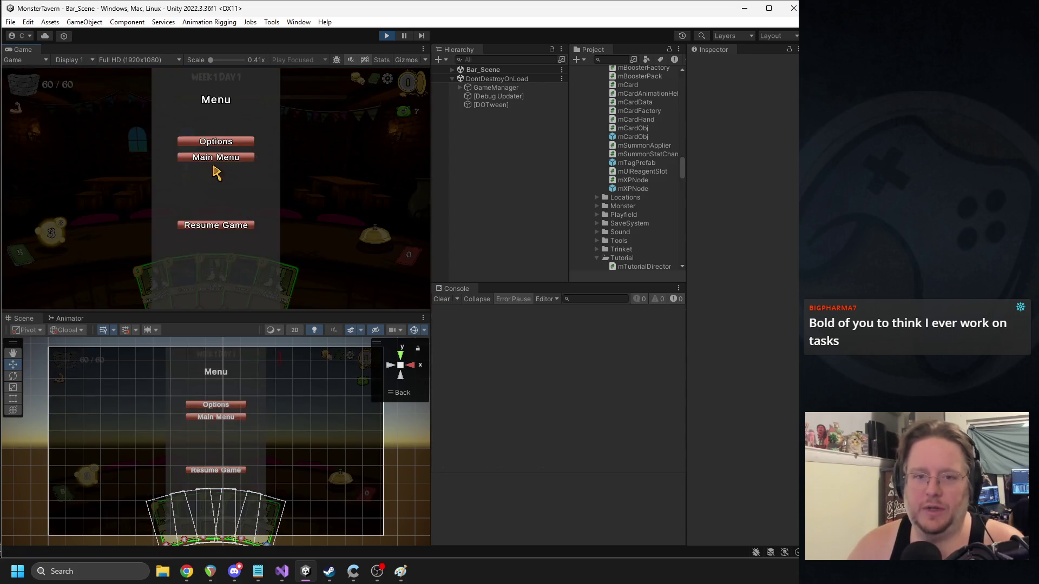
click(217, 159)
click(386, 36)
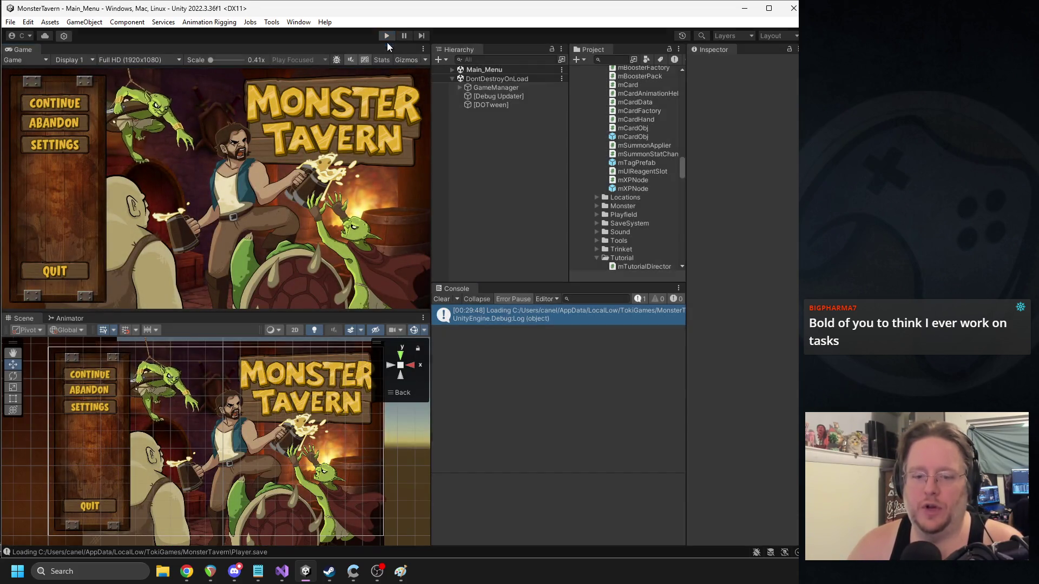
click(281, 571)
scroll(369, 335, up, 15)
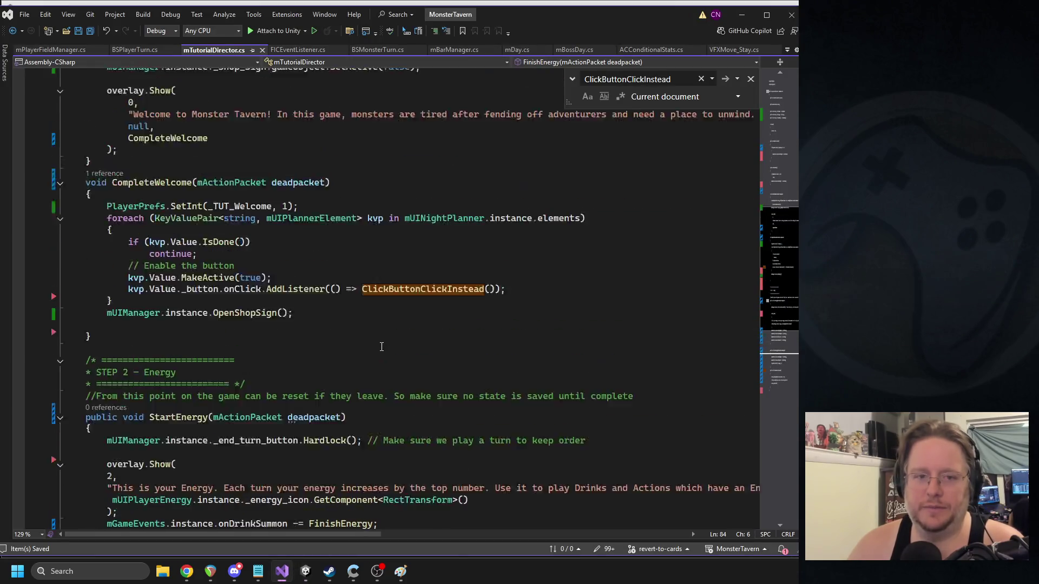
- Remove the if-block braces and duplicate the Welcome check below itself
mouse_move(138, 392)
mouse_down()
mouse_move(64, 349)
mouse_move(64, 361)
mouse_up()
click(133, 373)
click(125, 387)
key(BackSpace)
key(BackSpace)
key(BackSpace)
click(409, 358)
key(Return)
key(Return)
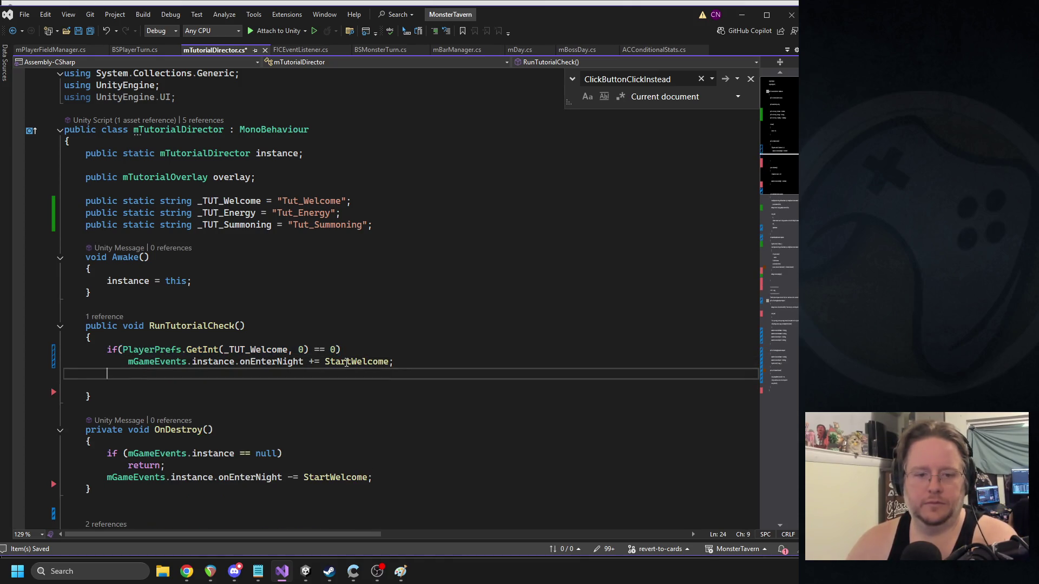
drag(424, 369, 70, 347)
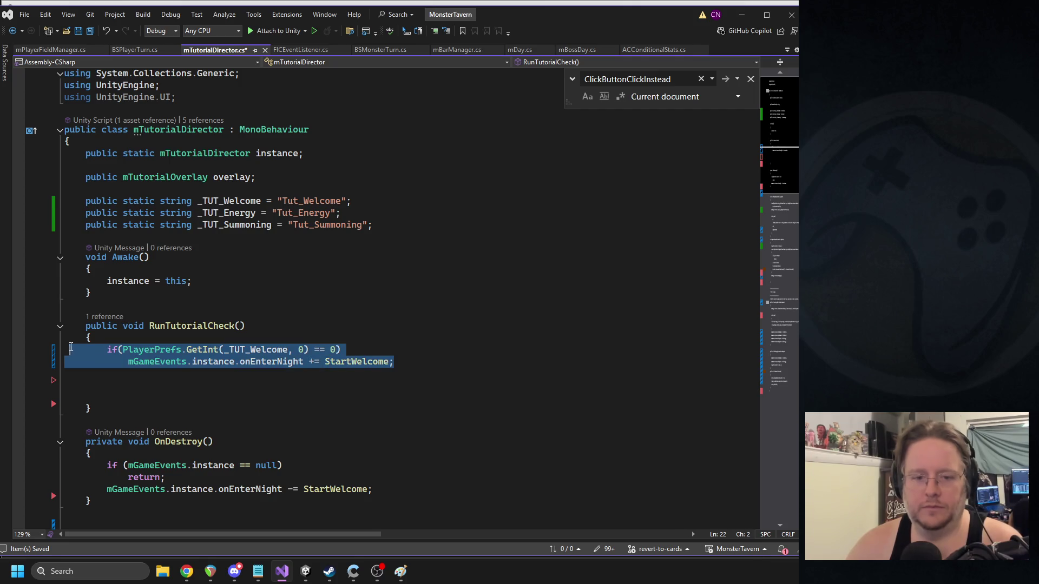
key(ctrl+c)
click(131, 372)
key(ctrl+v)
- Change the duplicated check's constant from _TUT_Welcome to _TUT_Energy
double_click(226, 213)
key(ctrl+c)
double_click(269, 373)
key(ctrl+v)
- Subscribe the duplicated line to onPlayerStart instead of onEnterNight
scroll(260, 281, down, 2)
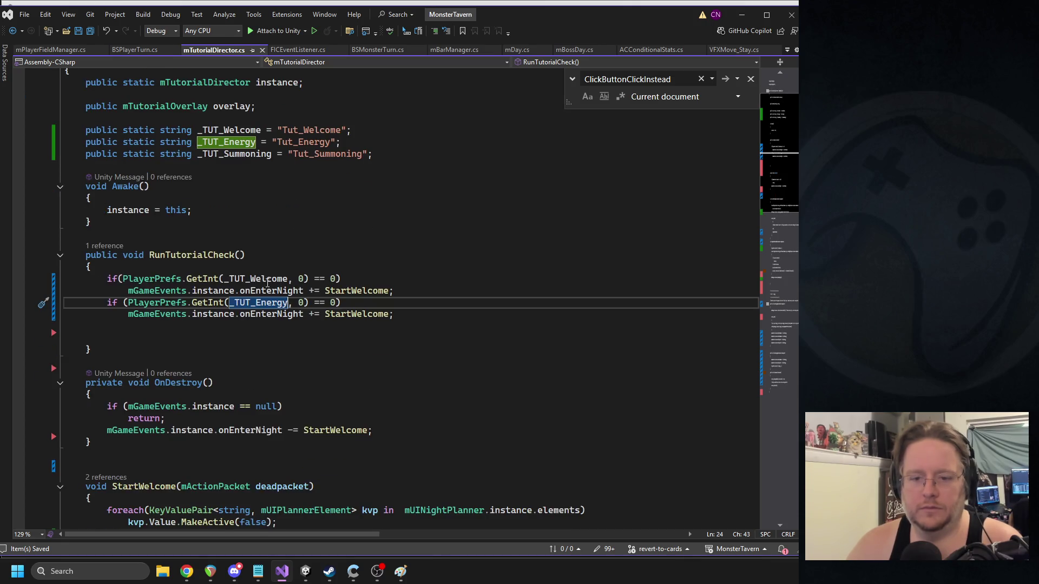
double_click(266, 315)
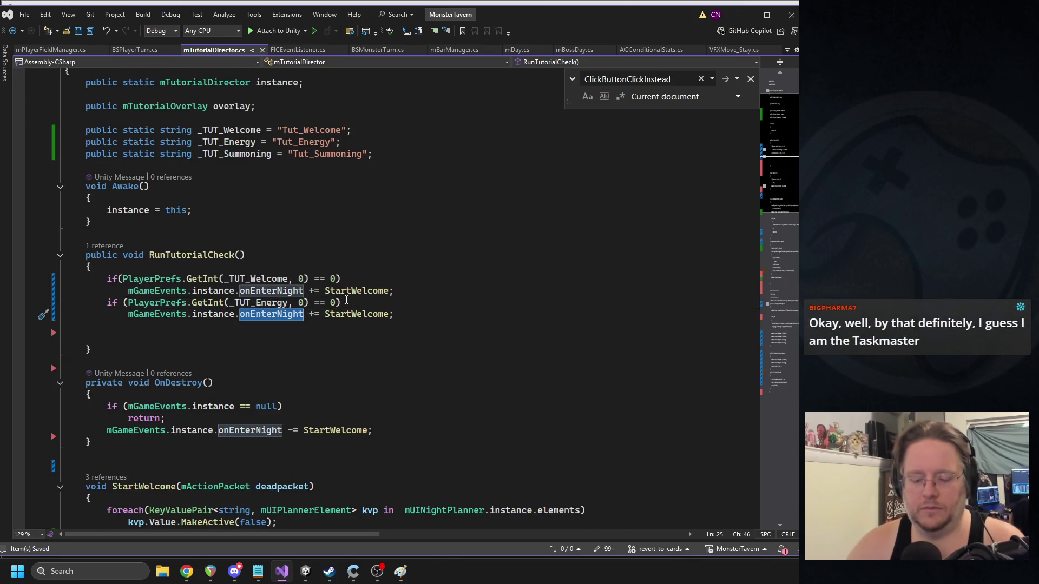
text(onpl)
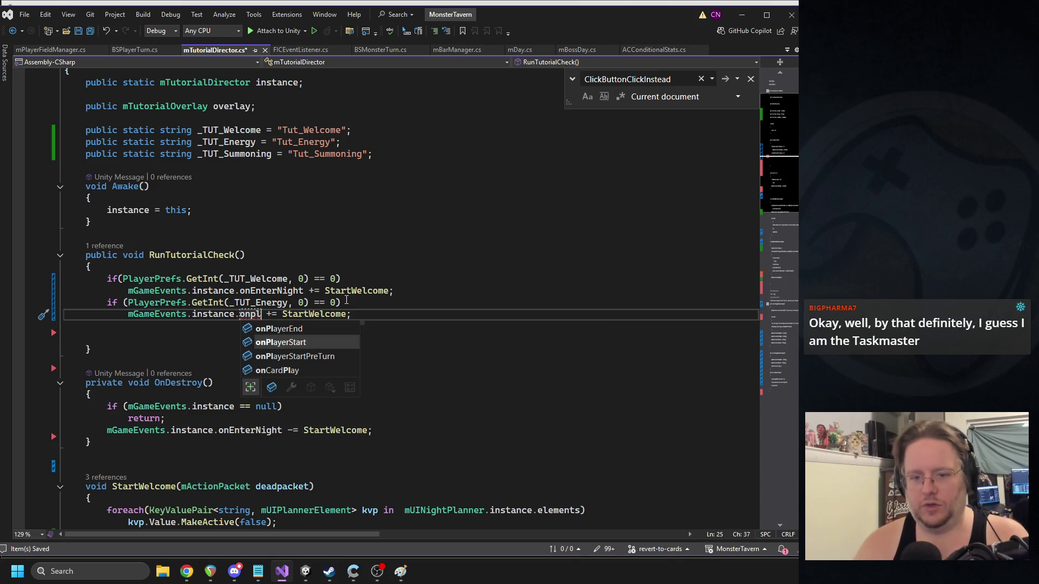
key(Down)
key(Up)
key(Up)
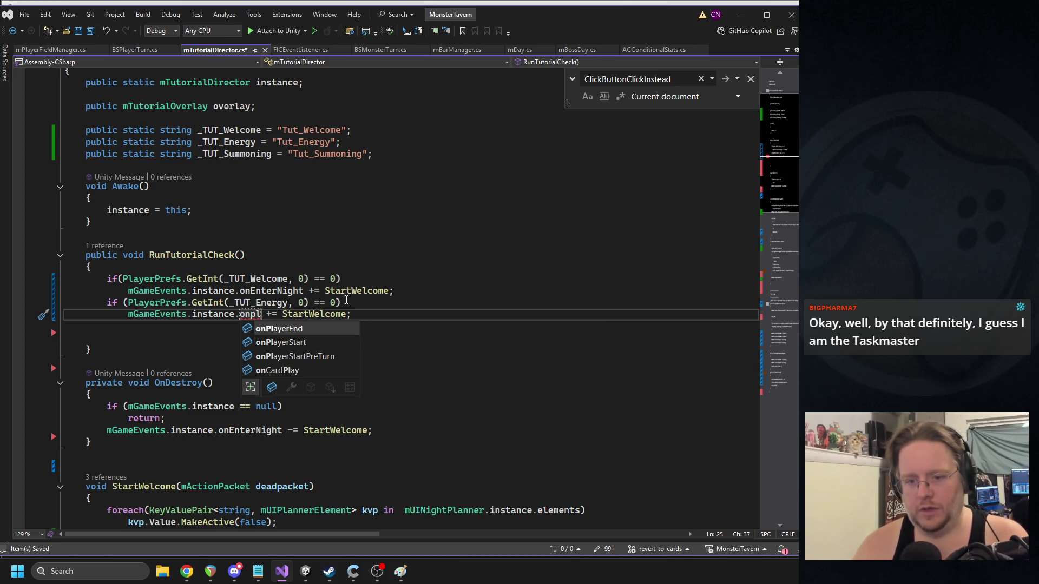
key(Down)
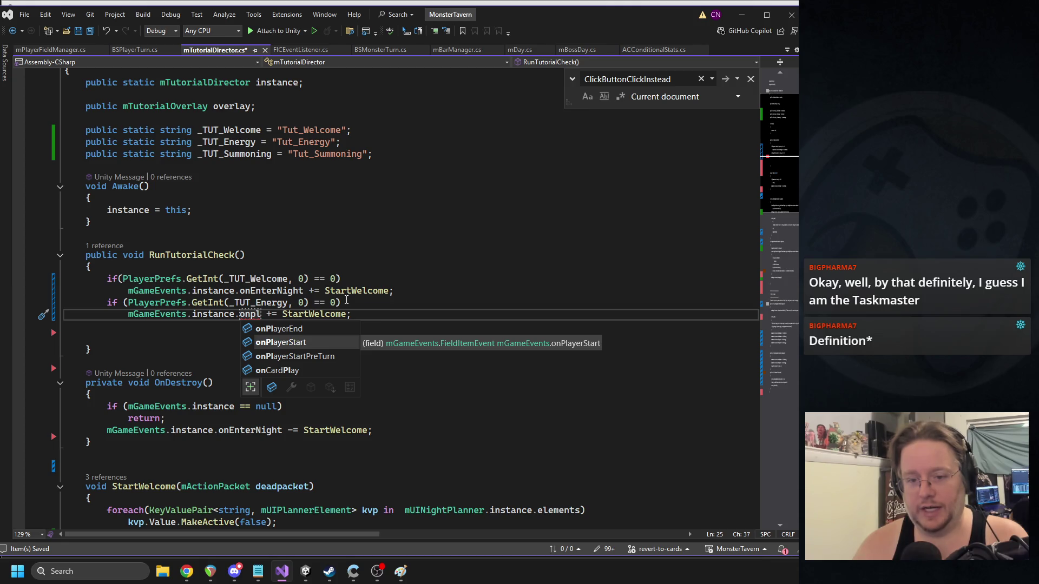
key(Tab)
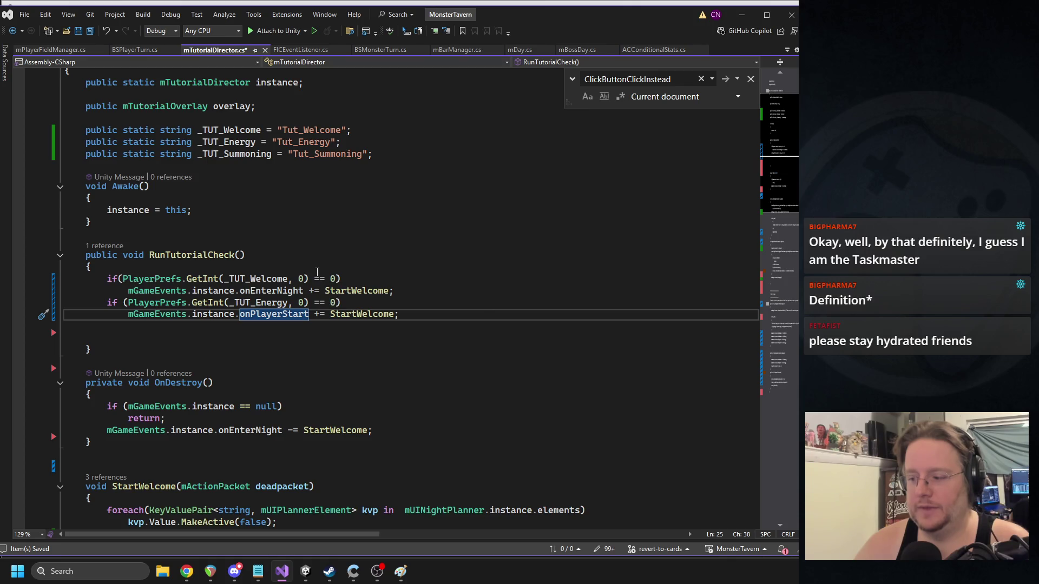
- Review the other onPlayerStart references in the file, then recompile in Unity
double_click(262, 314)
key(ctrl+f)
click(279, 314)
key(ctrl+f)
key(Return)
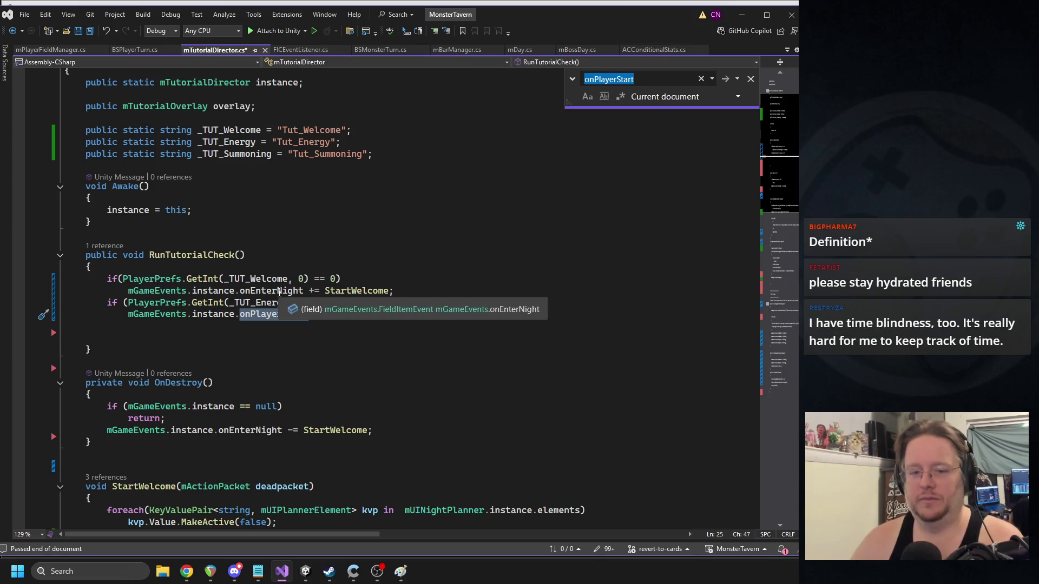
scroll(201, 297, down, 8)
scroll(201, 297, down, 8)
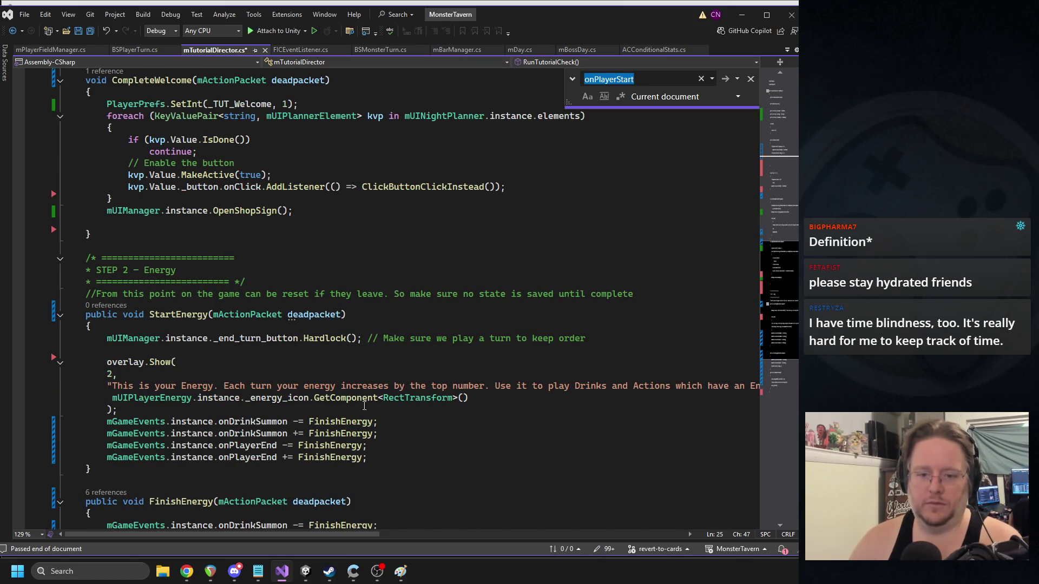
scroll(245, 456, down, 1)
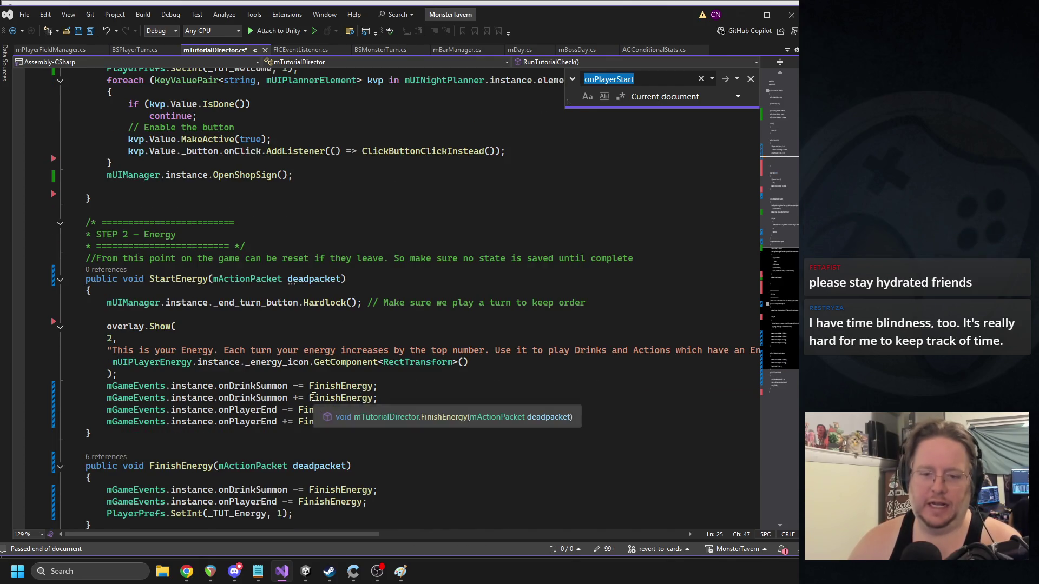
scroll(327, 414, up, 15)
click(305, 292)
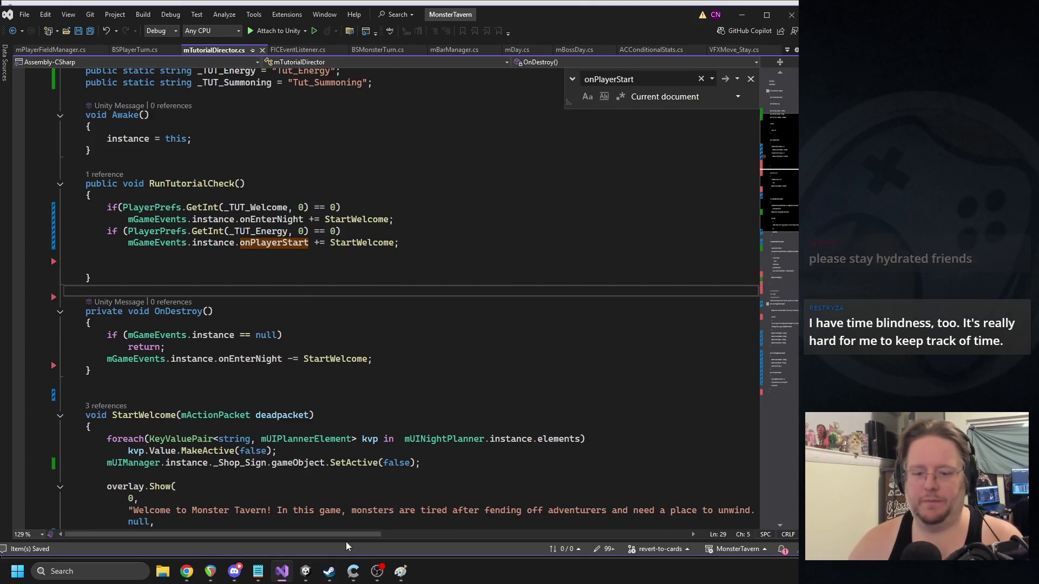
click(305, 572)
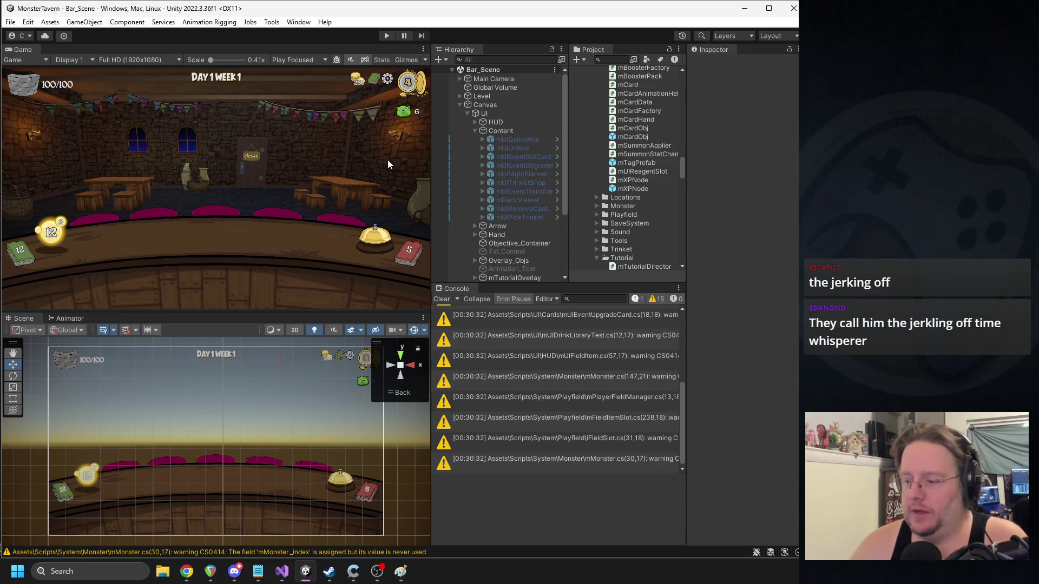
- Play the scene and open the StartWelcome NullReferenceException from the Console in the code
click(386, 37)
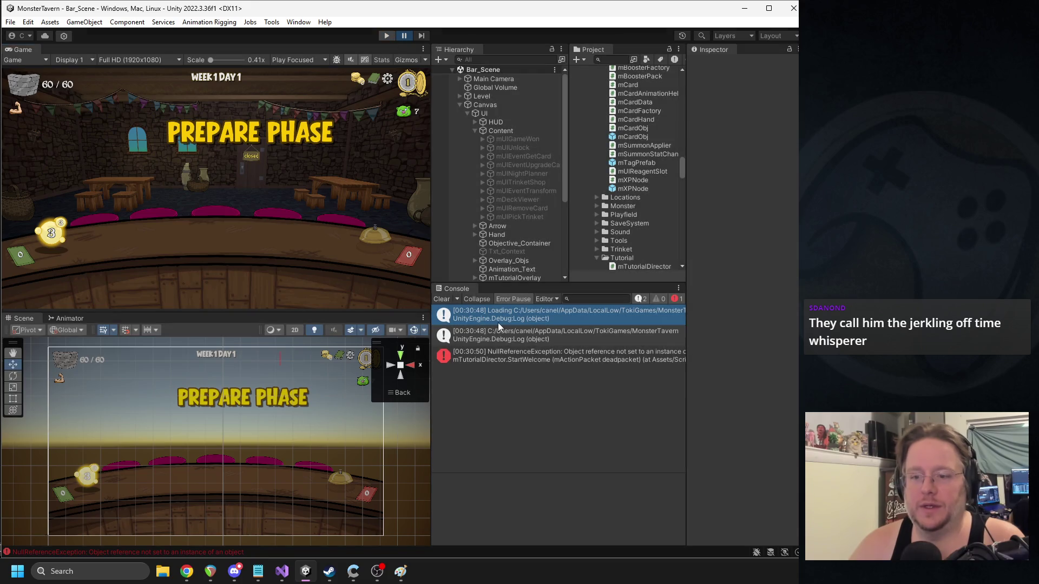
click(500, 354)
double_click(500, 355)
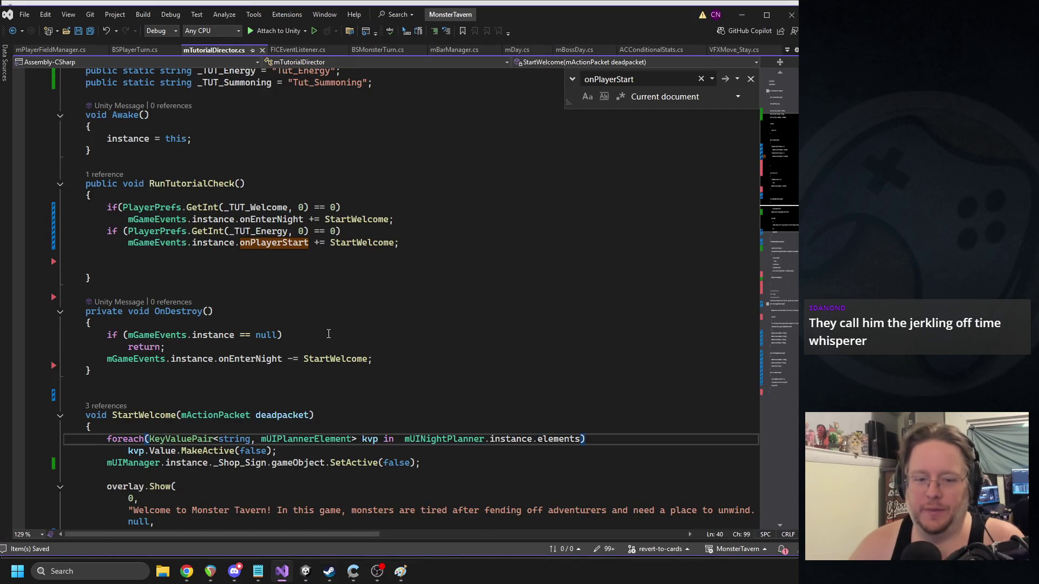
- Replace StartWelcome with StartEnergy on the Energy onPlayerStart subscription line, then go back to Unity
scroll(379, 342, down, 2)
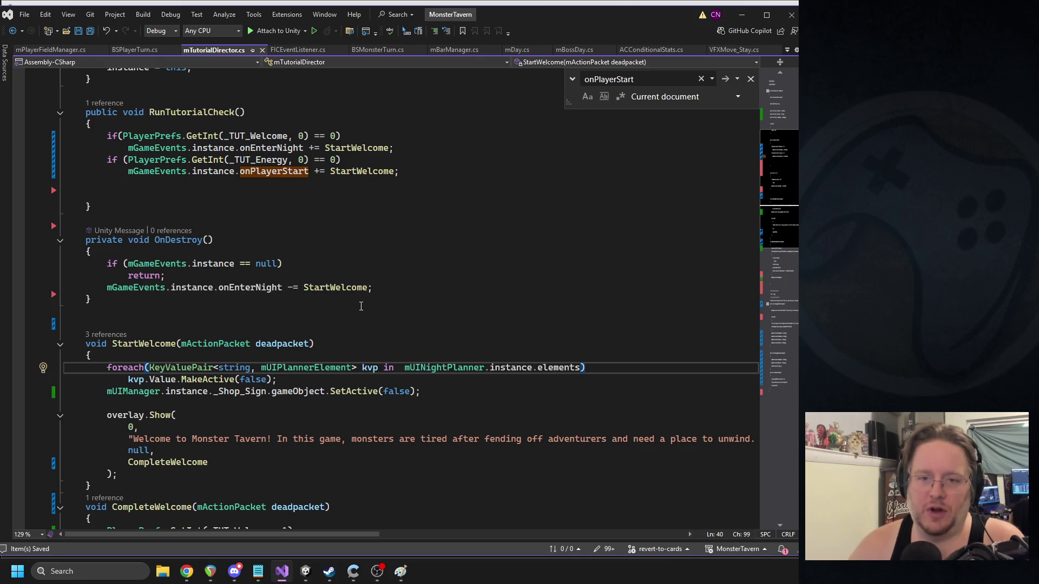
scroll(303, 283, down, 10)
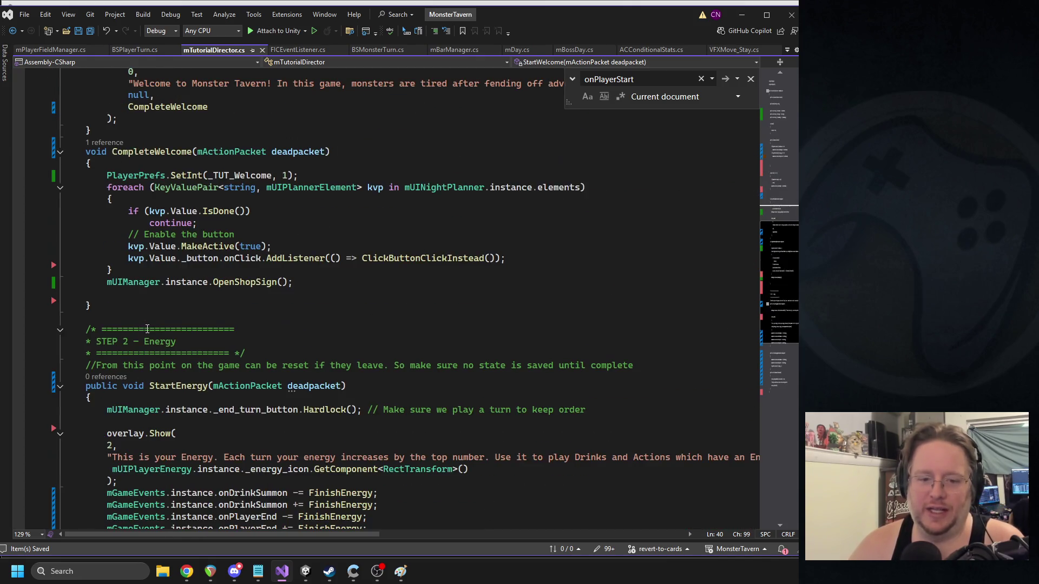
click(173, 383)
key(F3)
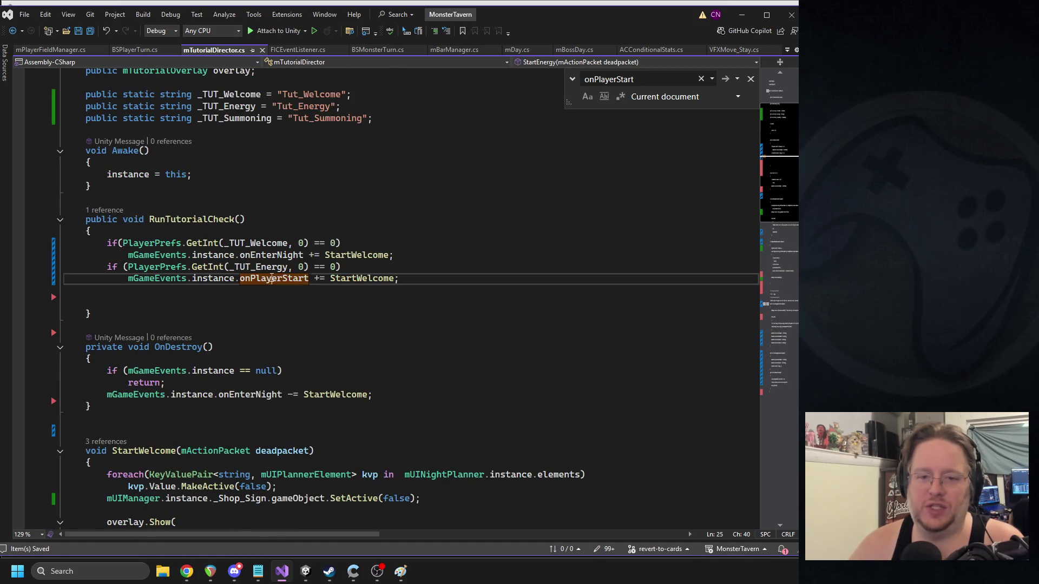
key(ctrl+v)
key(ctrl+z)
double_click(352, 281)
key(ctrl+v)
click(352, 327)
mouse_move(353, 572)
click(306, 572)
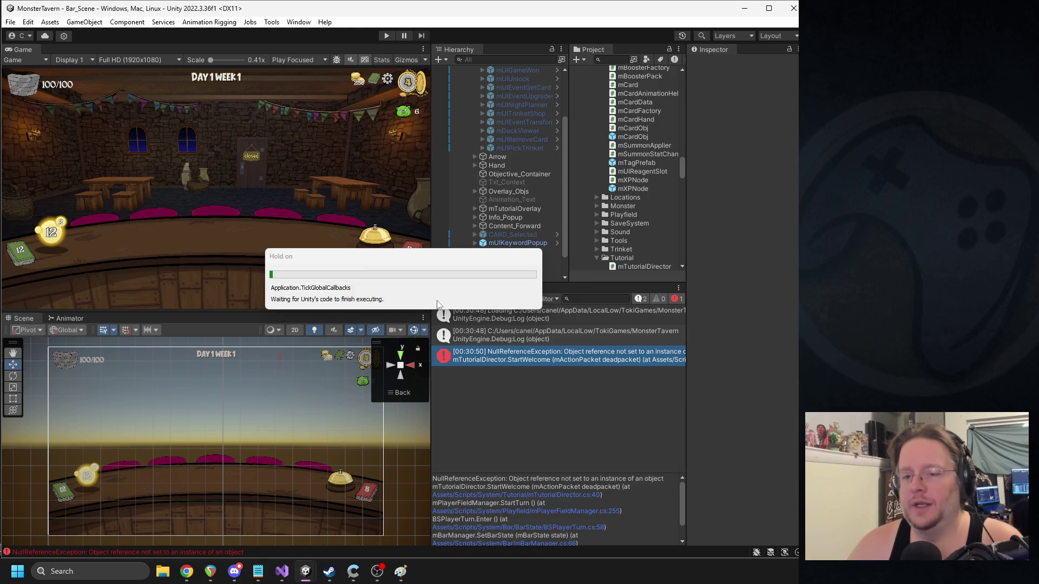
- With a cleared console, play the leftmost card onto the table to confirm the Energy tip, then stop play
click(441, 300)
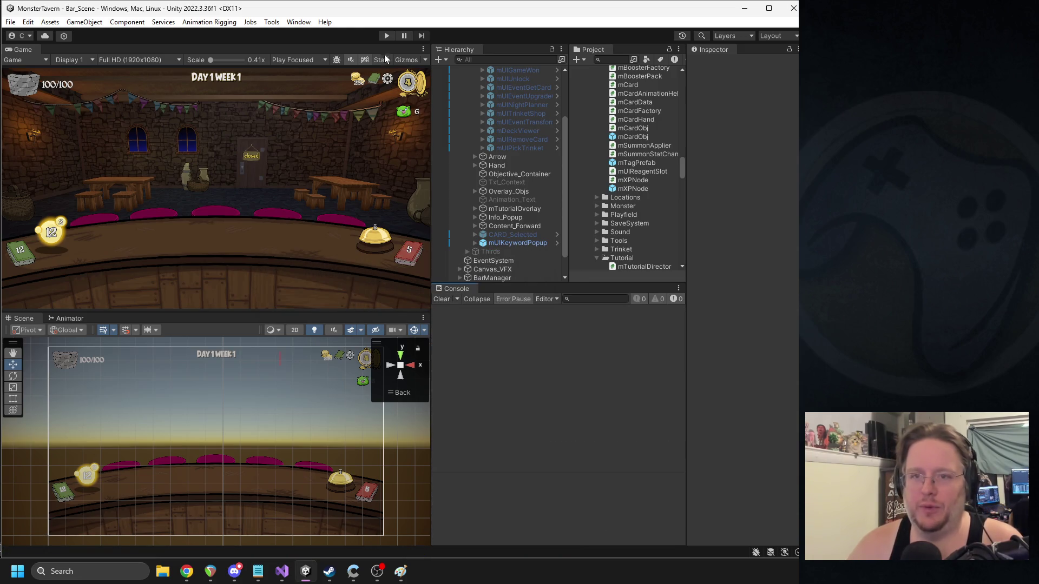
click(385, 36)
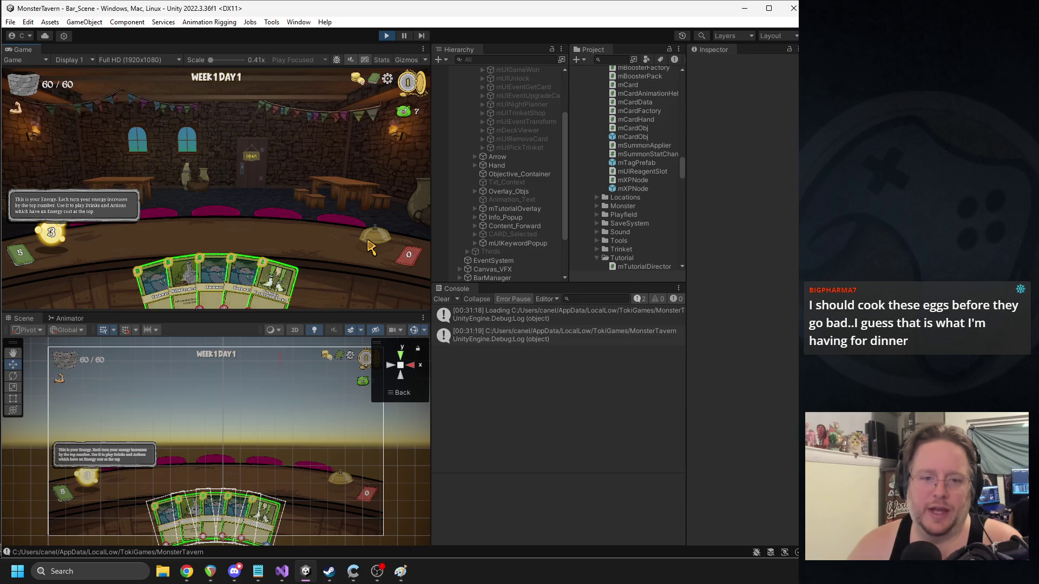
drag(149, 281, 219, 233)
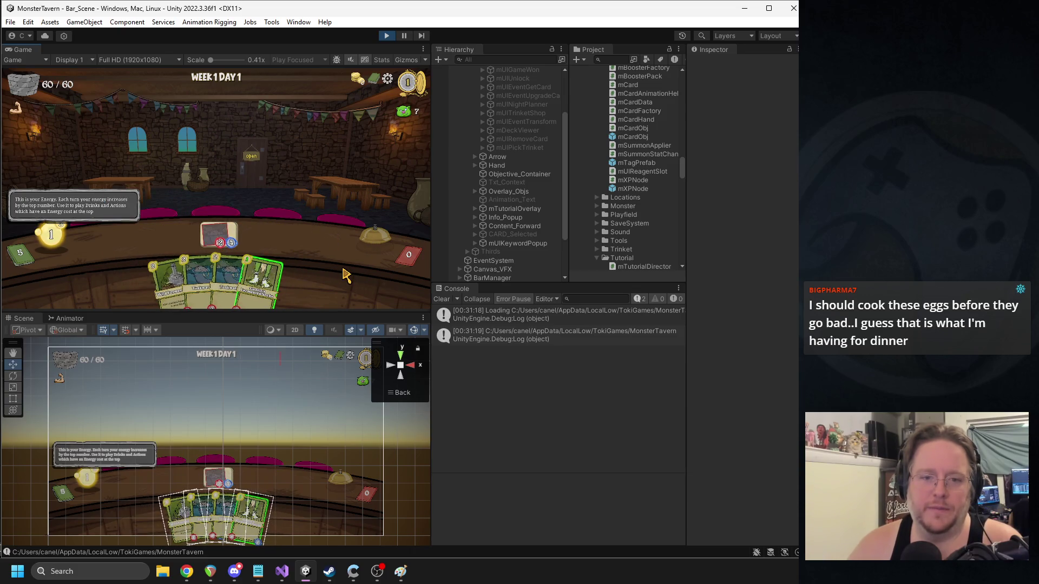
key(ctrl+p)
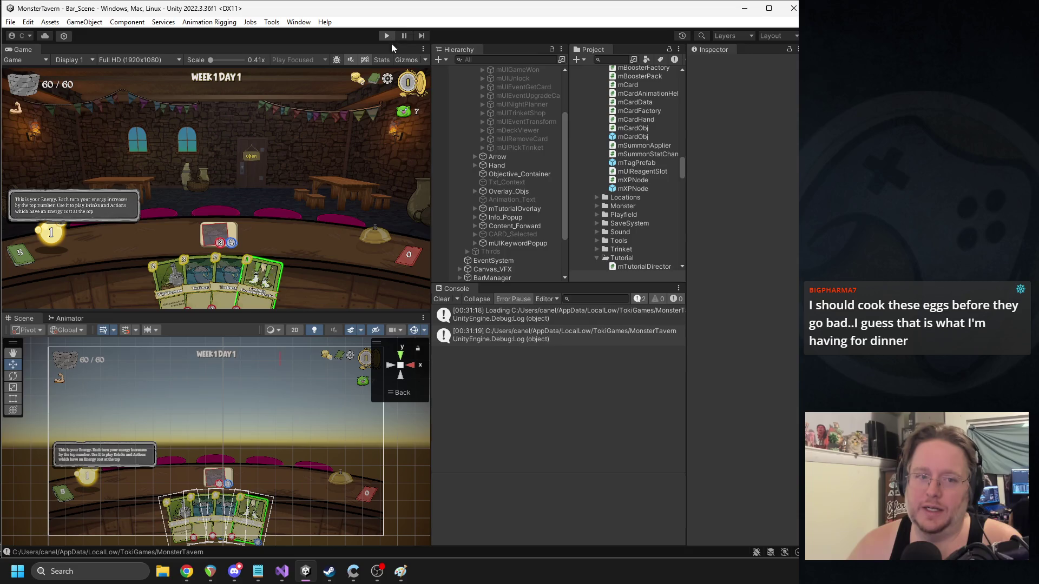
- Back in Visual Studio, highlight the uses of FinishEnergy and CompleteWelcome to review them
click(282, 571)
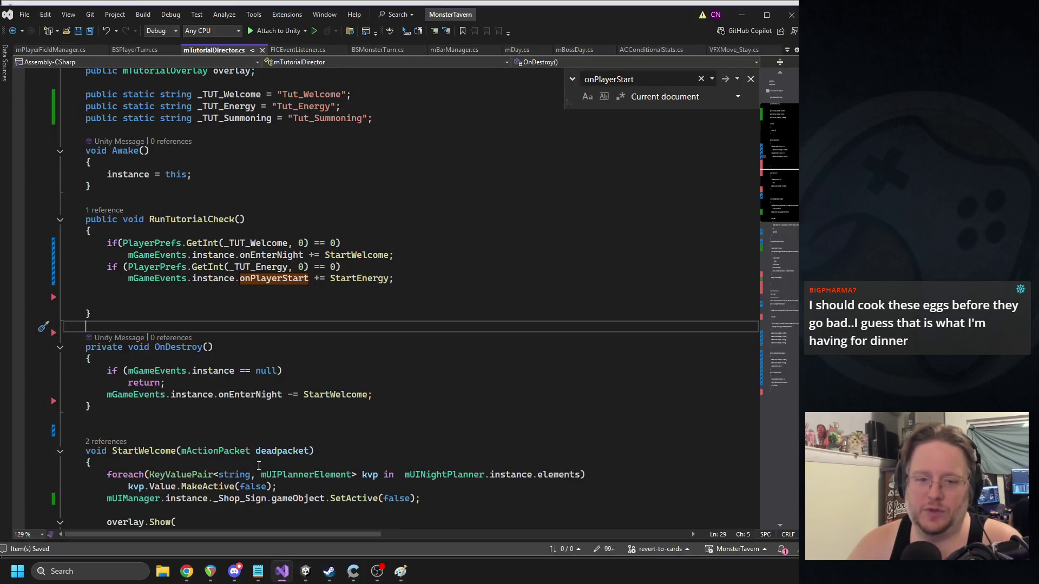
scroll(297, 305, down, 8)
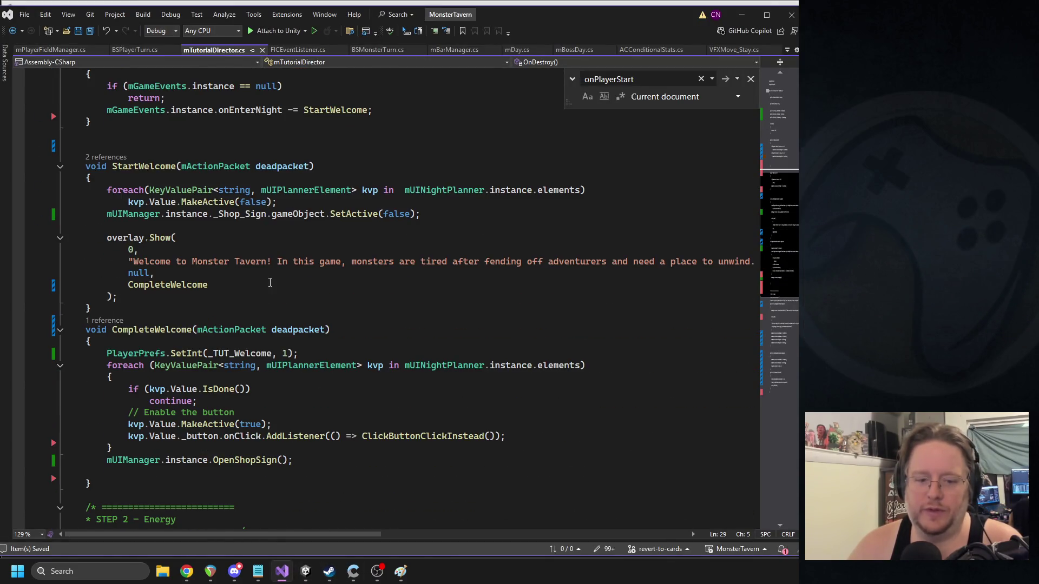
scroll(269, 283, down, 11)
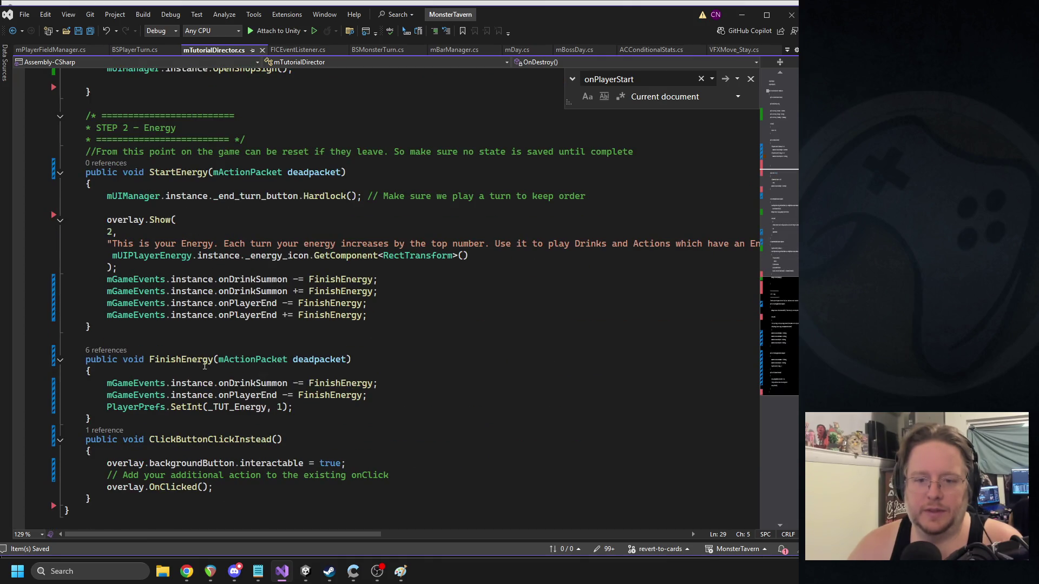
double_click(190, 362)
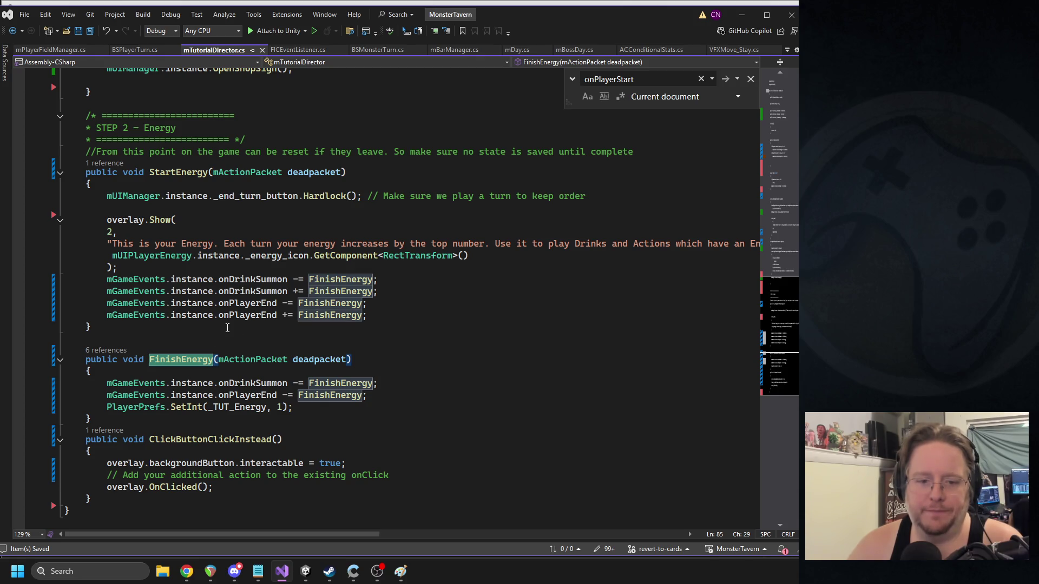
scroll(253, 320, up, 5)
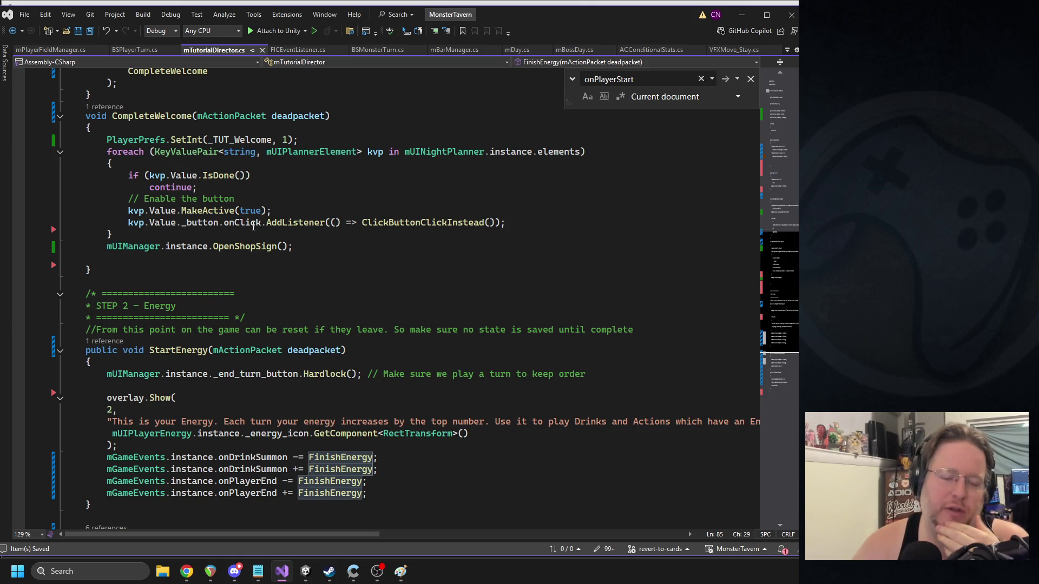
scroll(252, 244, up, 5)
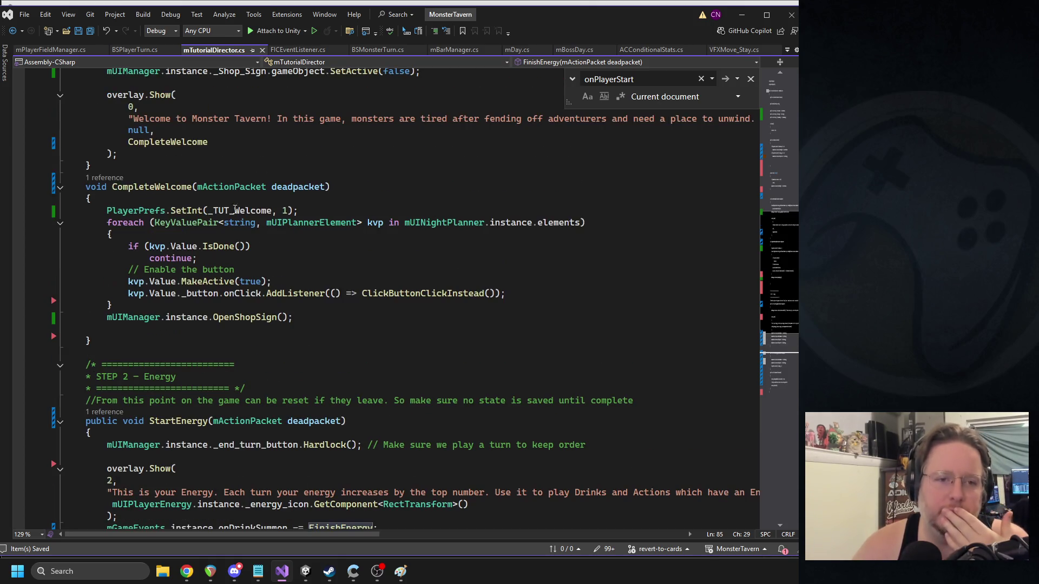
double_click(183, 248)
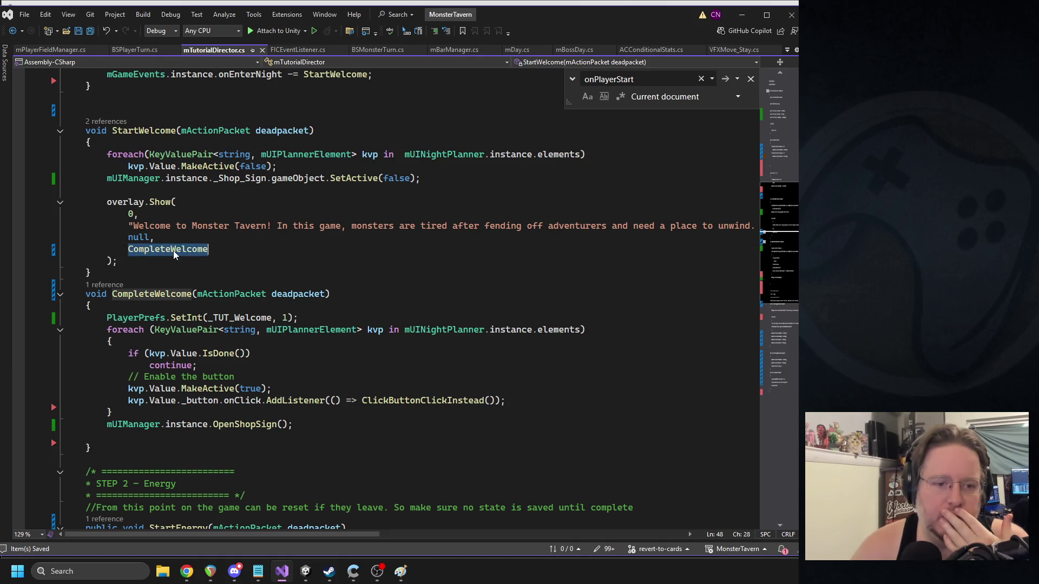
scroll(184, 254, down, 7)
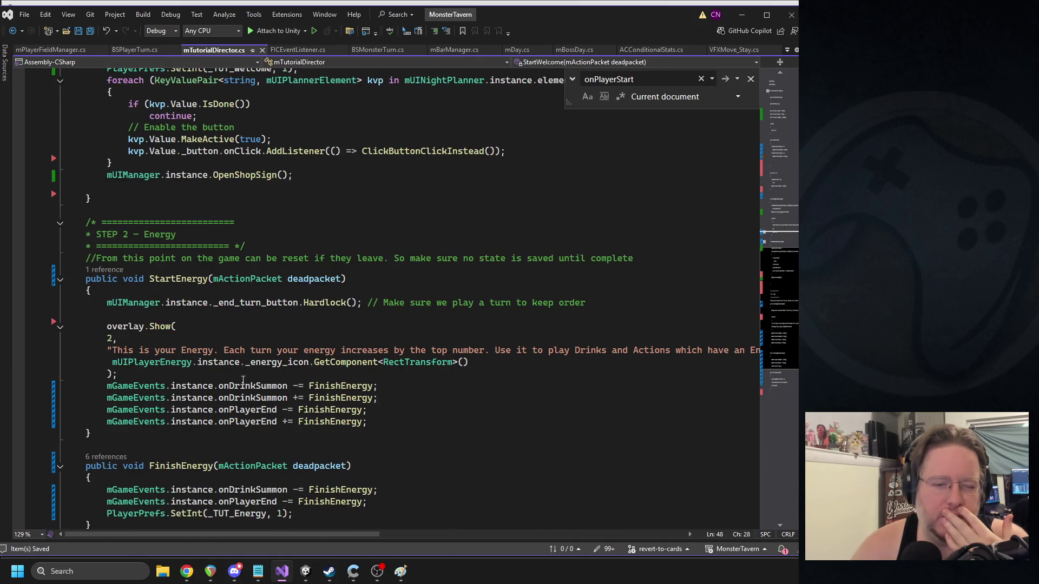
double_click(198, 466)
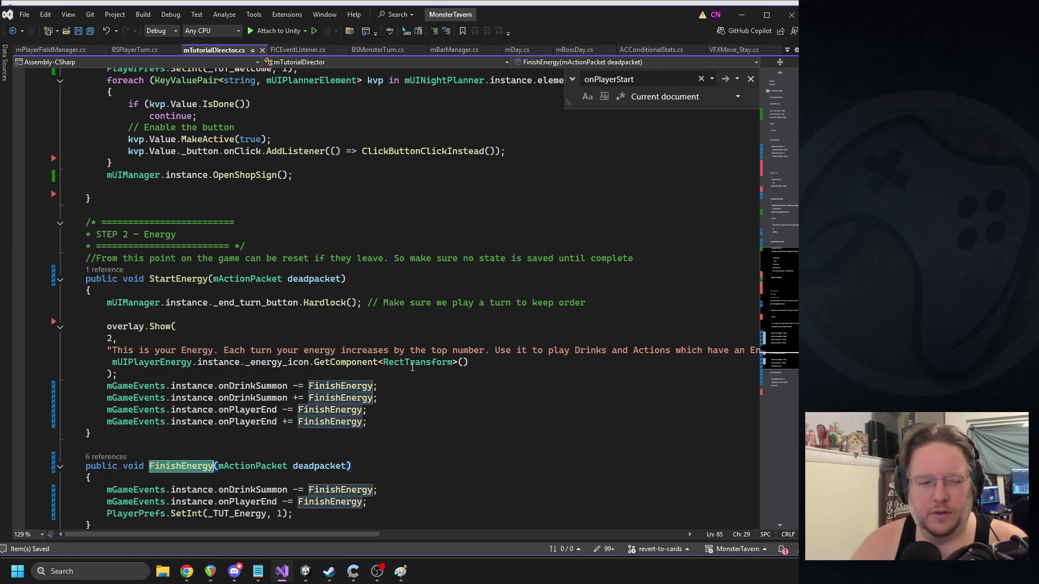
- Append FinishEnergy as the last overlay.Show argument, after GetComponent<RectTransform>()
click(110, 375)
scroll(390, 322, down, 1)
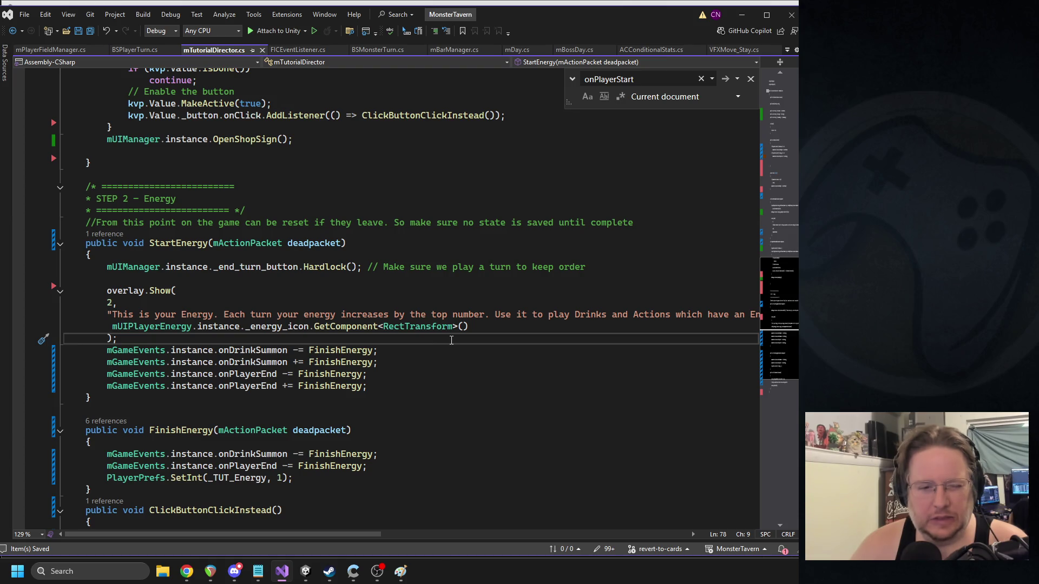
click(467, 328)
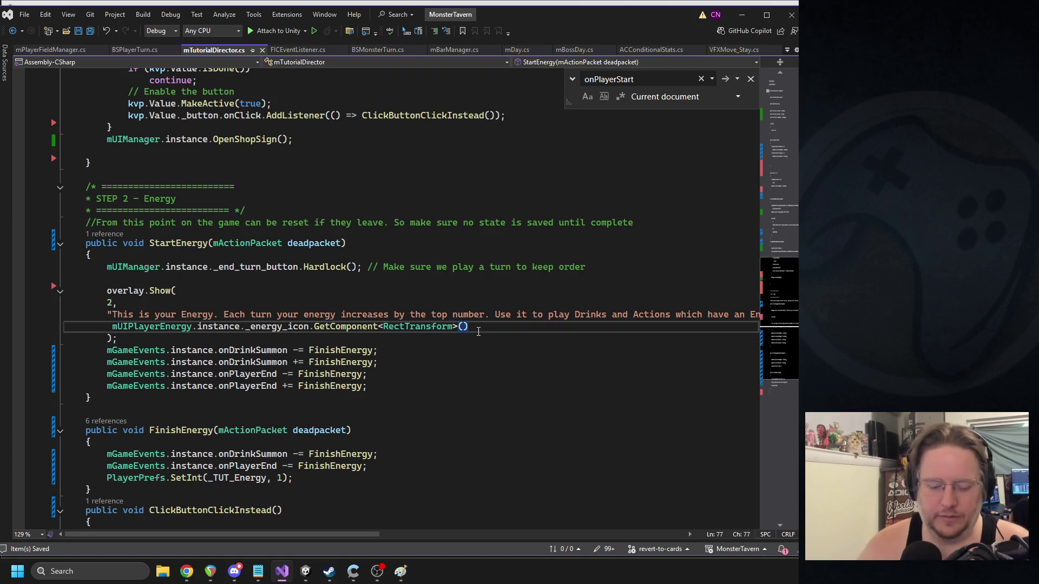
text(,)
click(183, 293)
click(107, 338)
text(FinishEnergy)
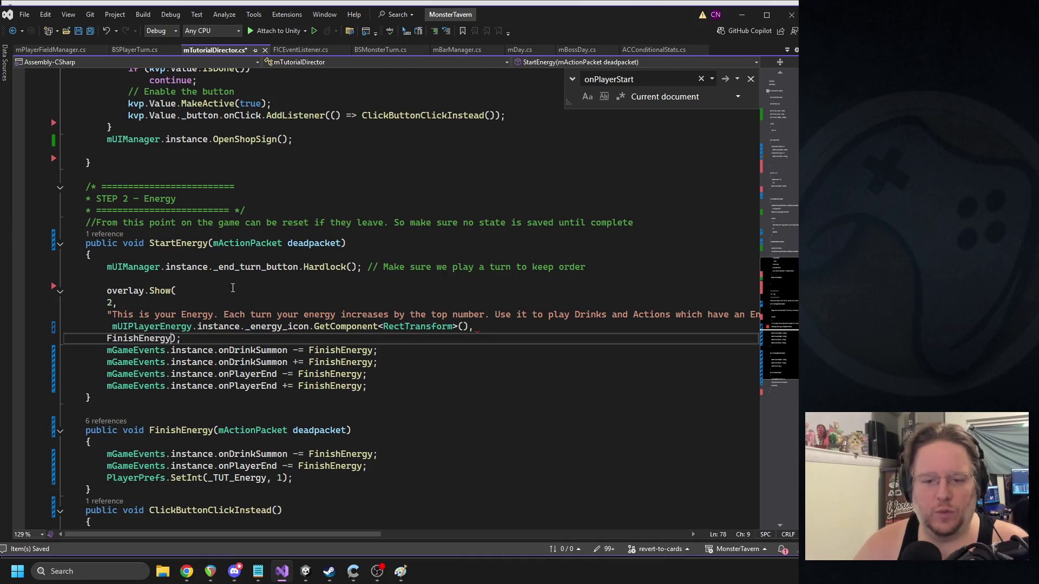
double_click(273, 268)
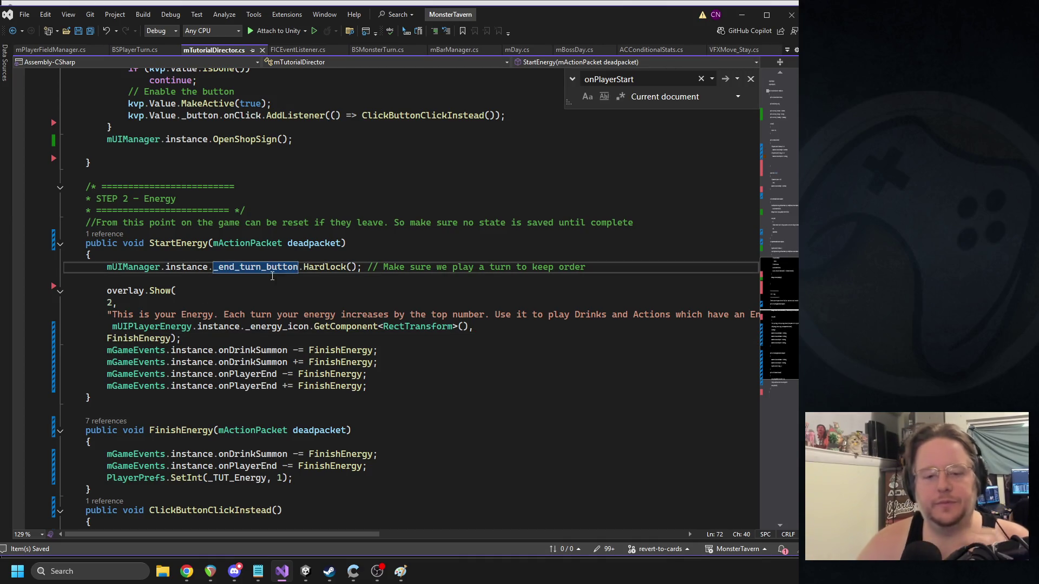
- Declare a new public void FinishEnergyEarly() method below StartEnergy
scroll(253, 372, down, 1)
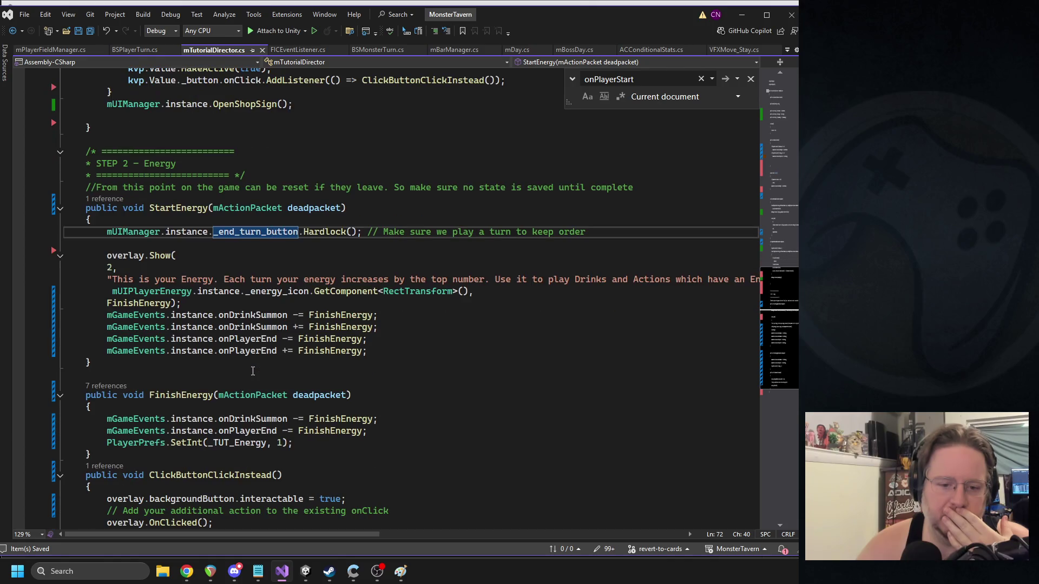
click(132, 373)
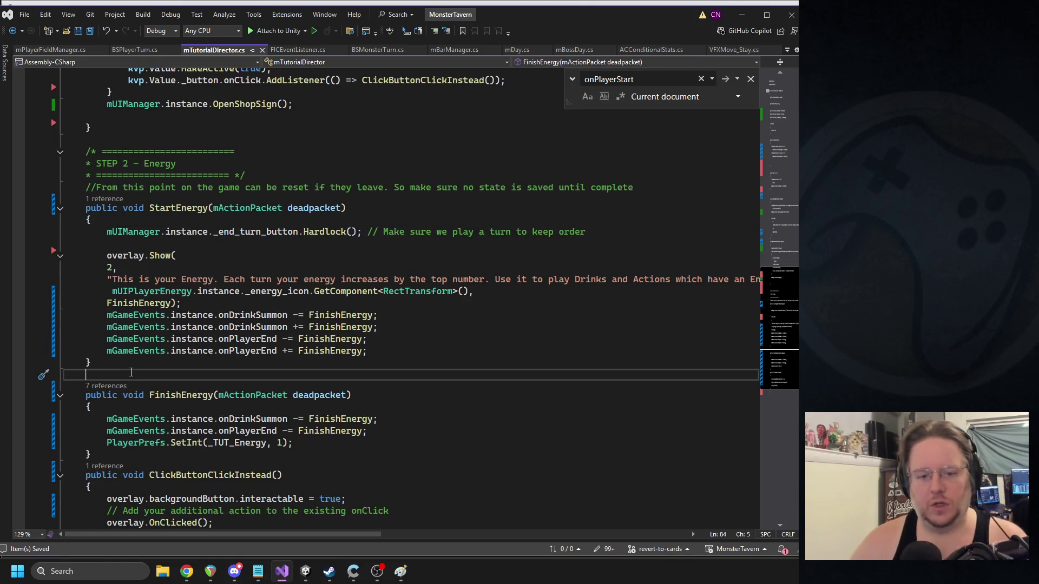
text(public void )
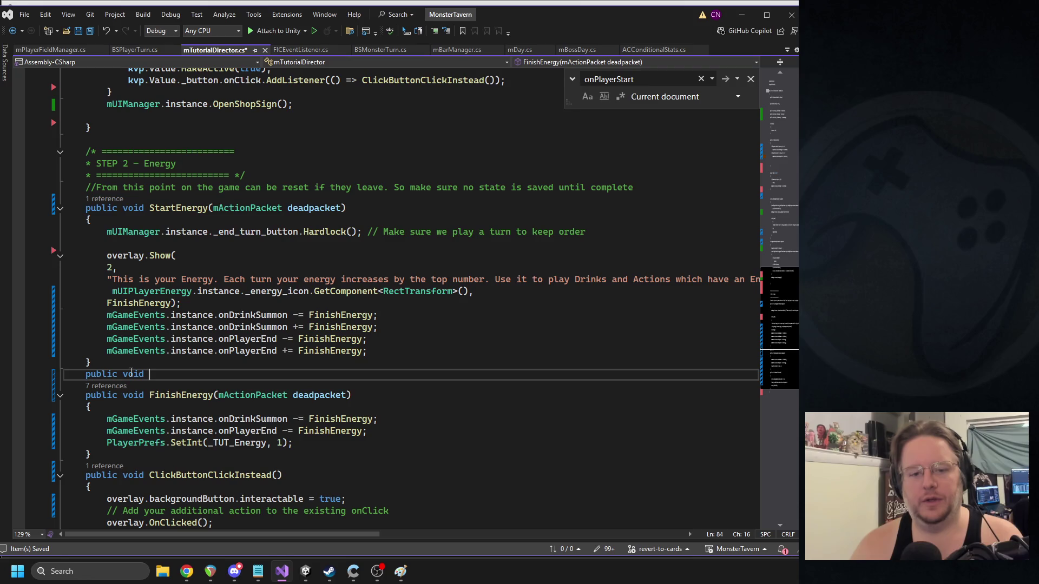
text(CutEnergyEarly)
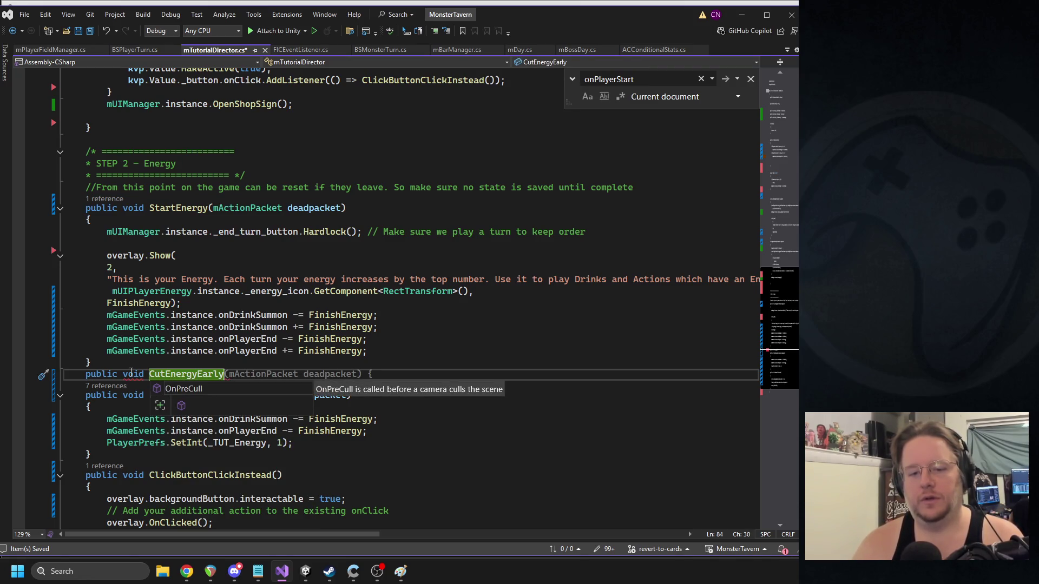
key(BackSpace)
key(BackSpace)
key(BackSpace)
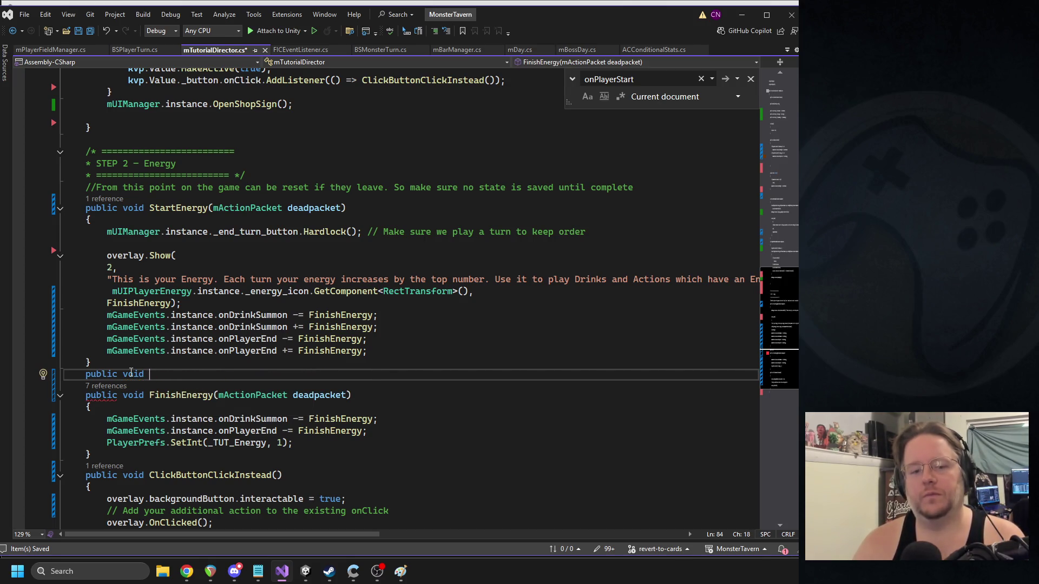
text(FinishEnergy)
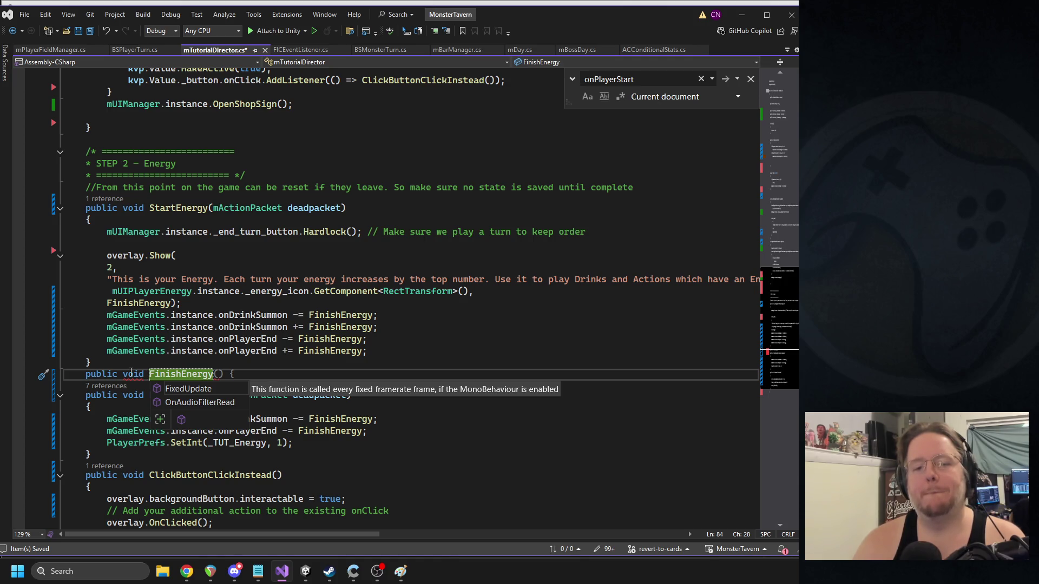
text(Early())
key(Return)
text({)
key(Return)
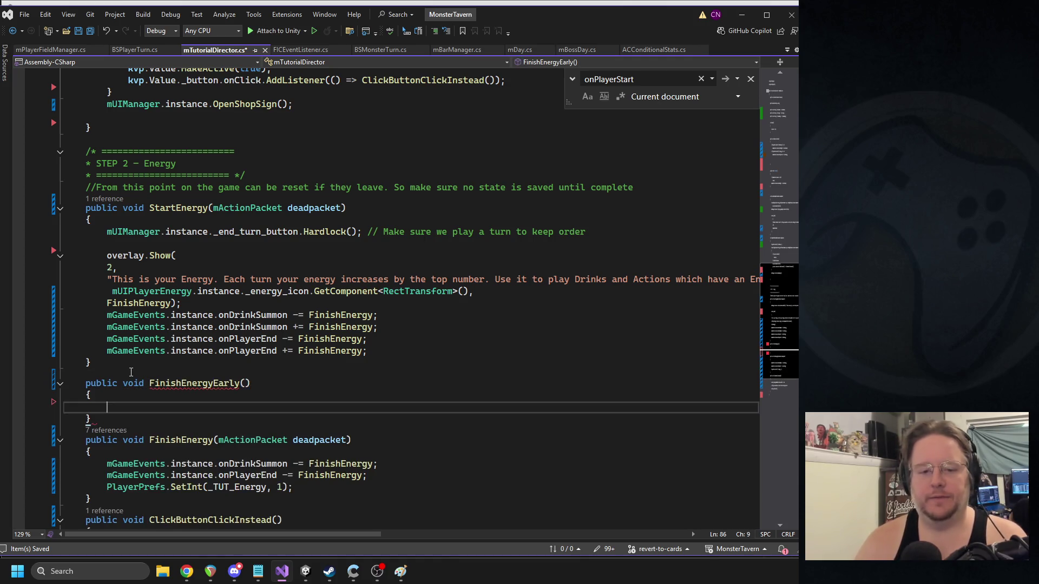
- Check the FinishEnergy references, including the overlay.Show argument
click(213, 440)
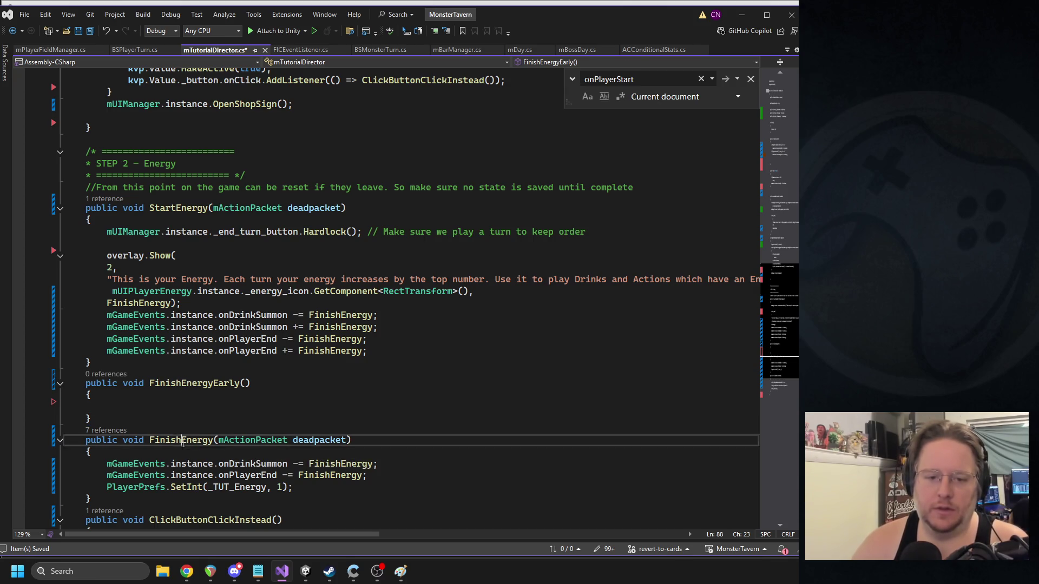
double_click(143, 303)
scroll(216, 303, up, 4)
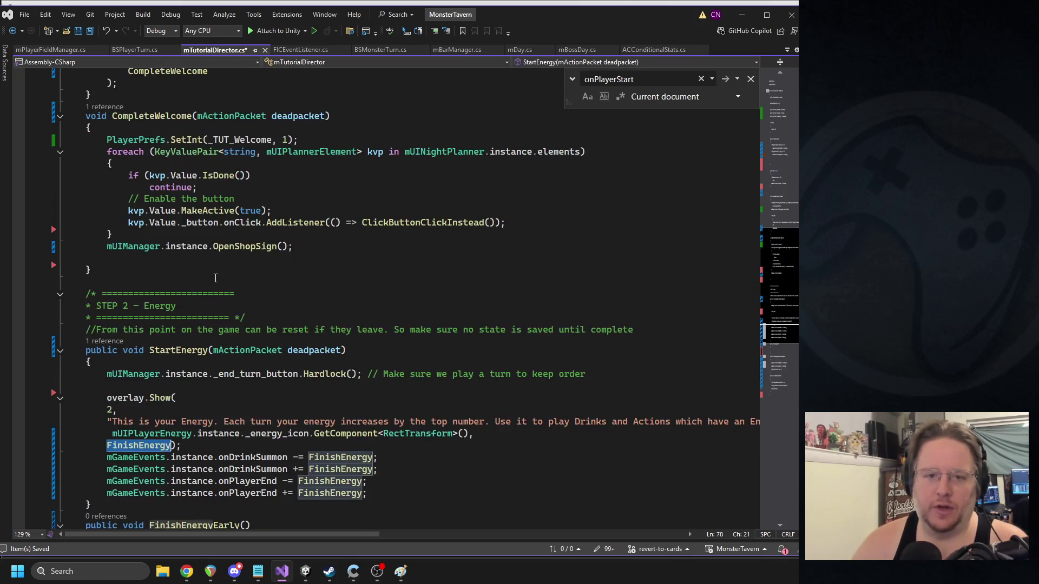
scroll(228, 306, down, 6)
scroll(351, 288, up, 1)
scroll(335, 281, down, 1)
- Switch the onDrinkSummon and onPlayerEnd subscription handlers from FinishEnergy to FinishEnergyEarly
double_click(194, 312)
key(ctrl+c)
double_click(340, 243)
key(ctrl+v)
double_click(340, 256)
key(ctrl+v)
double_click(330, 268)
key(ctrl+v)
triple_click(316, 279)
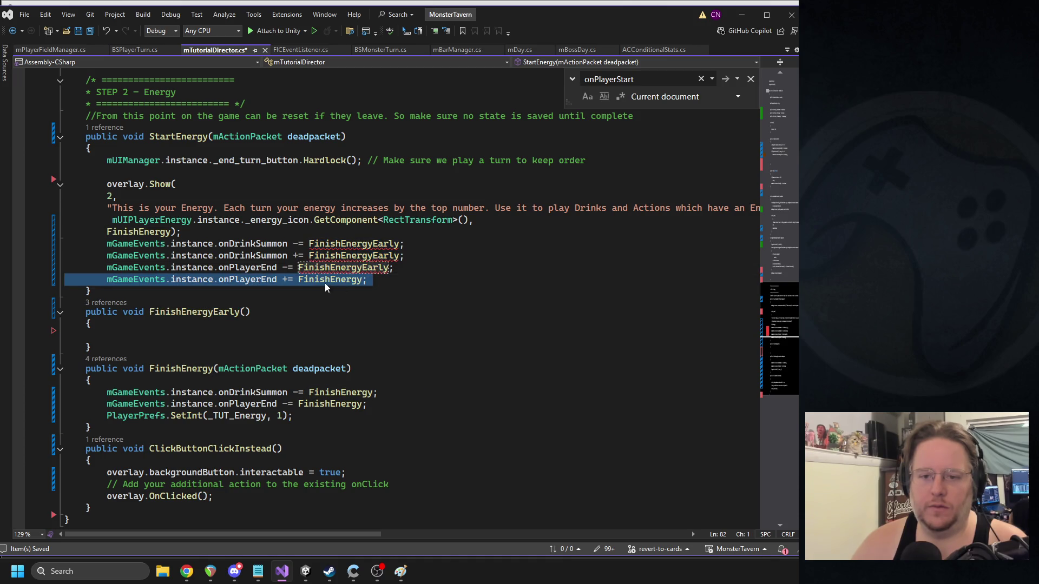
double_click(320, 280)
key(ctrl+v)
- Move FinishEnergy's two unsubscribe lines into FinishEnergyEarly, making them unsubscribe FinishEnergyEarly
drag(366, 404, 54, 399)
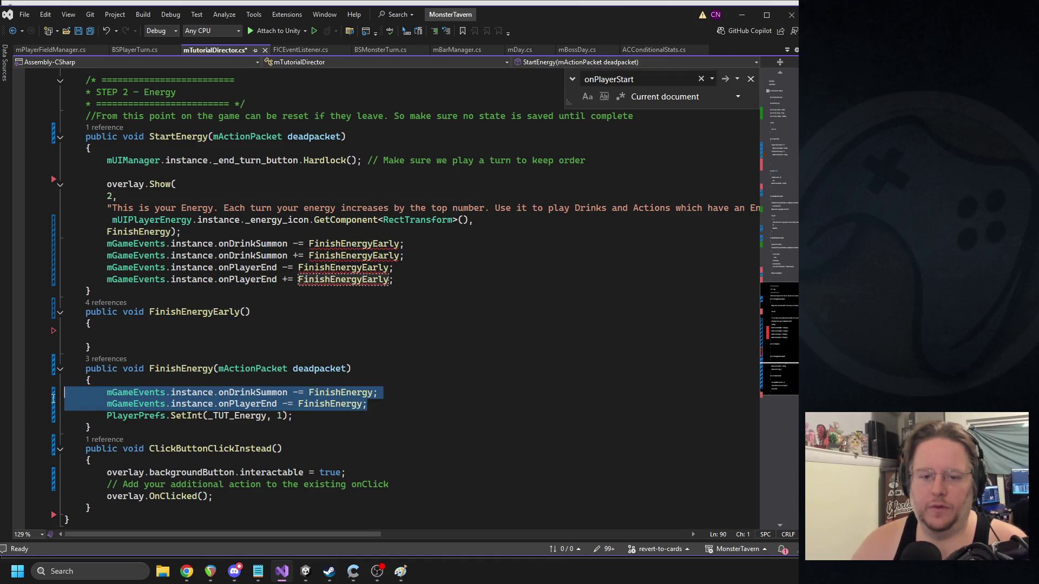
key(ctrl+x)
click(87, 336)
key(ctrl+v)
click(240, 312)
key(ctrl+c)
double_click(348, 335)
key(ctrl+v)
double_click(321, 347)
key(ctrl+v)
- Give FinishEnergyEarly the mActionPacket deadpacket parameter and save the script
click(281, 380)
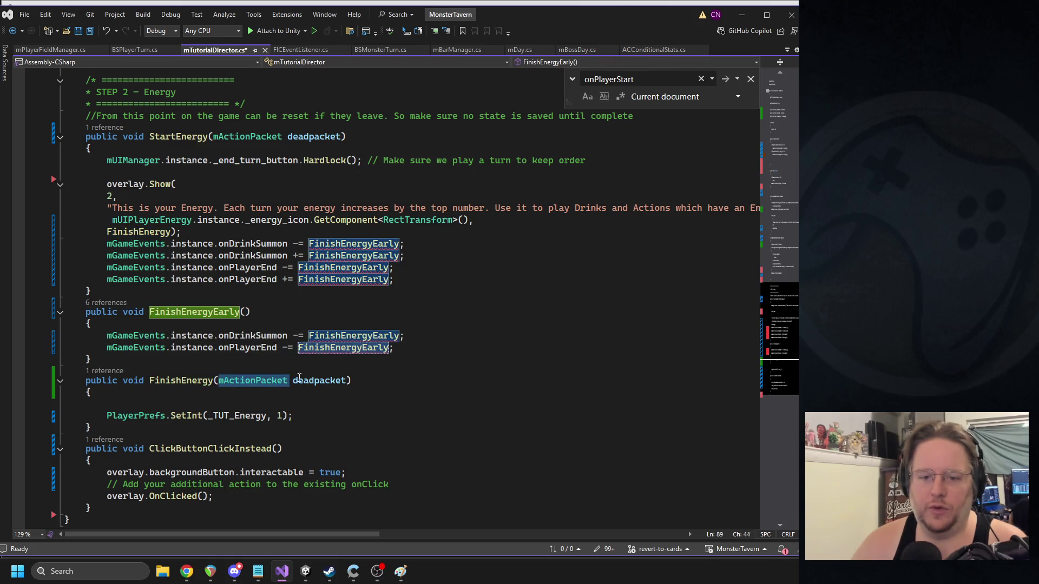
drag(281, 380, 349, 380)
key(ctrl+c)
click(244, 312)
key(ctrl+v)
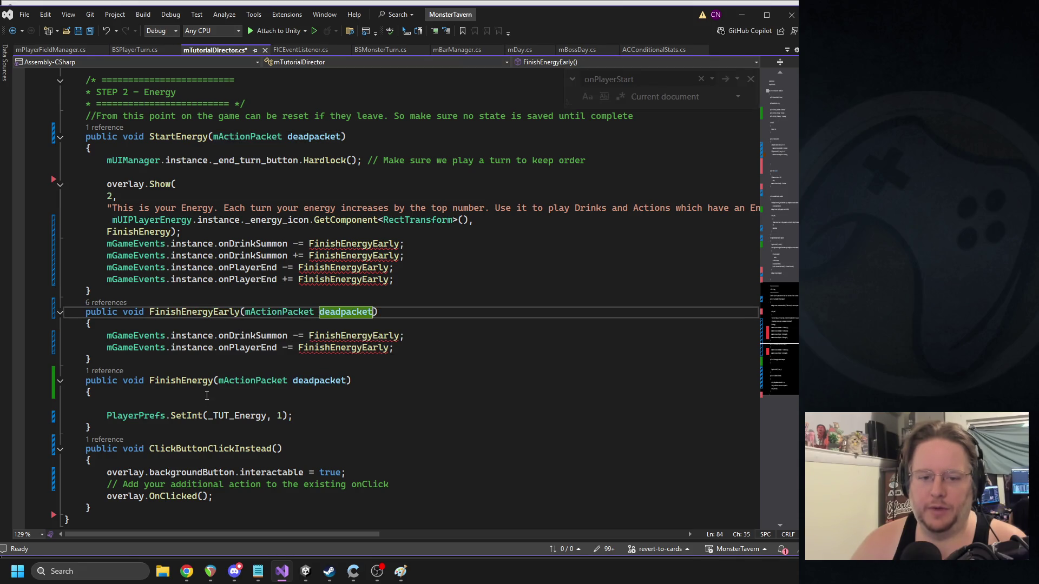
key(ctrl+s)
scroll(206, 396, up, 9)
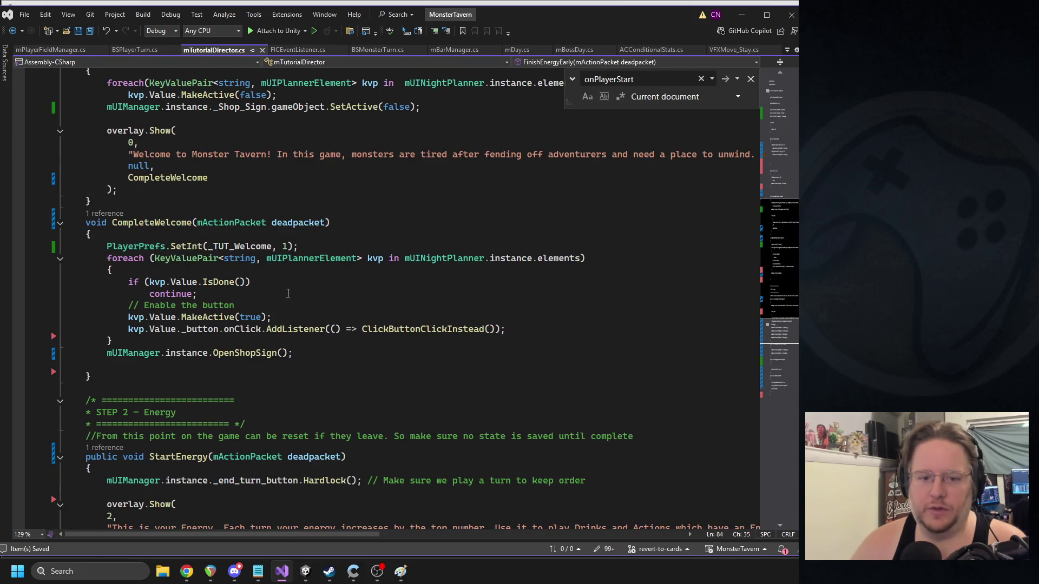
- Add a ClickButtonClickInstead(); call at the end of FinishEnergyEarly and save
scroll(288, 293, up, 2)
double_click(365, 406)
scroll(378, 390, down, 12)
scroll(388, 371, up, 10)
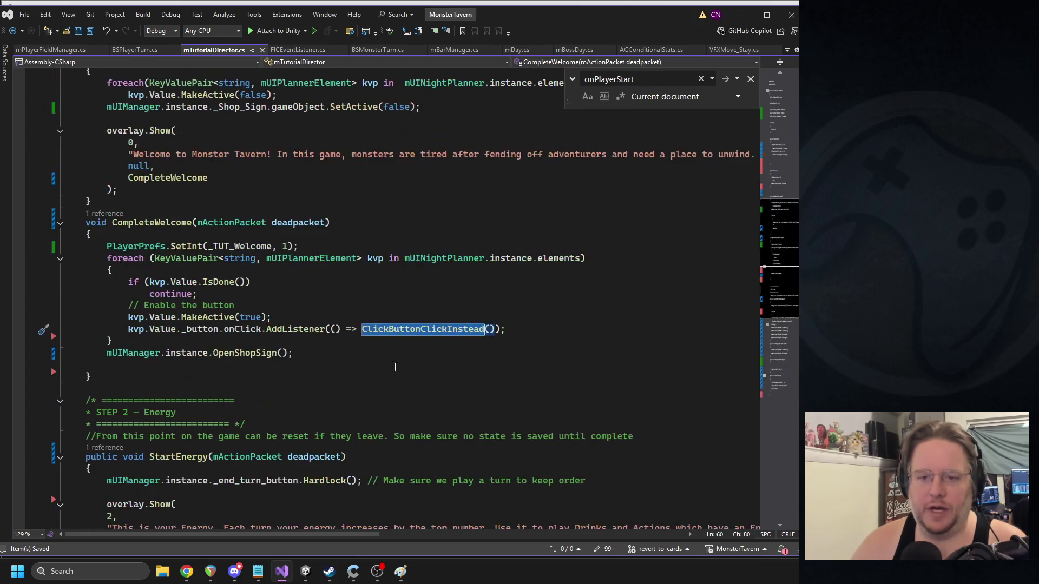
scroll(378, 335, down, 12)
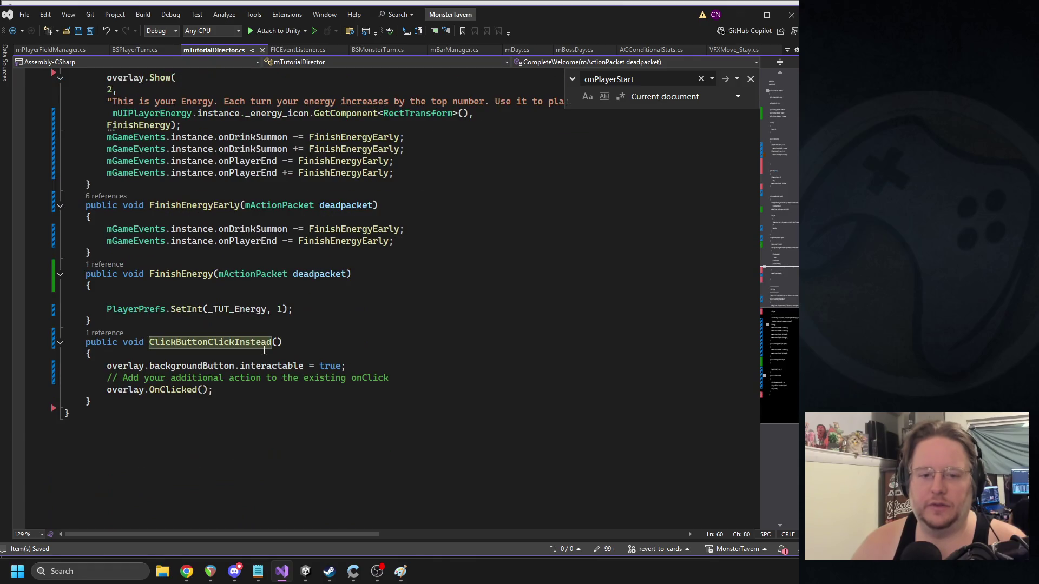
click(404, 242)
key(Return)
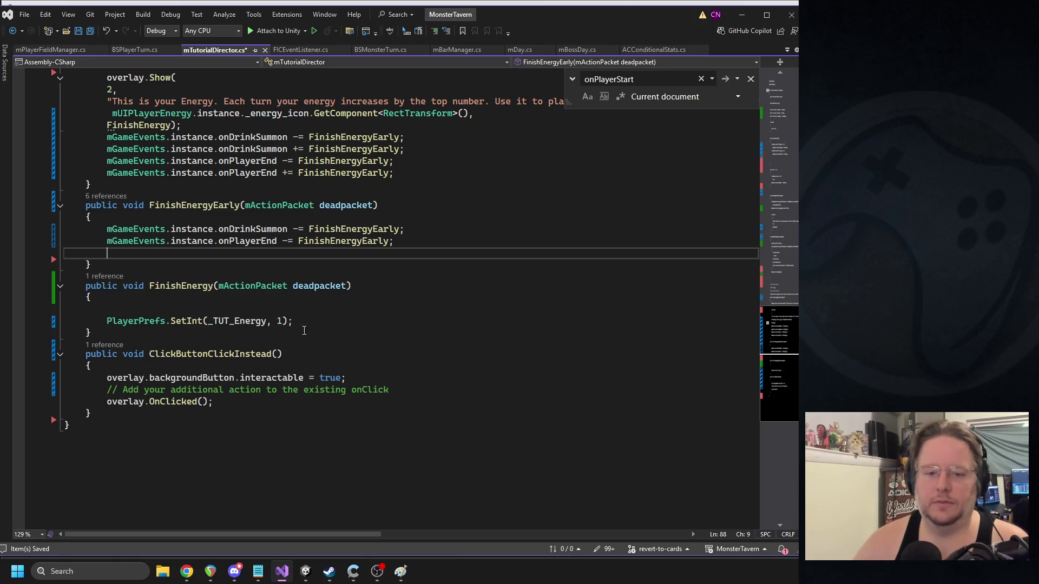
key(ctrl+v)
text(();)
key(ctrl+s)
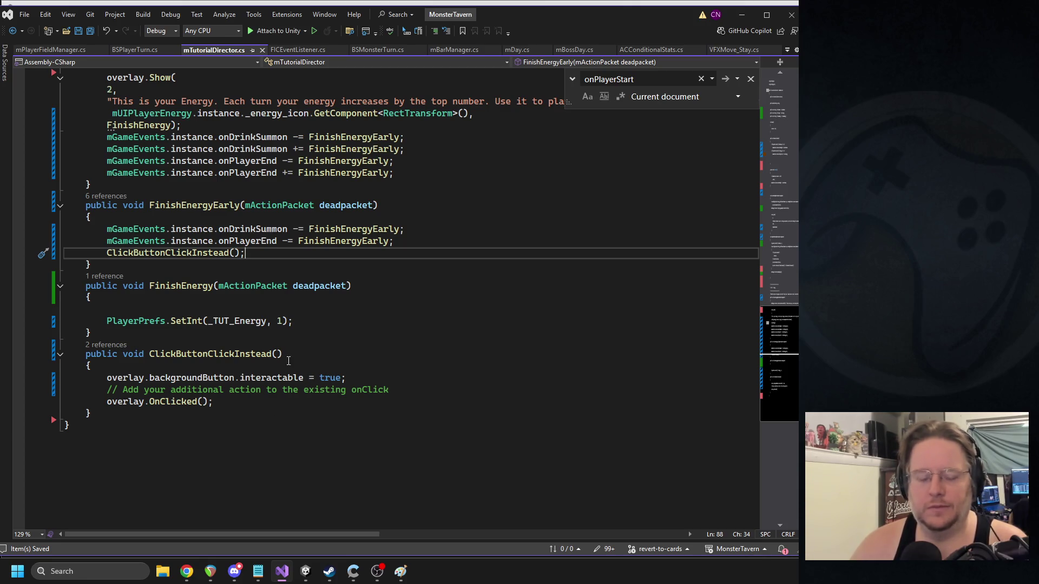
- Delete the end-turn-button Hardlock line from StartEnergy, save, and return to Unity
scroll(289, 360, up, 5)
scroll(286, 341, up, 5)
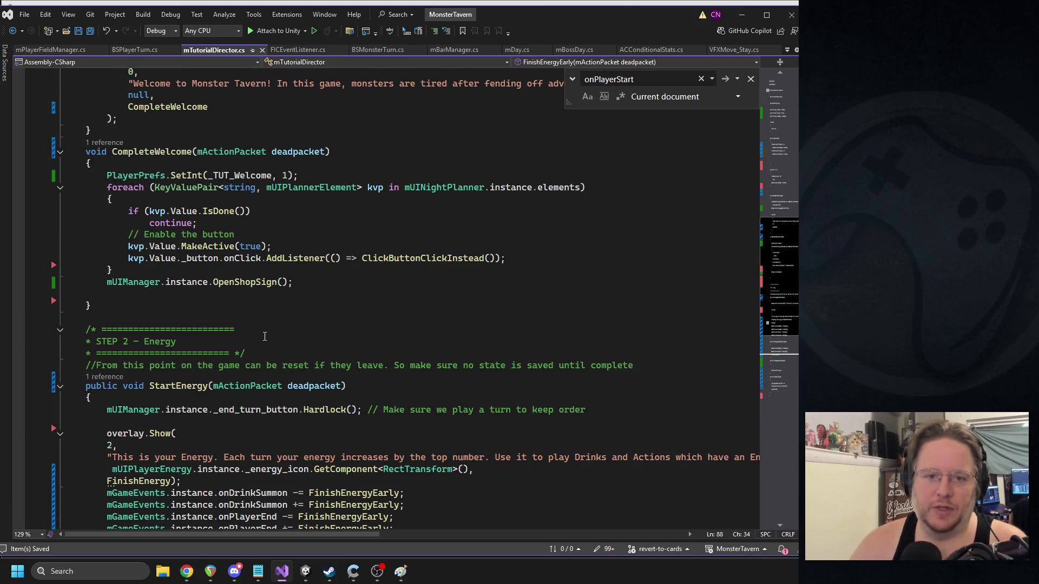
scroll(236, 298, down, 6)
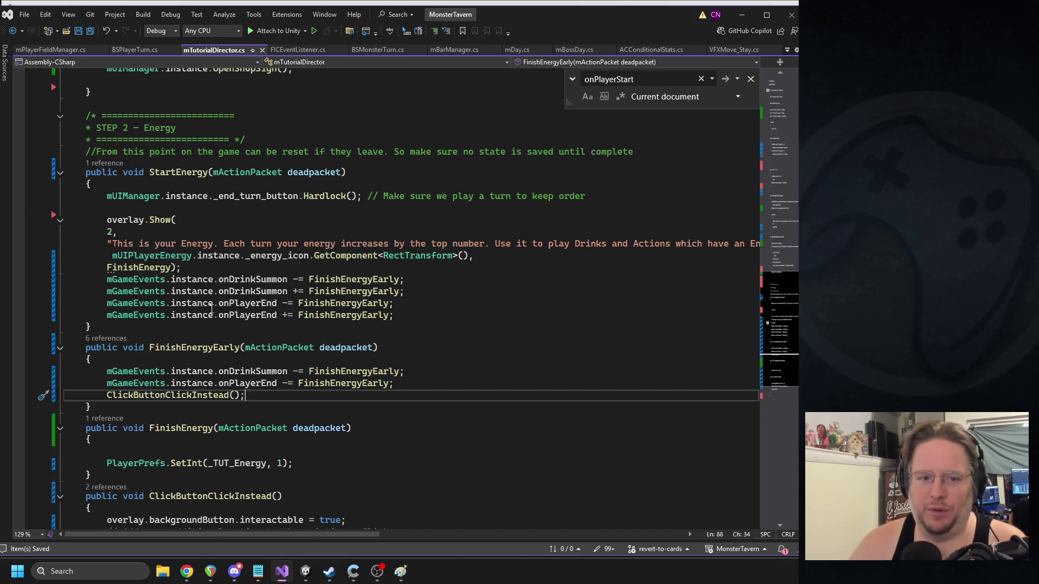
triple_click(210, 196)
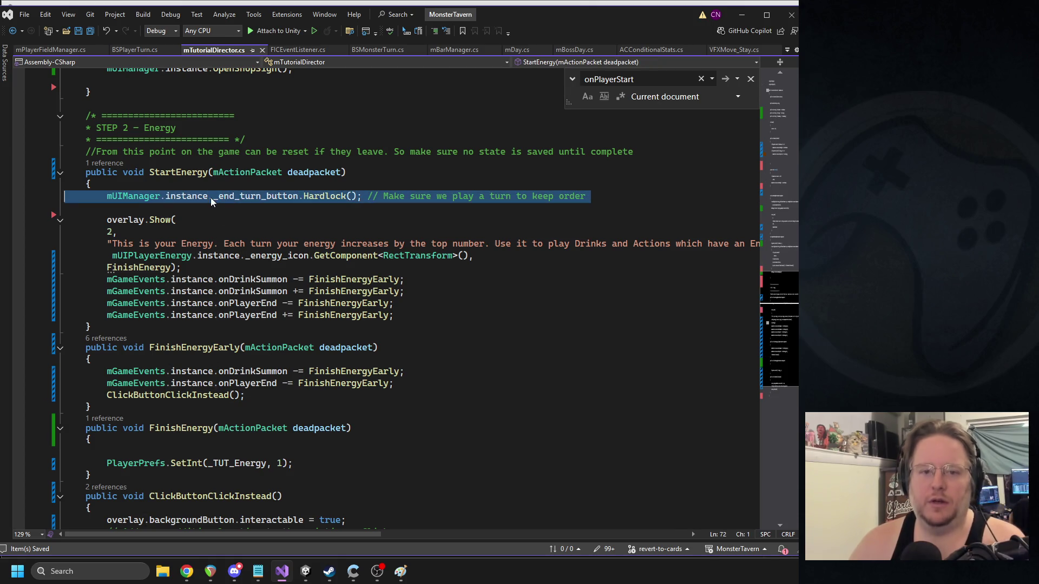
key(Delete)
key(BackSpace)
key(ctrl+s)
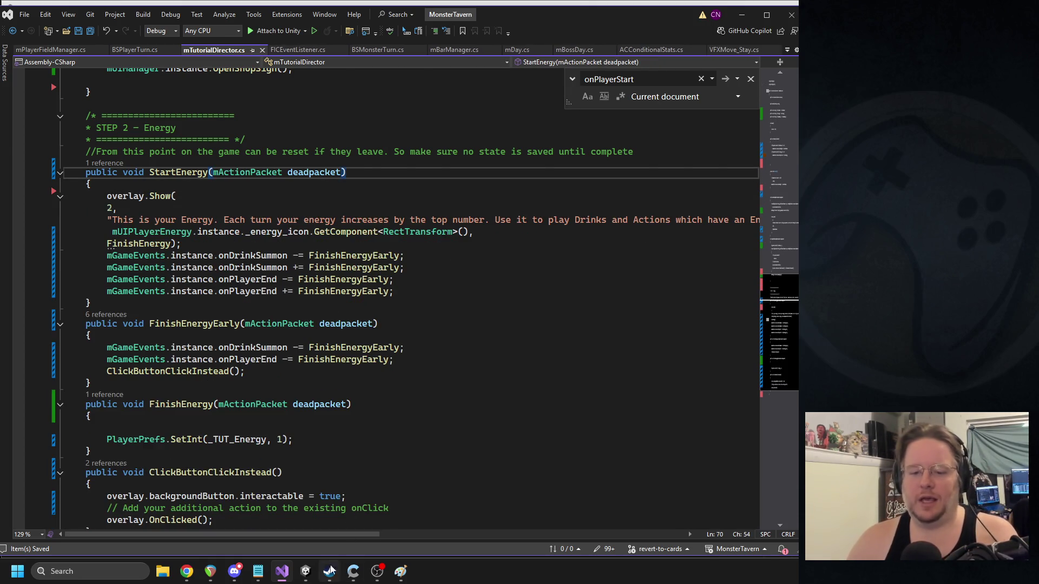
click(305, 571)
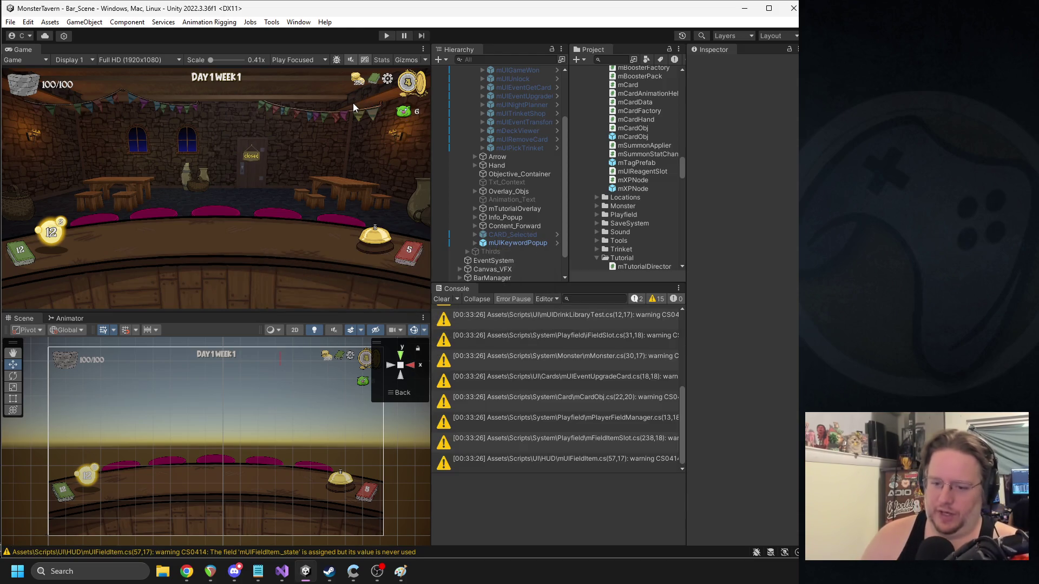
- Once compilation finishes, start play mode to test the recompiled scripts
click(388, 36)
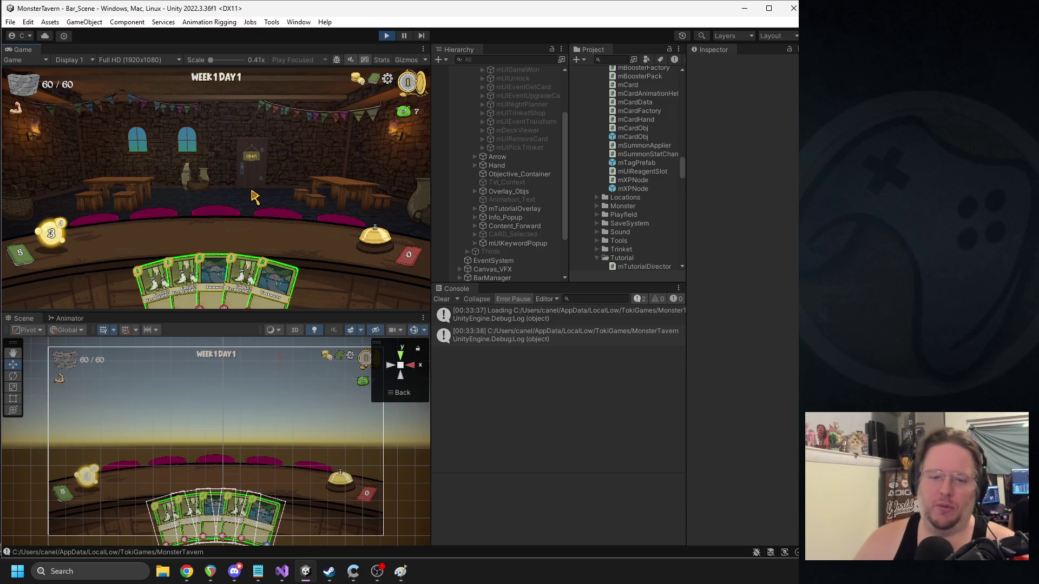
- Write the StartDrink message: 'cannot be served the same turn they are played. Once they are active, serve them to a monster!'
mouse_move(150, 279)
key(alt+Tab)
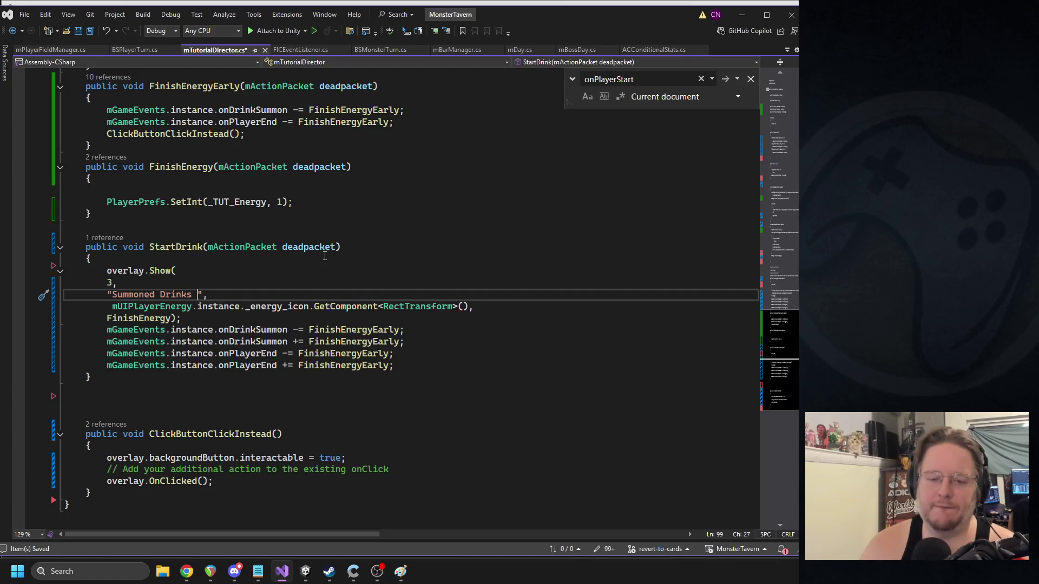
text(cannot be served)
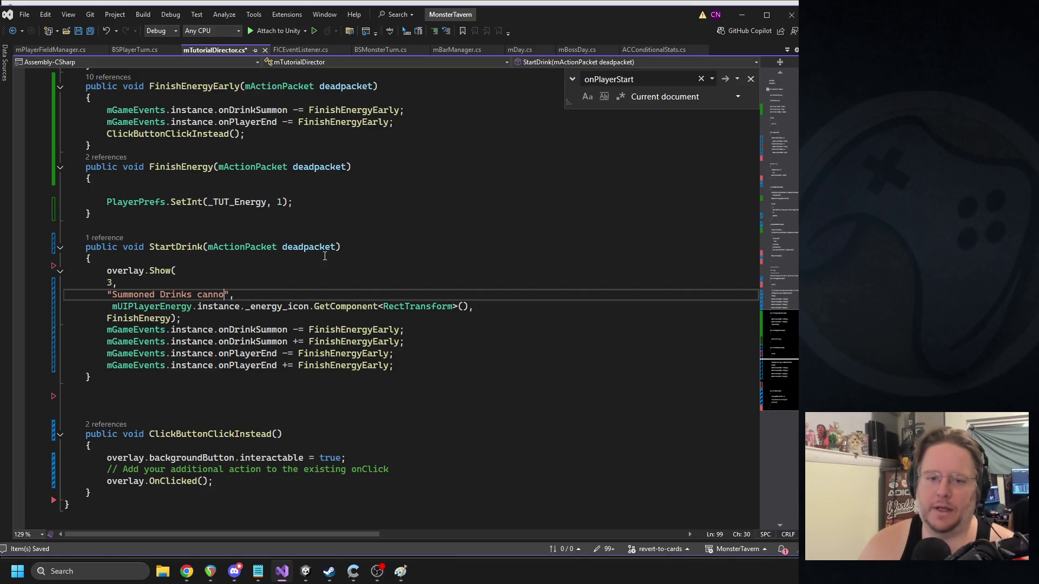
text( the same turn they are played)
key(BackSpace)
text(.)
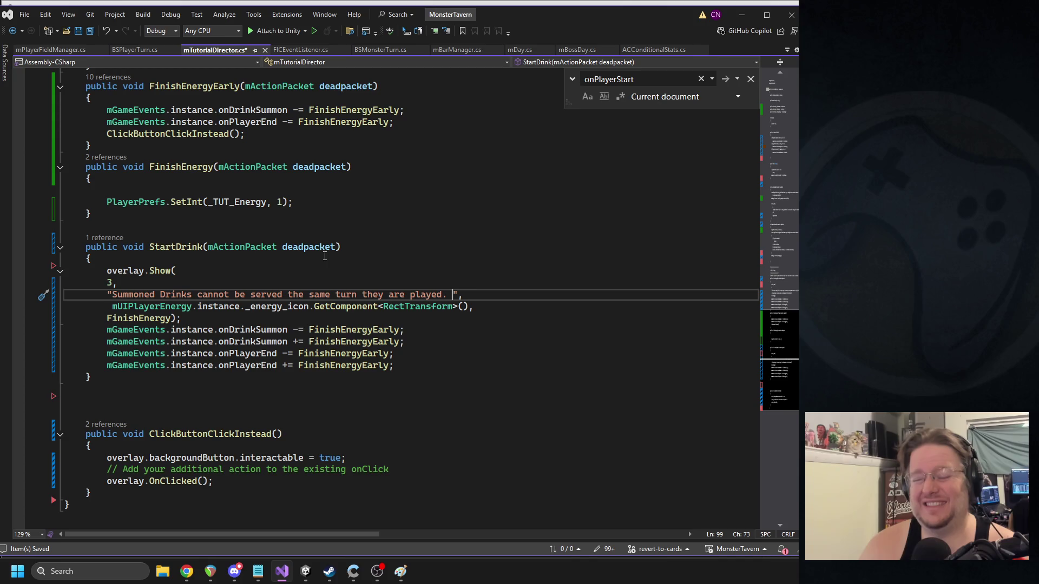
text(Once they are acti)
text(ve,)
text( serve them to a)
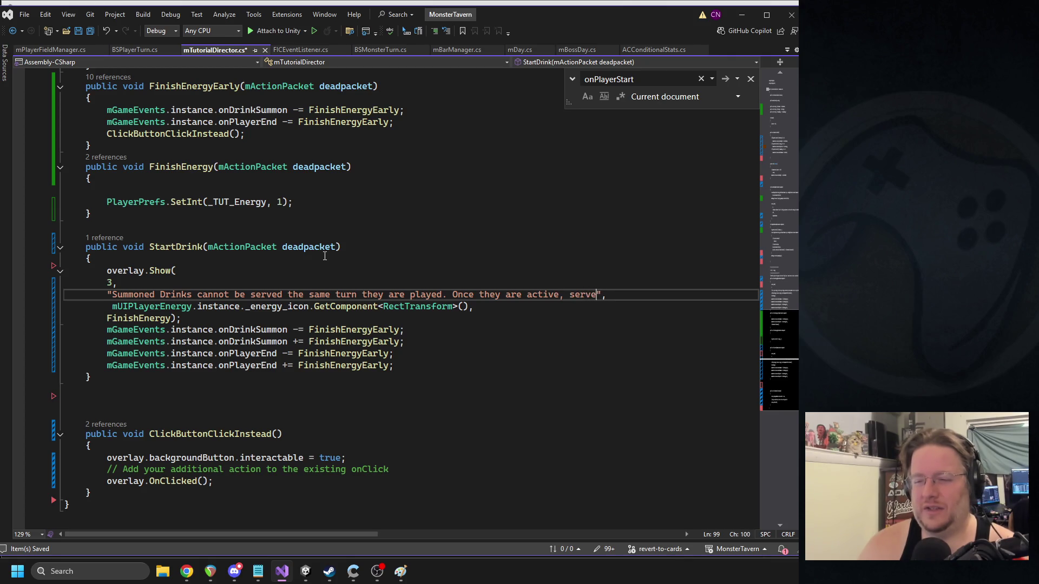
text( monster!)
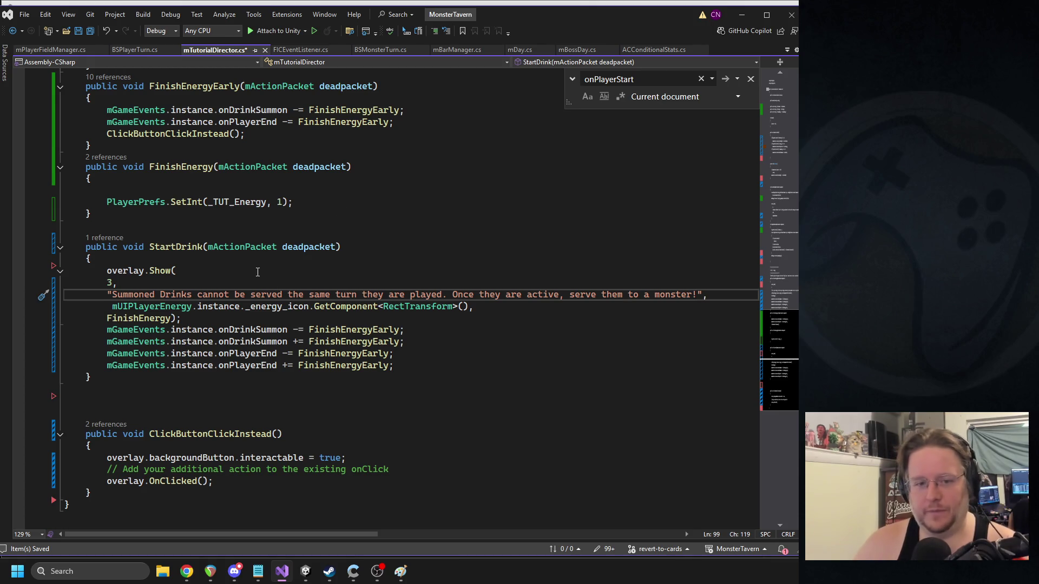
- Locate where StartDrink is referenced in the tutorial director
click(258, 272)
click(270, 283)
click(249, 272)
click(185, 248)
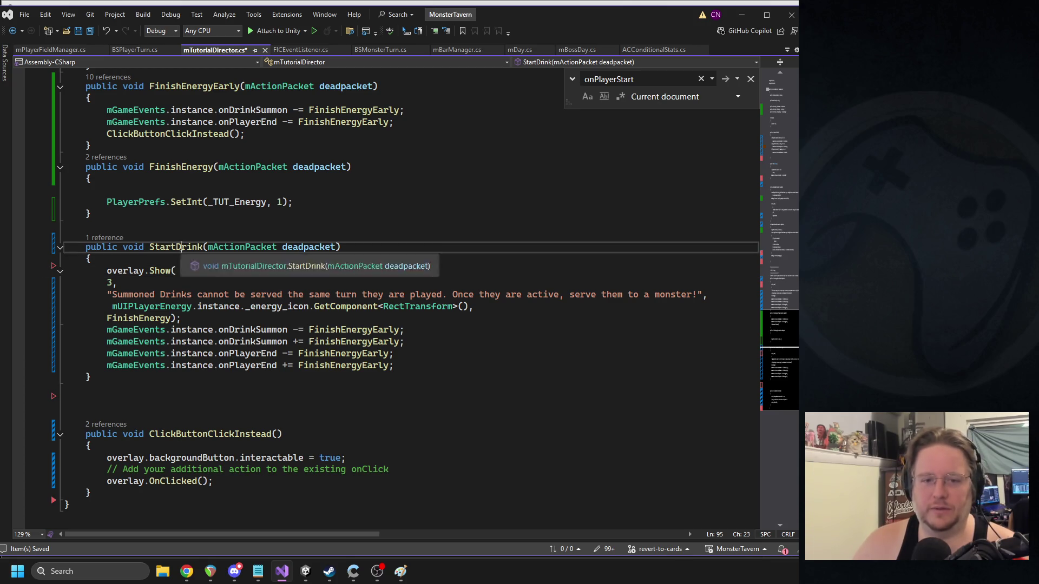
scroll(584, 236, up, 15)
- Paste a copy of FinishEnergy below StartDrink and rename it FinishDrink
double_click(274, 409)
double_click(358, 409)
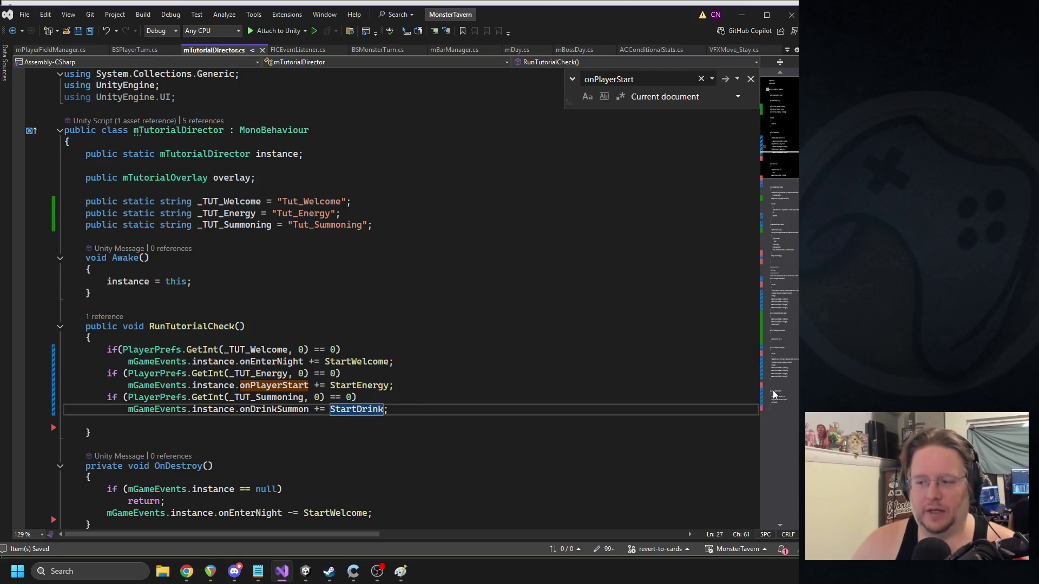
key(F12)
scroll(194, 357, up, 9)
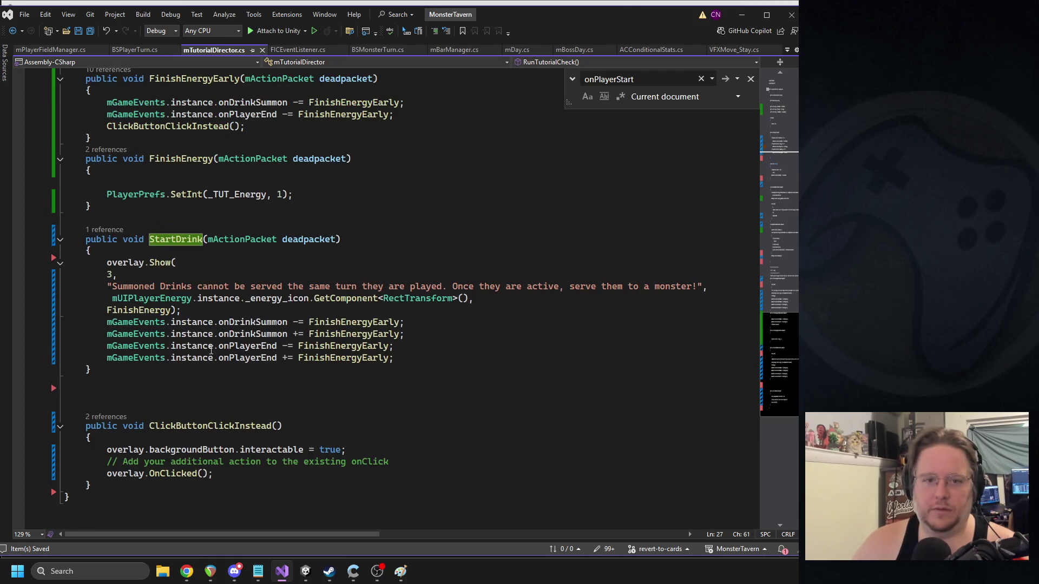
drag(101, 423, 64, 372)
key(ctrl+c)
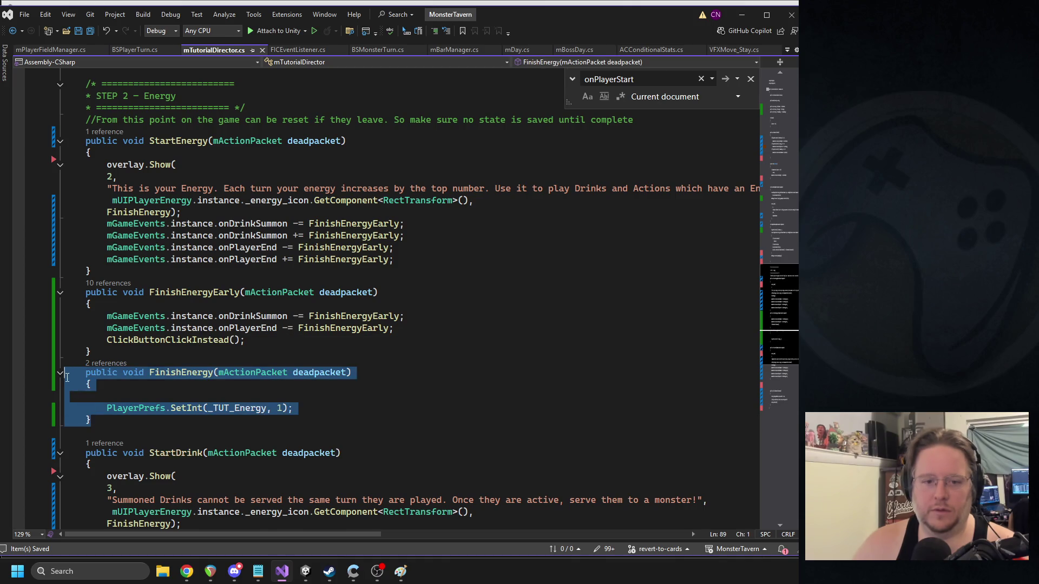
scroll(183, 346, down, 5)
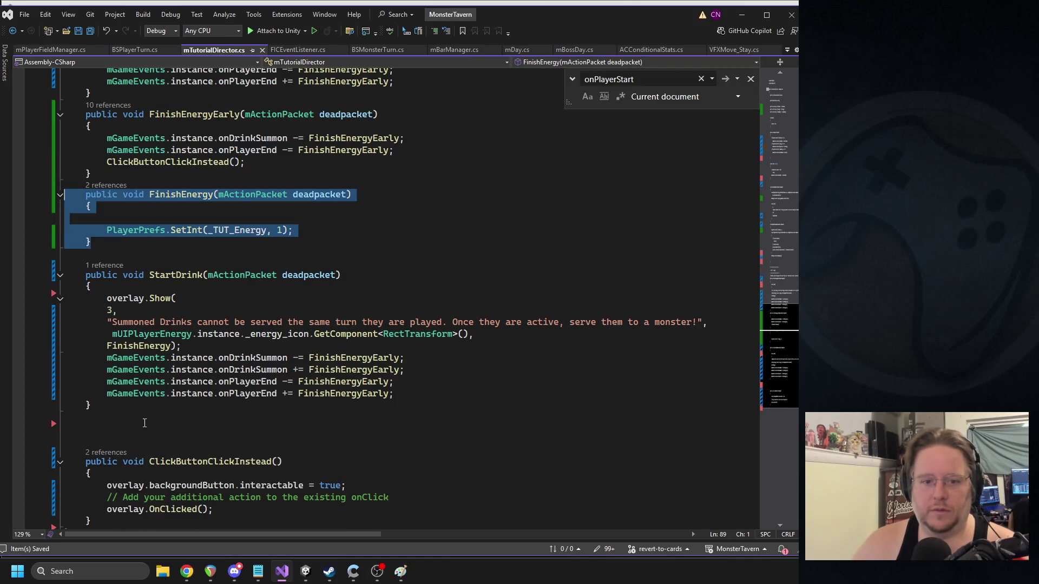
click(121, 419)
key(ctrl+v)
click(211, 427)
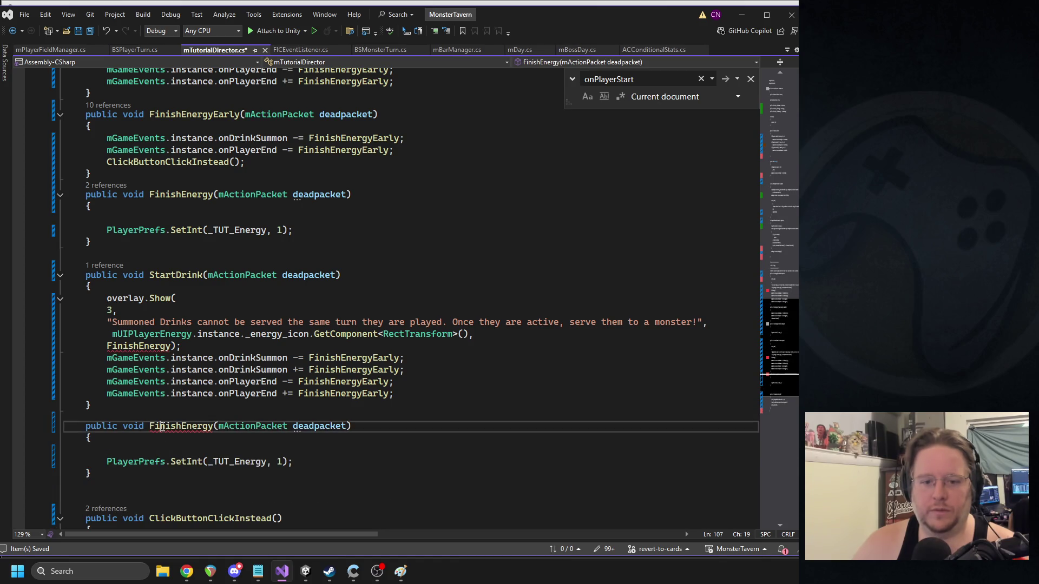
key(BackSpace)
key(BackSpace)
key(BackSpace)
text(Drink)
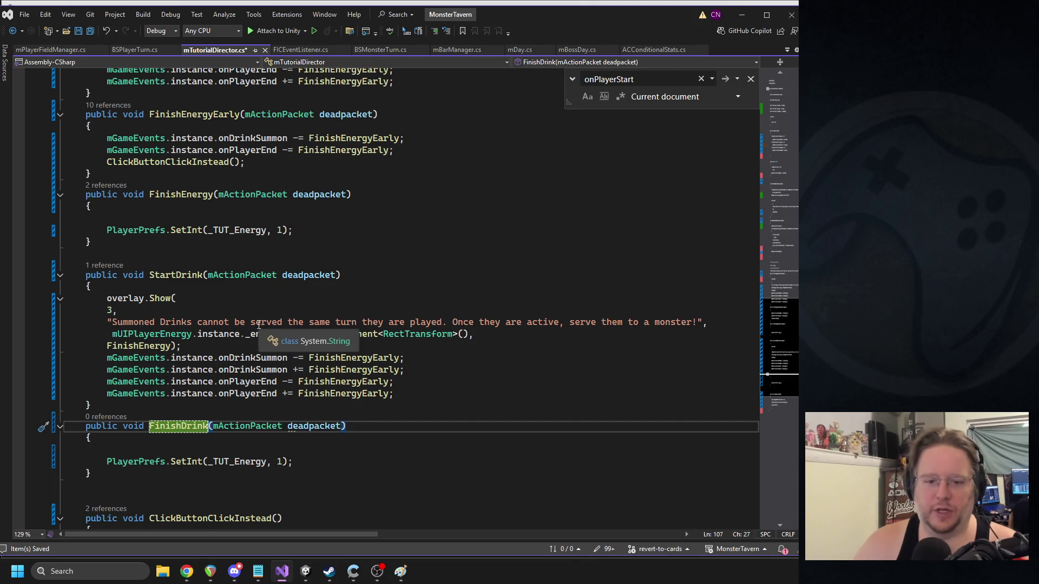
- Add an onPlayerStart -= StartEnergy unsubscribe to OnDestroy below onEnterNight
scroll(292, 335, up, 13)
scroll(261, 329, up, 13)
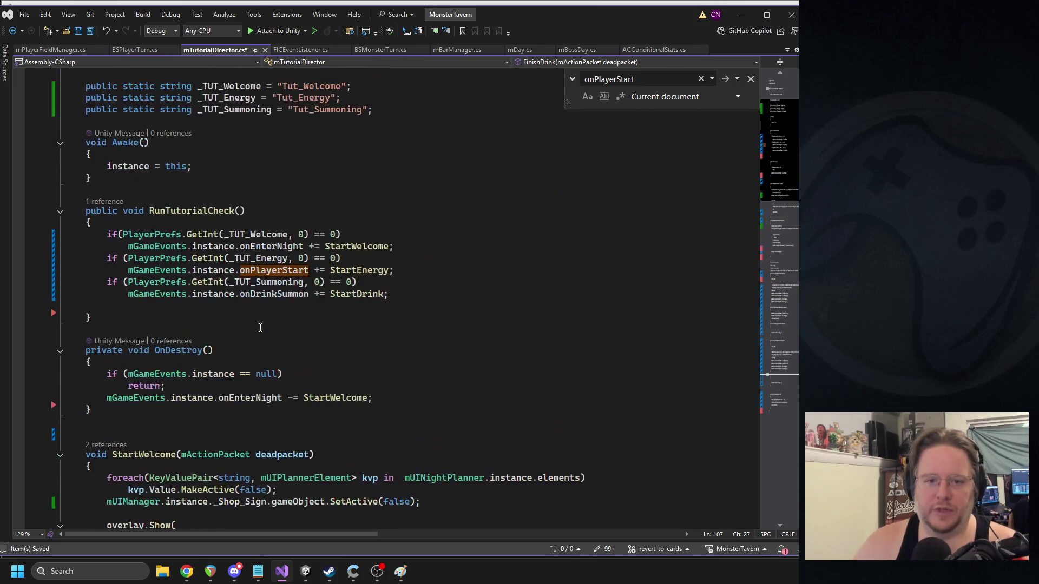
double_click(271, 247)
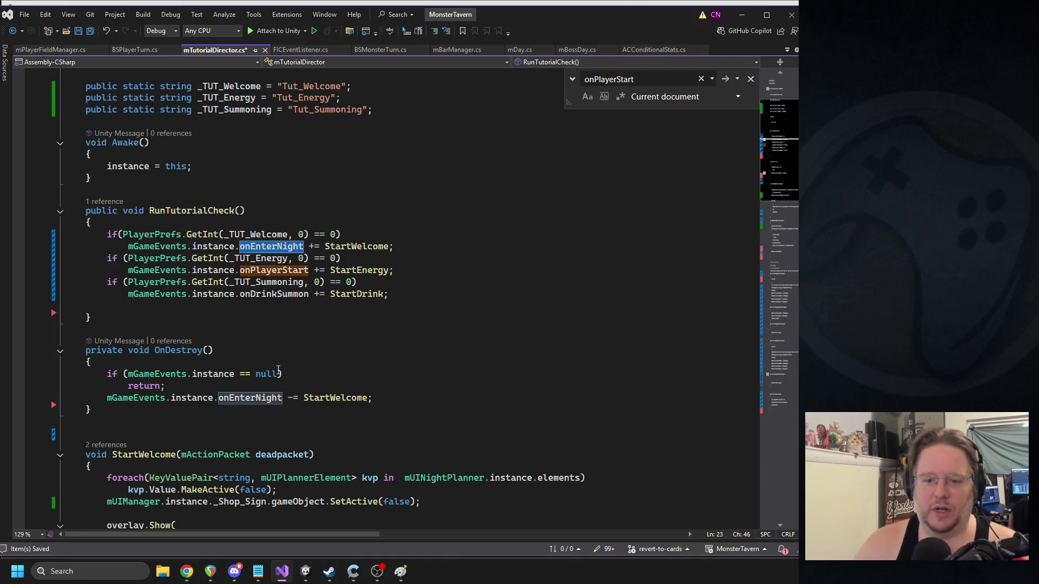
scroll(287, 381, down, 8)
scroll(282, 373, up, 4)
scroll(274, 362, down, 6)
scroll(267, 352, up, 5)
scroll(267, 352, up, 3)
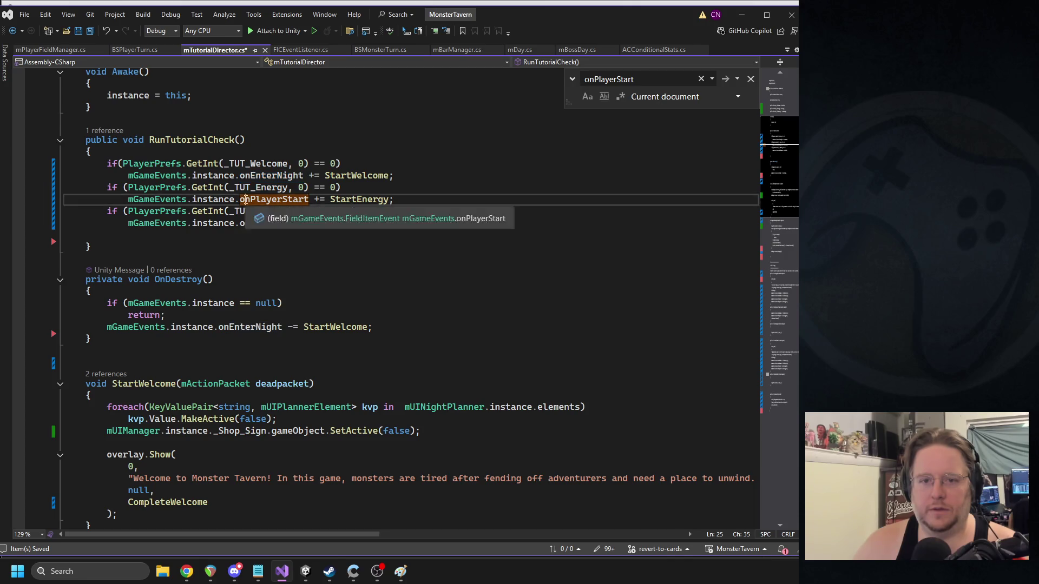
triple_click(246, 200)
key(ctrl+c)
click(383, 327)
key(Return)
key(ctrl+v)
click(295, 338)
key(Delete)
text(-)
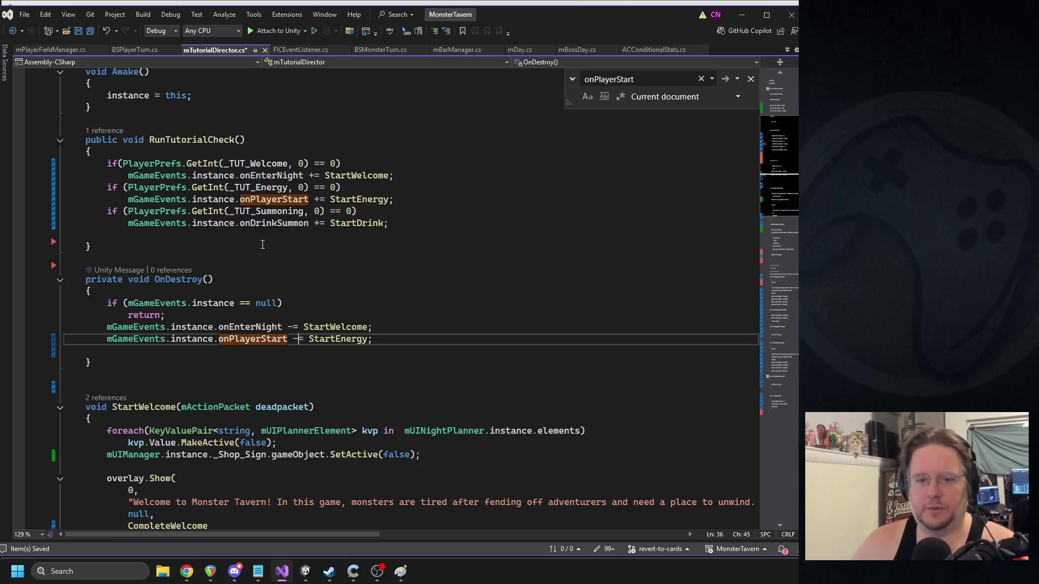
- Add the onDrinkSummon subscription to OnDestroy as -=, then save the script
triple_click(273, 223)
key(ctrl+c)
click(172, 350)
key(ctrl+v)
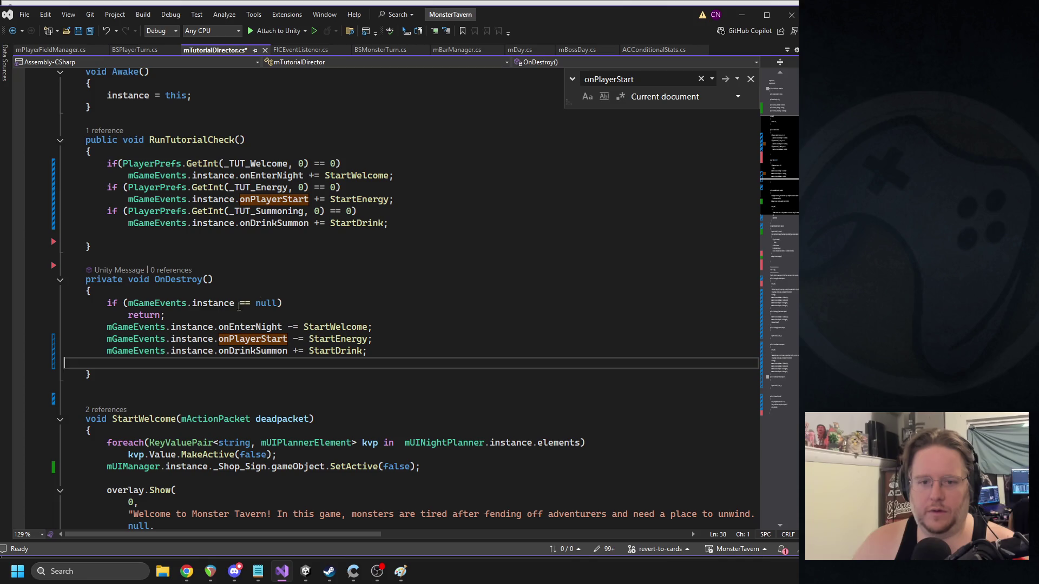
double_click(296, 352)
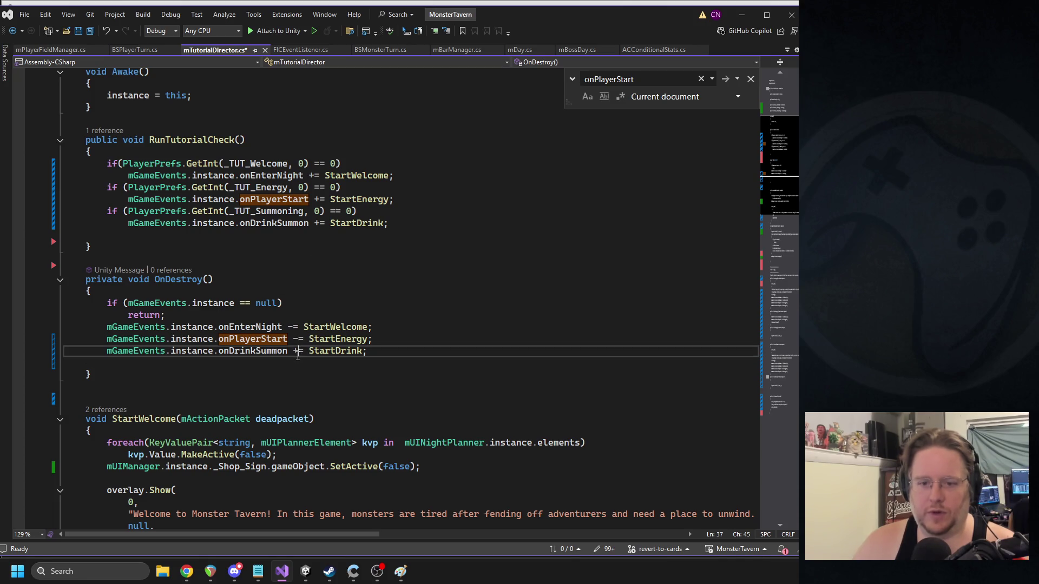
text(-=)
click(343, 296)
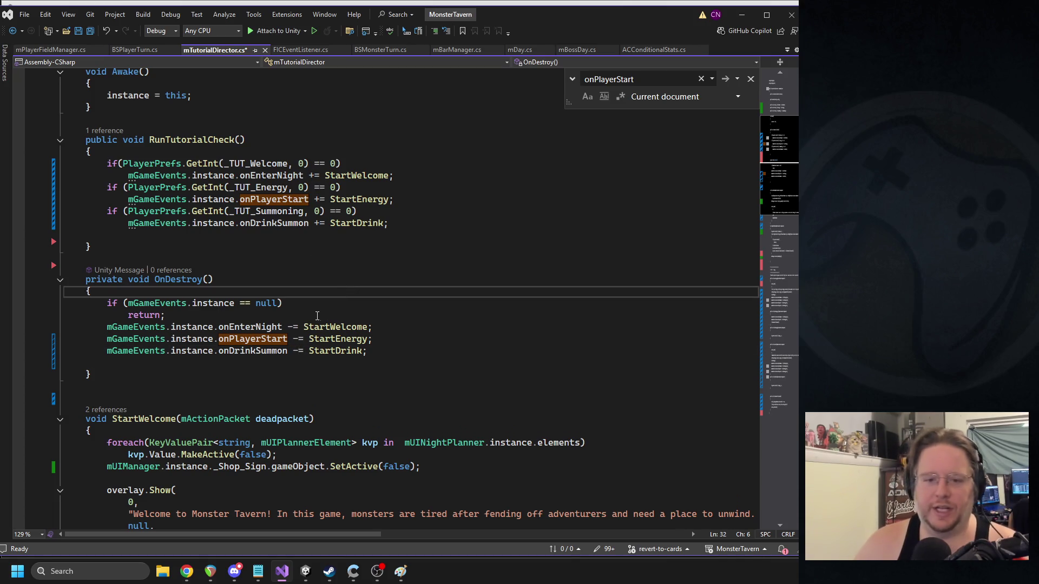
key(ctrl+s)
- Paste the onPlayerStart -= StartEnergy unsubscribe into FinishEnergy
drag(378, 355, 86, 340)
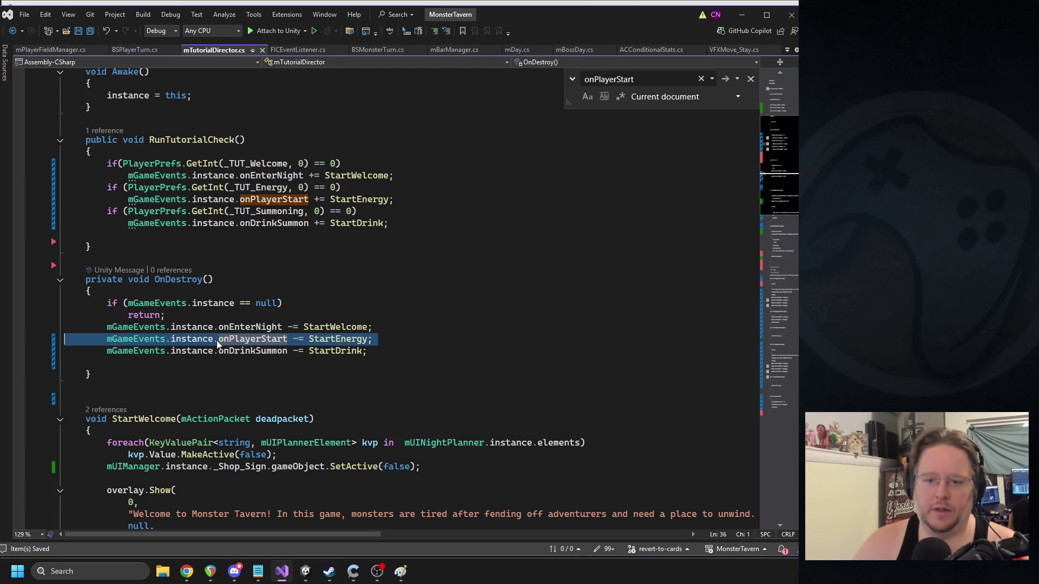
scroll(297, 336, down, 6)
scroll(296, 335, down, 14)
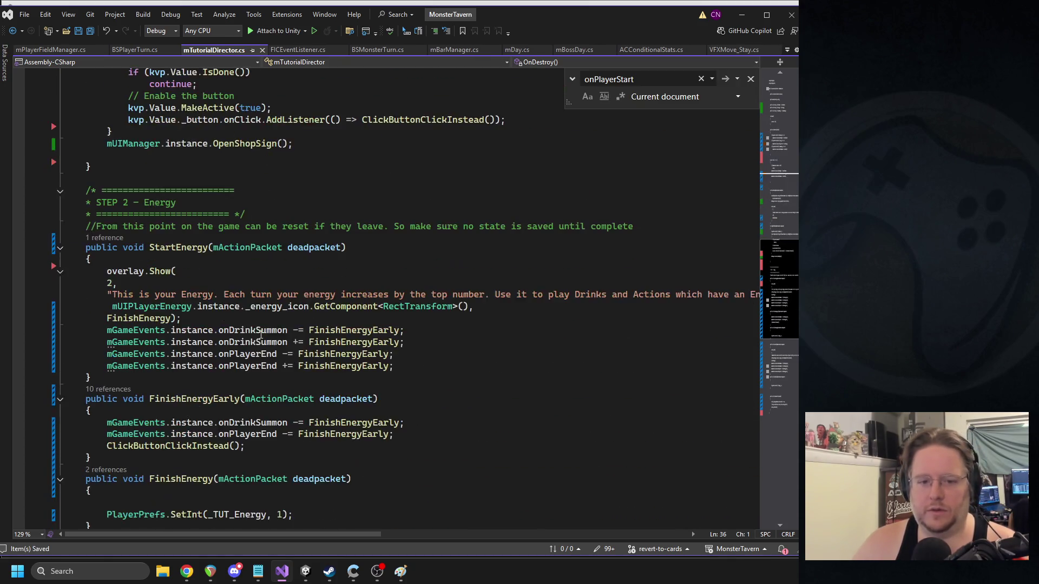
click(144, 357)
key(ctrl+v)
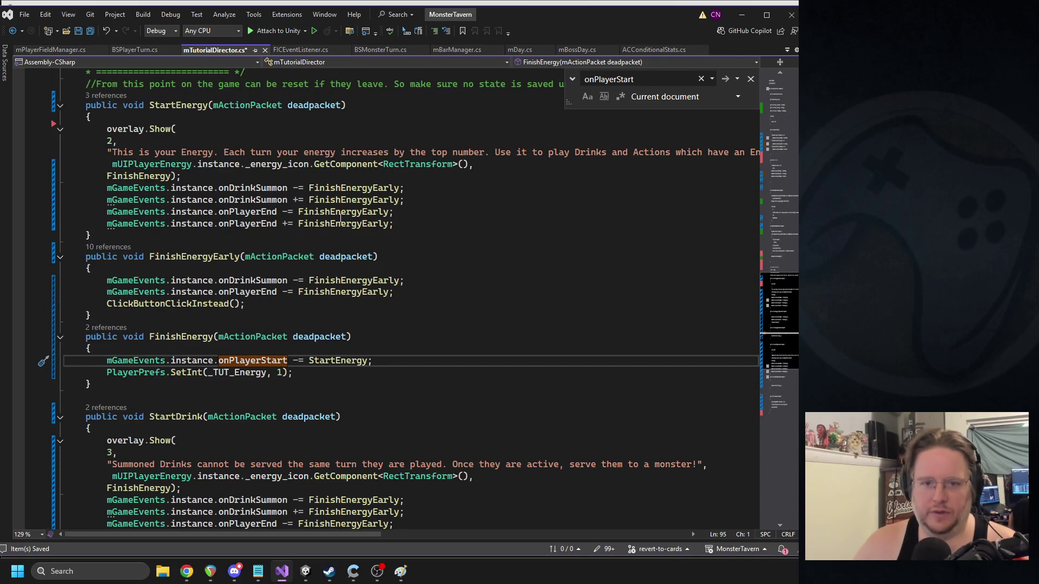
scroll(347, 256, up, 18)
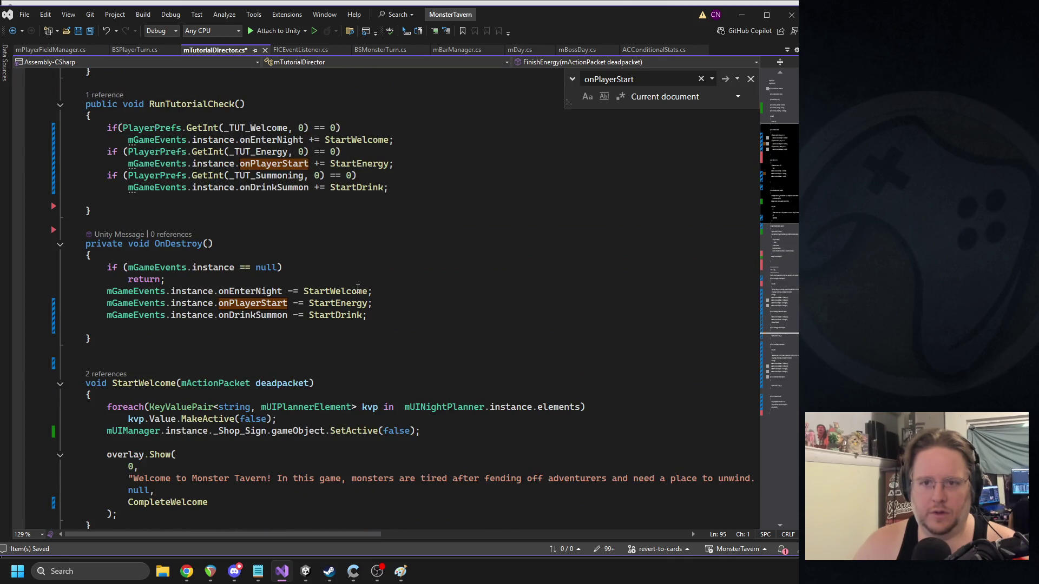
scroll(358, 287, down, 18)
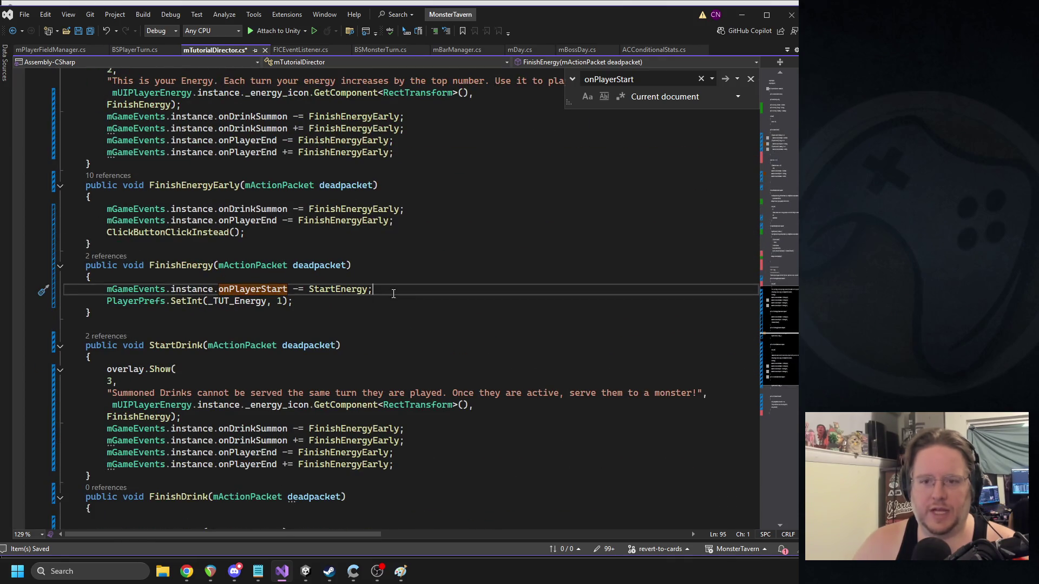
scroll(325, 273, up, 20)
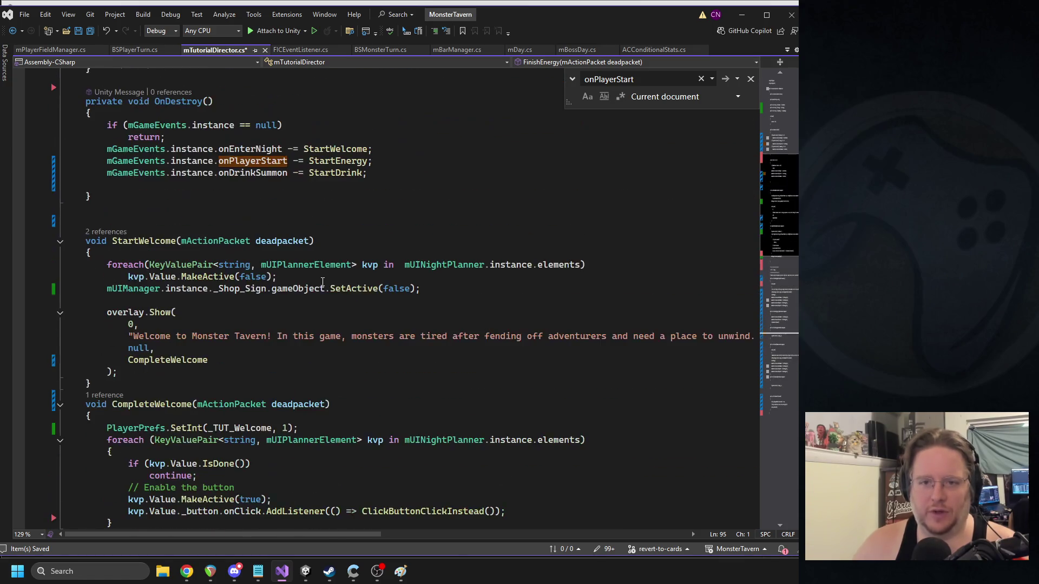
drag(369, 244, 64, 244)
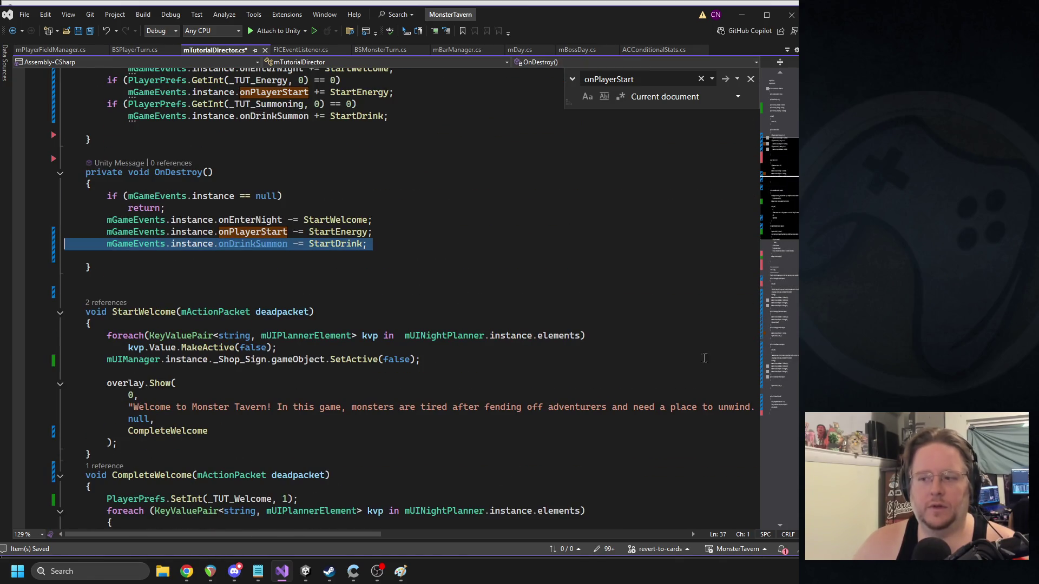
click(773, 411)
scroll(199, 263, up, 2)
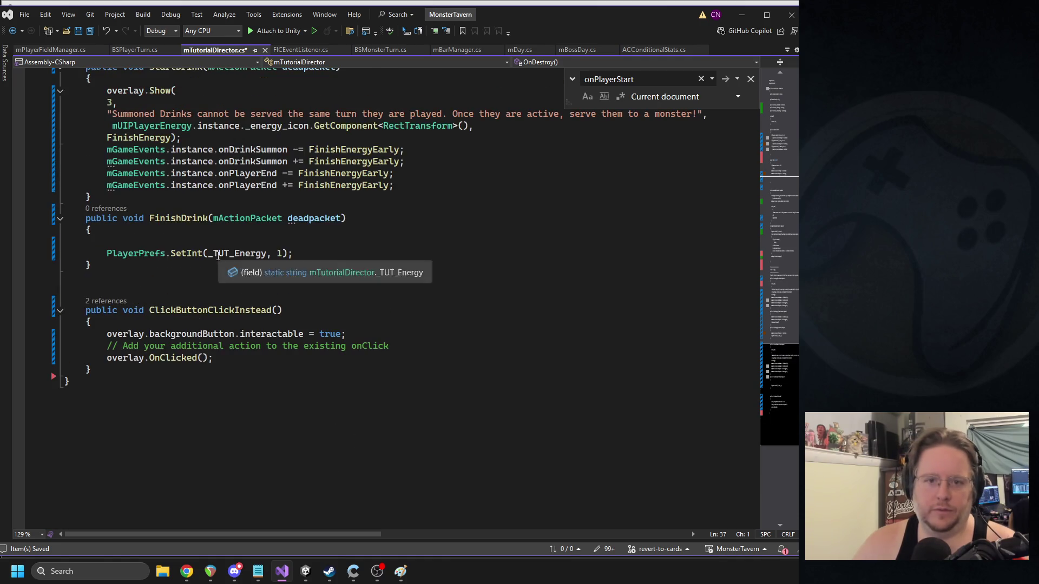
- Paste the StartDrink unsubscribe into FinishDrink and check the onDrinkSummon event definition
click(208, 242)
key(ctrl+v)
key(BackSpace)
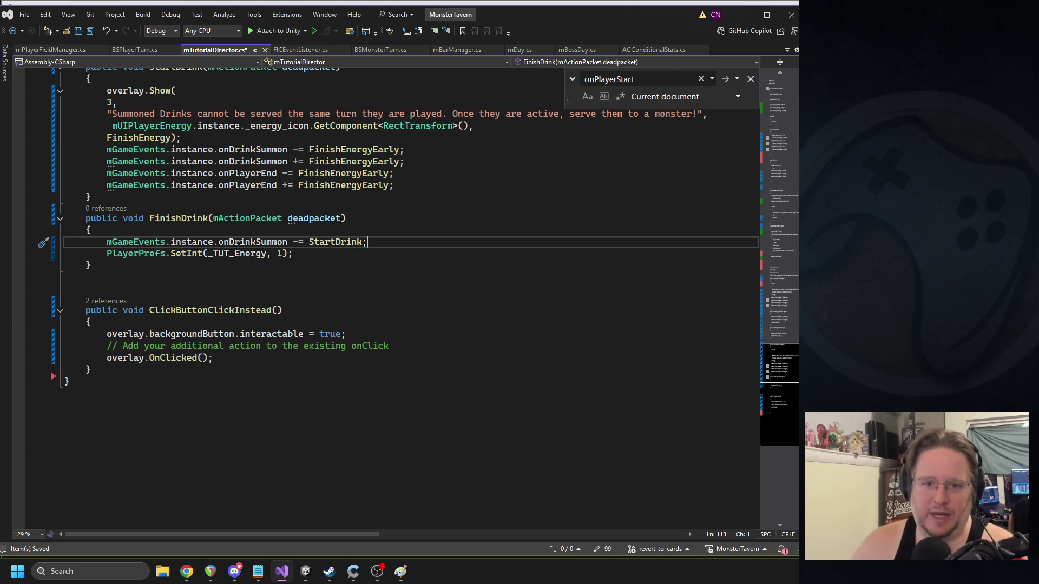
double_click(252, 243)
click(491, 265)
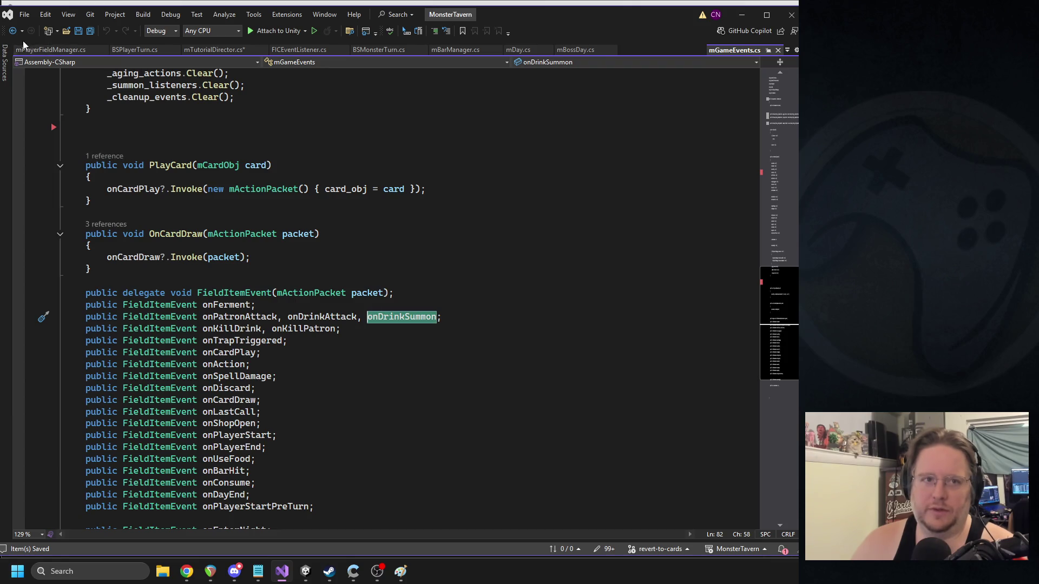
key(ctrl+minus)
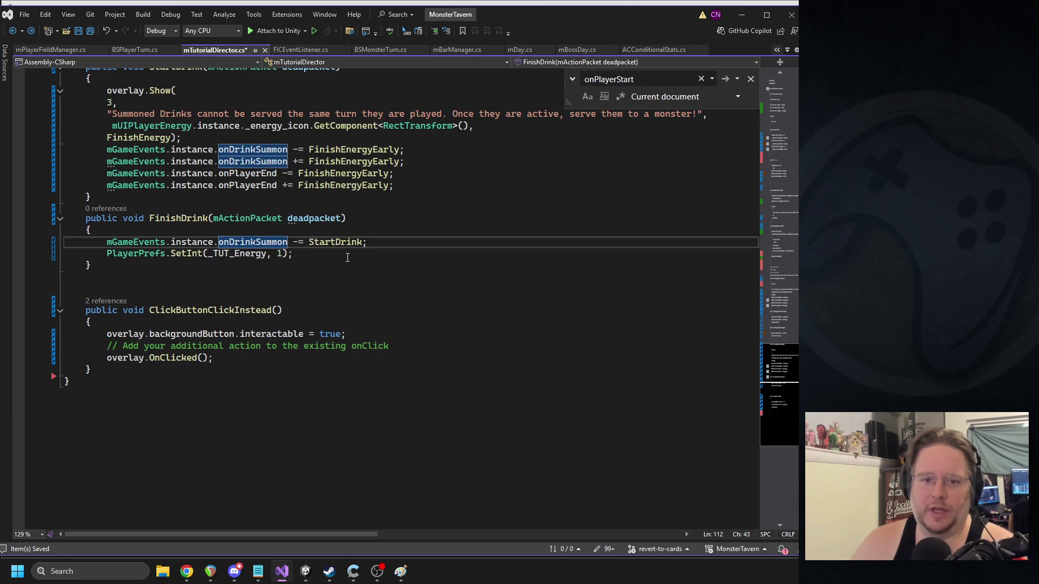
key(shift+Home)
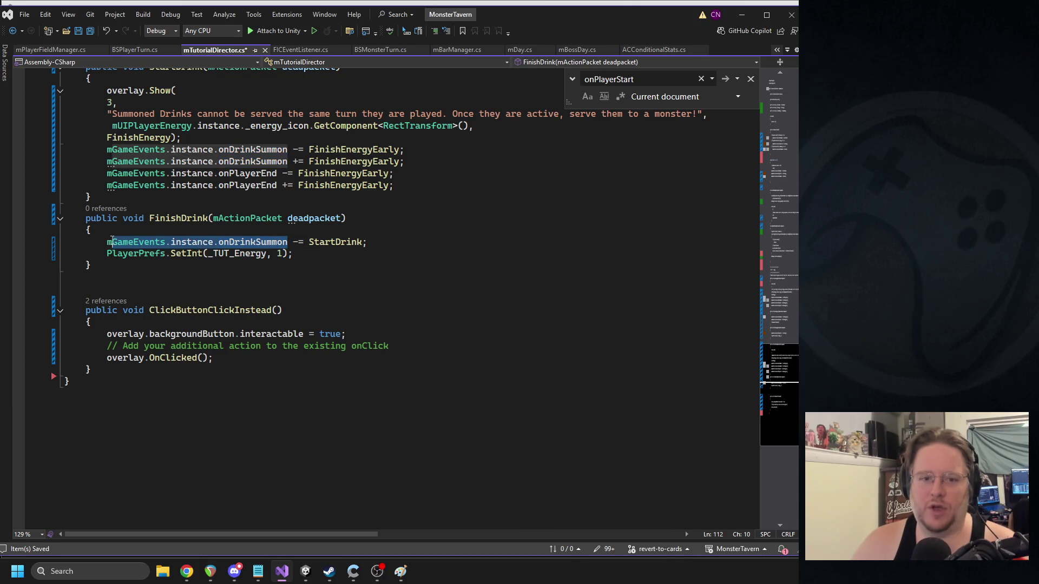
- Try an onDrinkSummon(deadpacket) call in FinishDrink, delete it again, and save
click(305, 254)
key(Return)
key(ctrl+v)
text(()
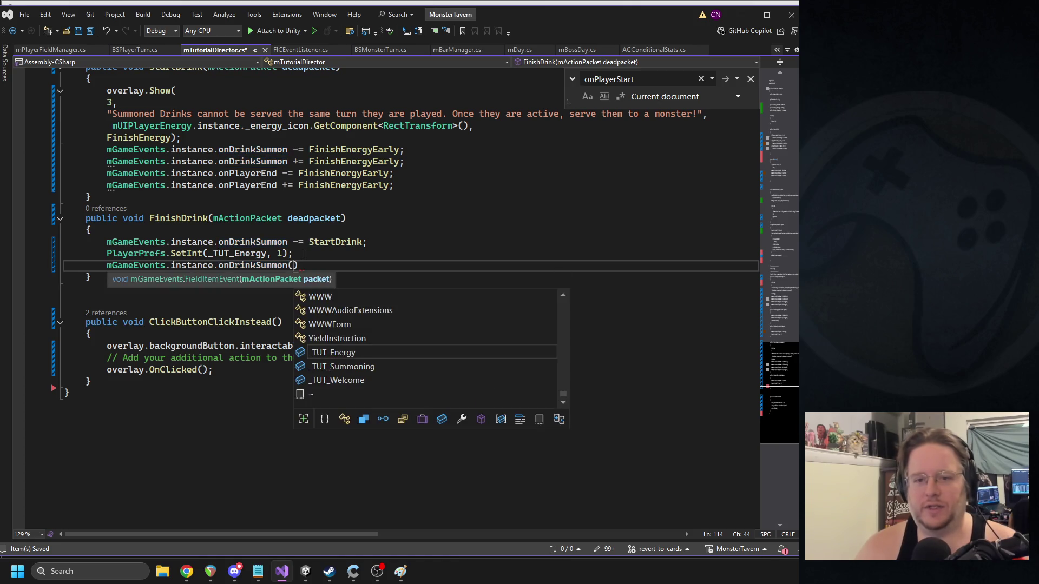
text(dead)
key(Tab)
text(;)
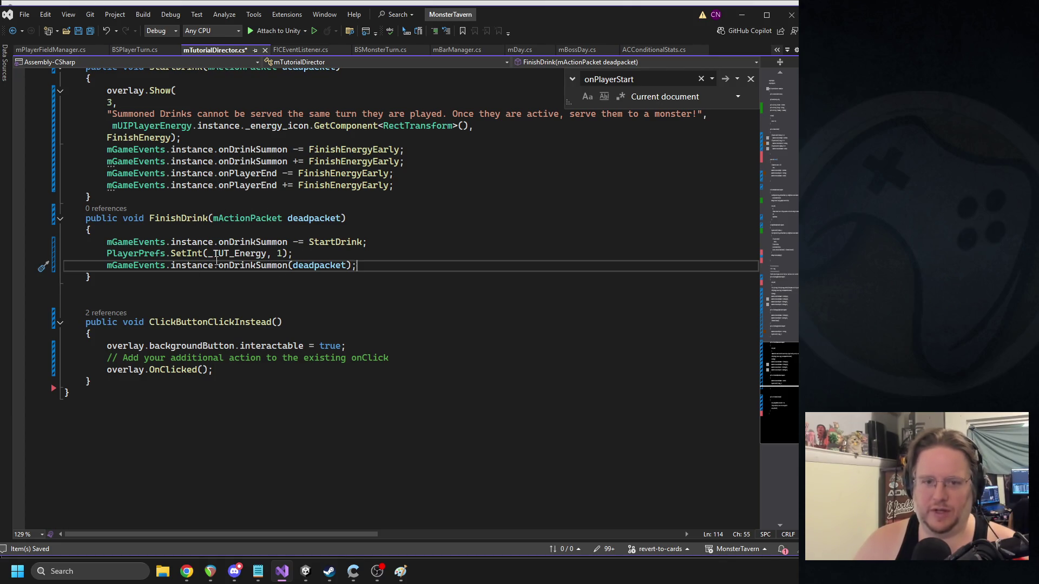
double_click(252, 265)
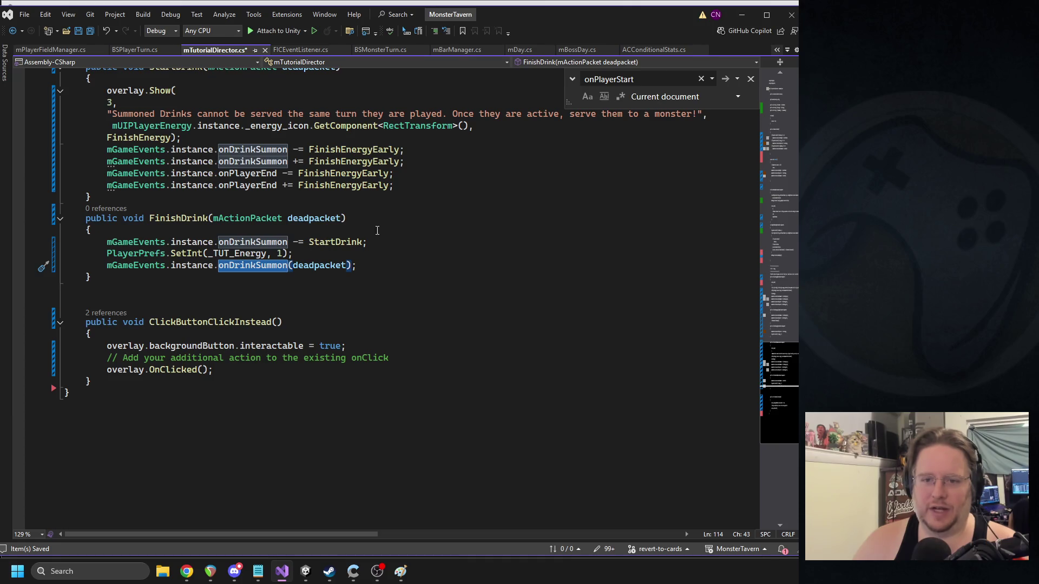
triple_click(183, 222)
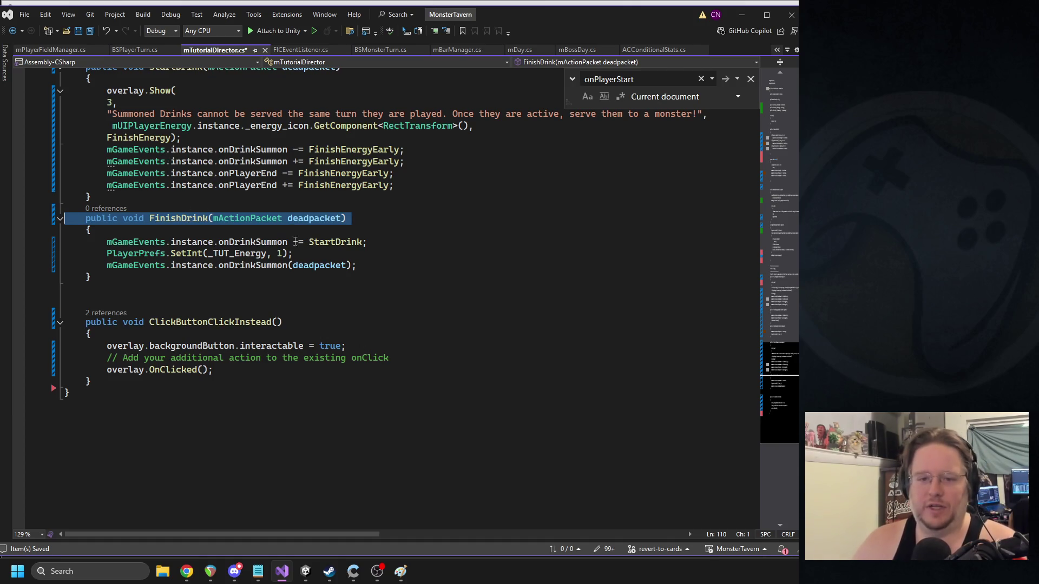
triple_click(280, 268)
key(Delete)
click(317, 252)
key(ctrl+s)
- Locate and select the FinishEnergyEarly method for copying
triple_click(348, 242)
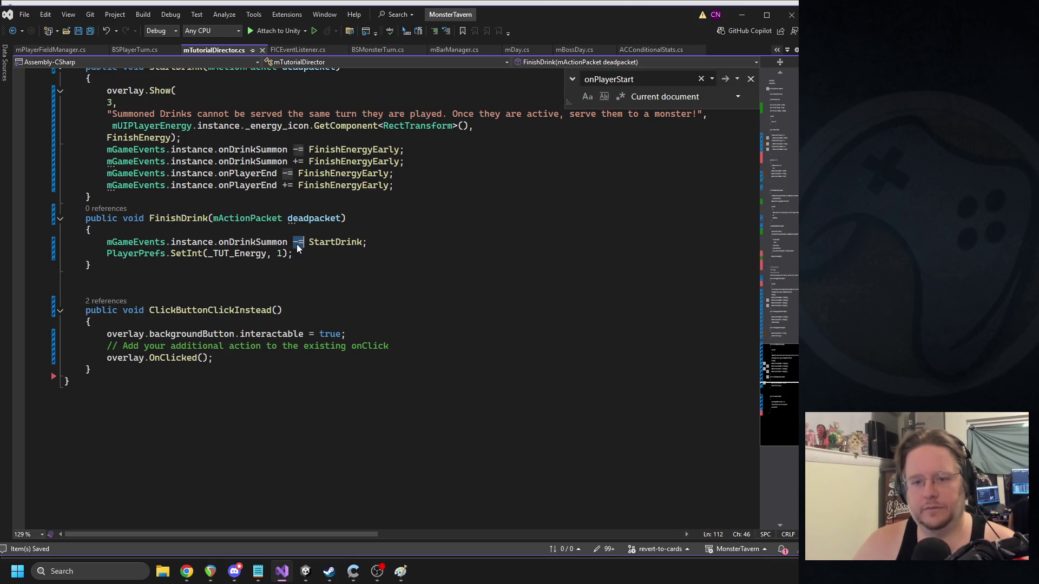
scroll(397, 237, up, 11)
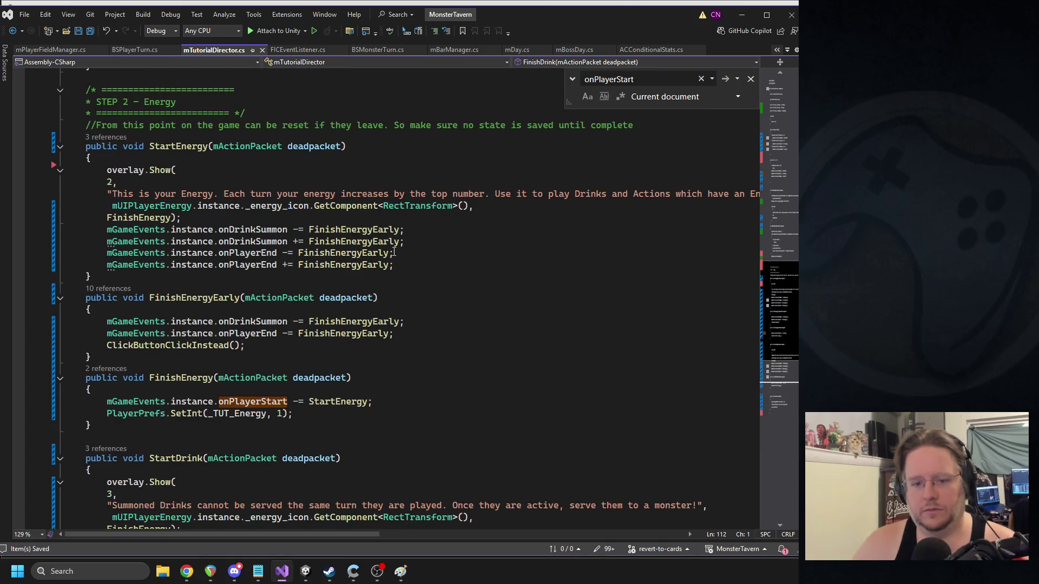
scroll(393, 252, down, 9)
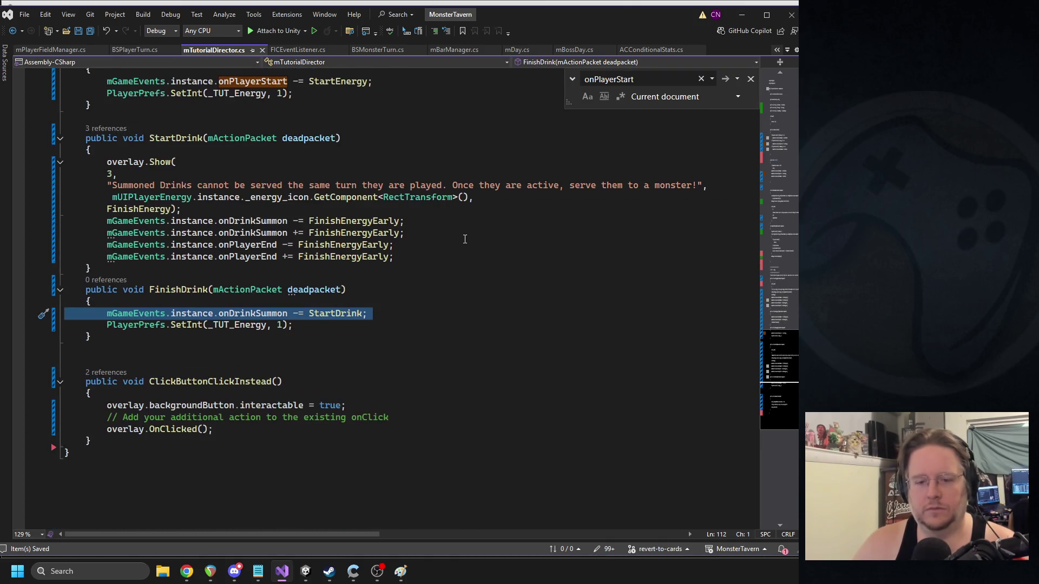
click(782, 104)
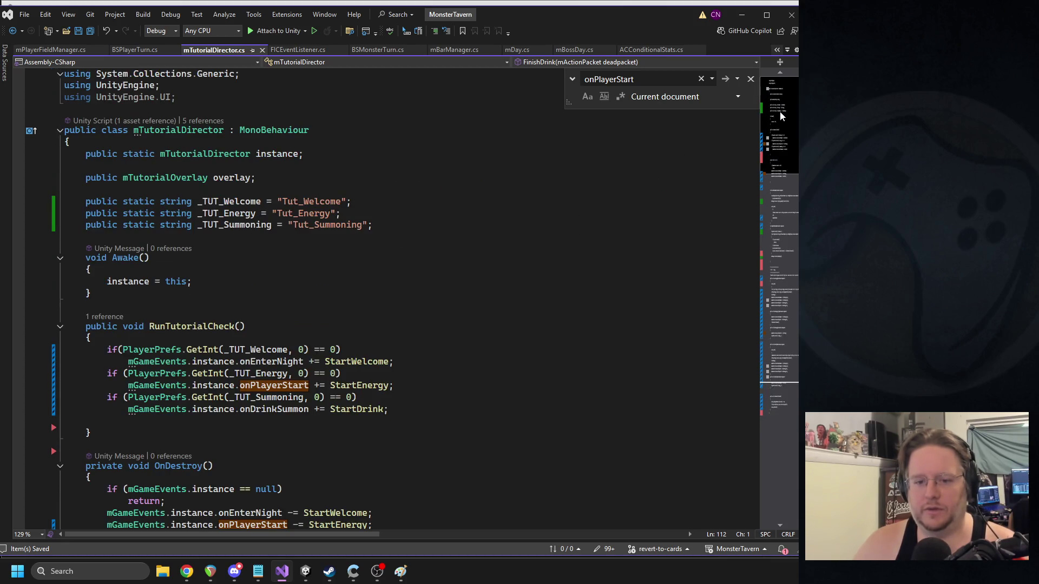
click(779, 346)
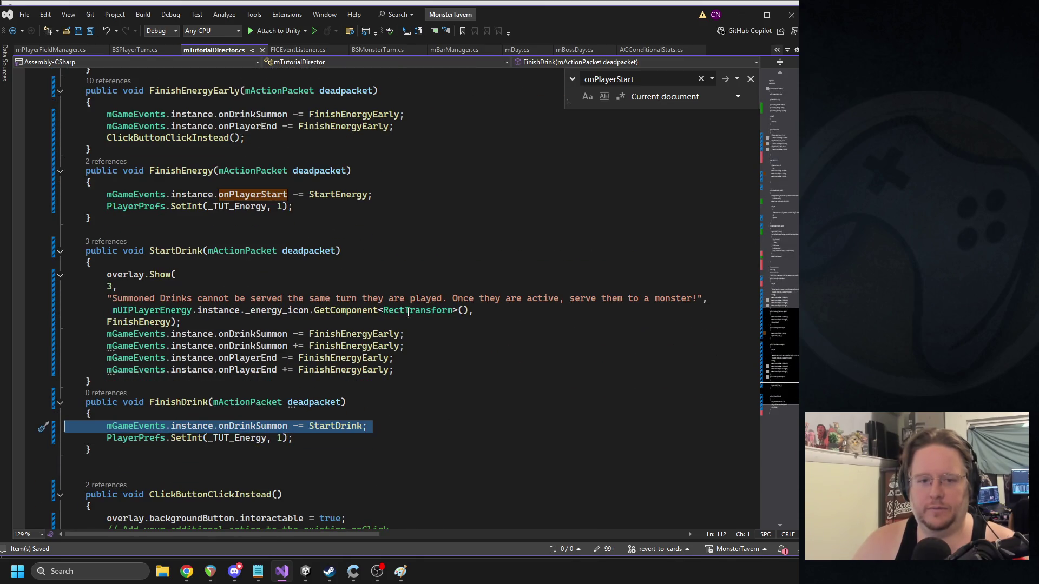
scroll(502, 322, down, 3)
scroll(164, 231, up, 5)
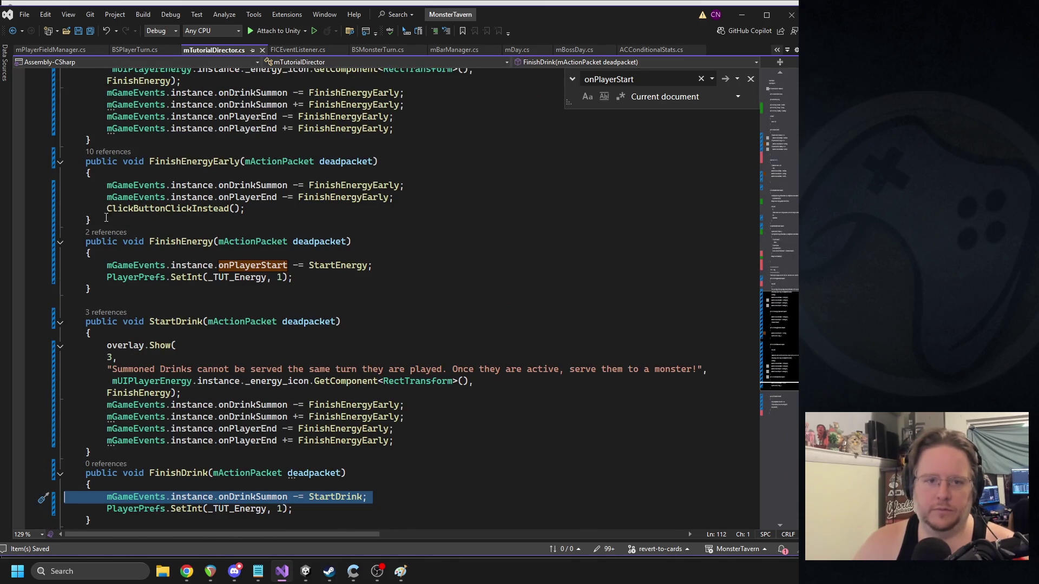
drag(106, 217, 64, 185)
scroll(172, 327, down, 6)
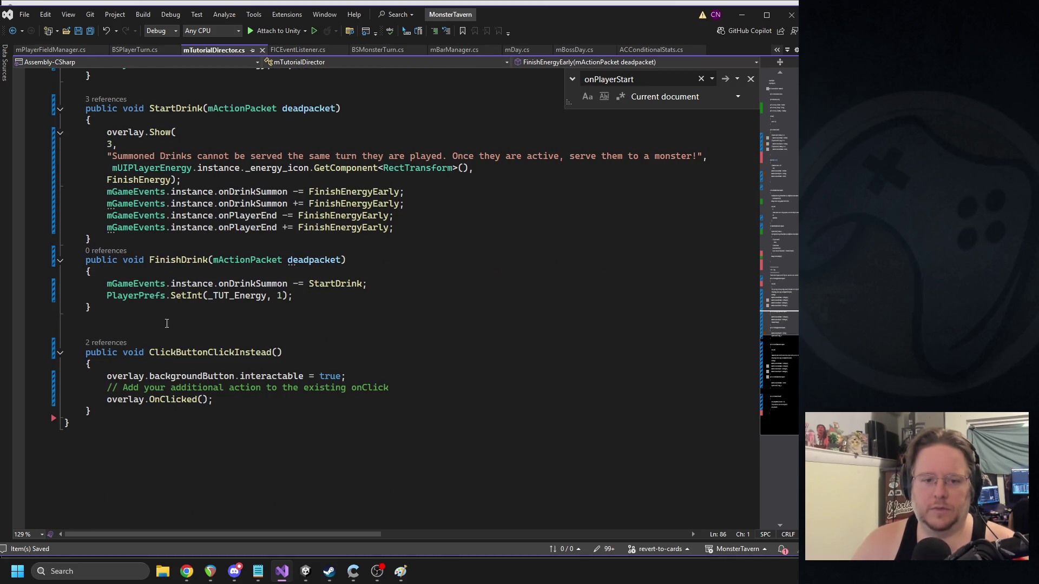
- Paste FinishEnergyEarly after StartDrink and rename it FinishDrinkyEarly
click(137, 326)
click(172, 241)
key(ctrl+v)
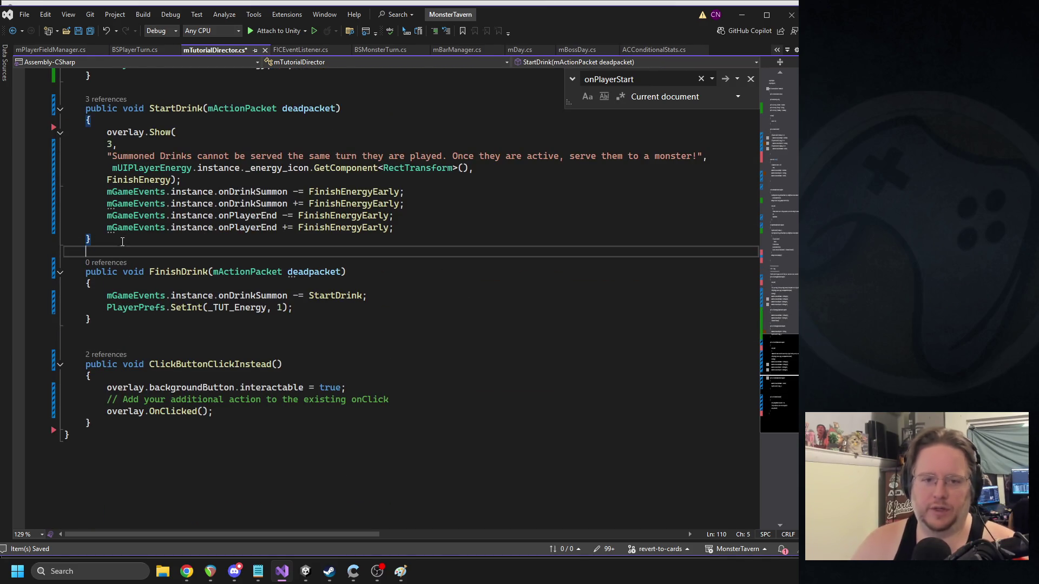
click(211, 263)
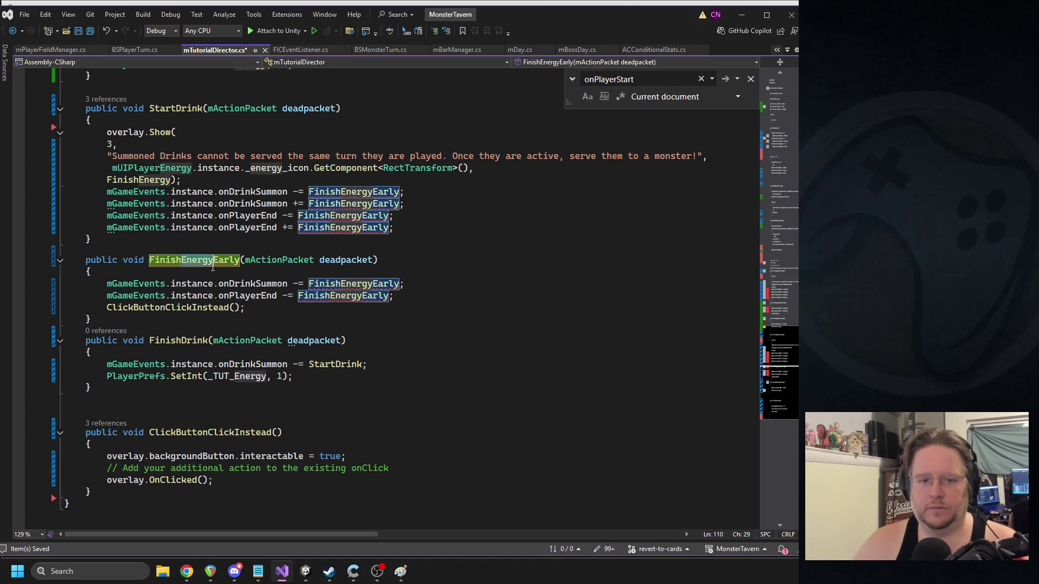
key(BackSpace)
key(BackSpace)
key(BackSpace)
text(Drink)
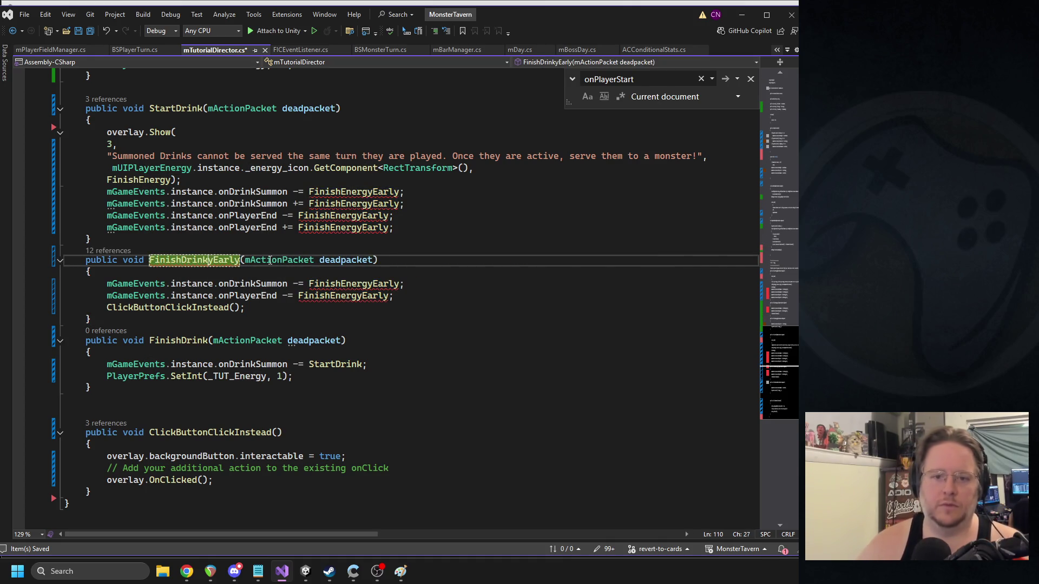
- Point StartDrink's subscriptions to FinishDrinkyEarly, keeping += on the last line
double_click(342, 193)
text(FinishDrinkyEarly)
key(Tab)
key(Tab)
key(Tab)
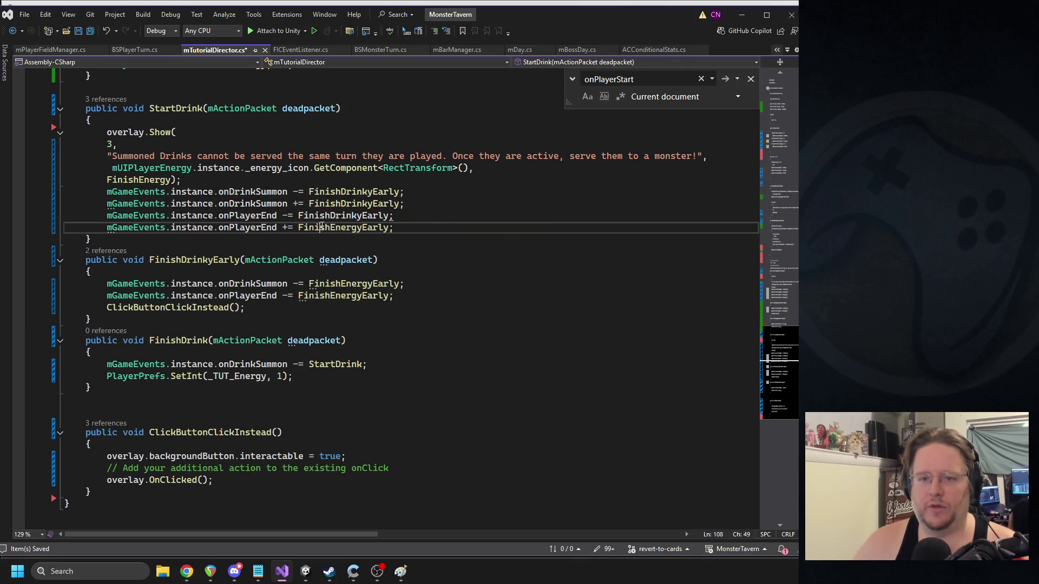
key(Right)
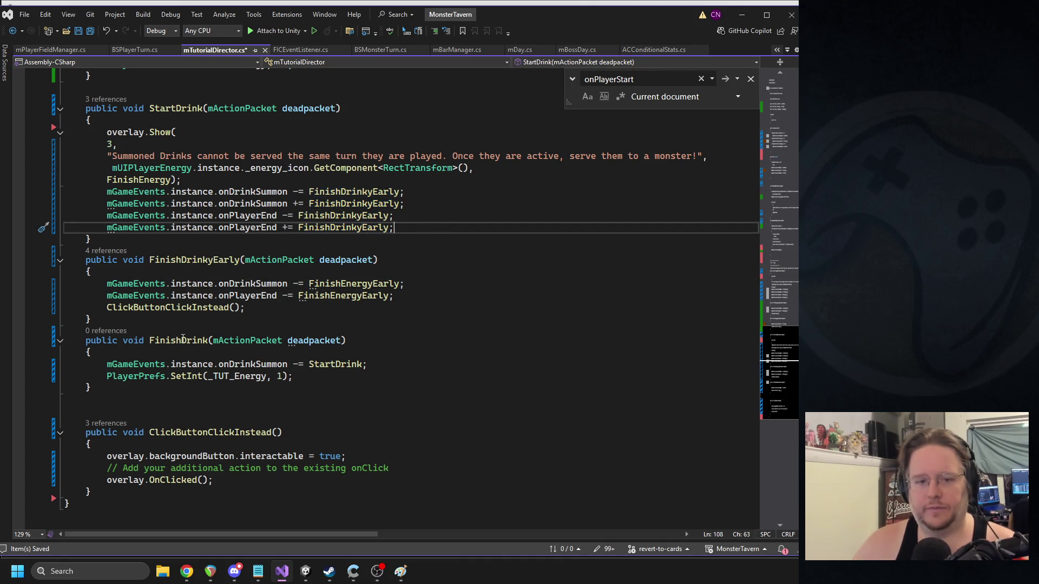
scroll(260, 222, up, 3)
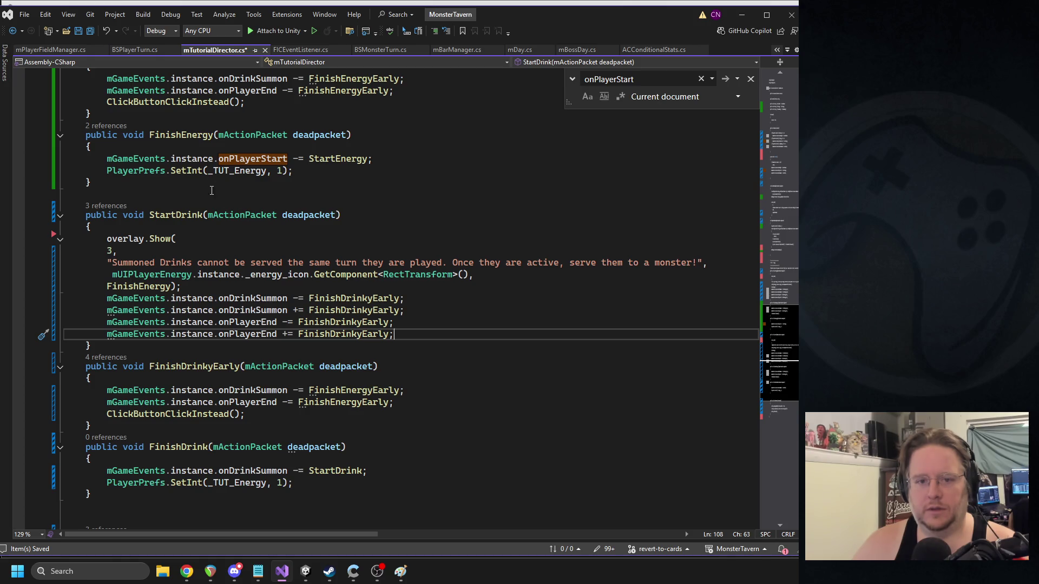
click(173, 284)
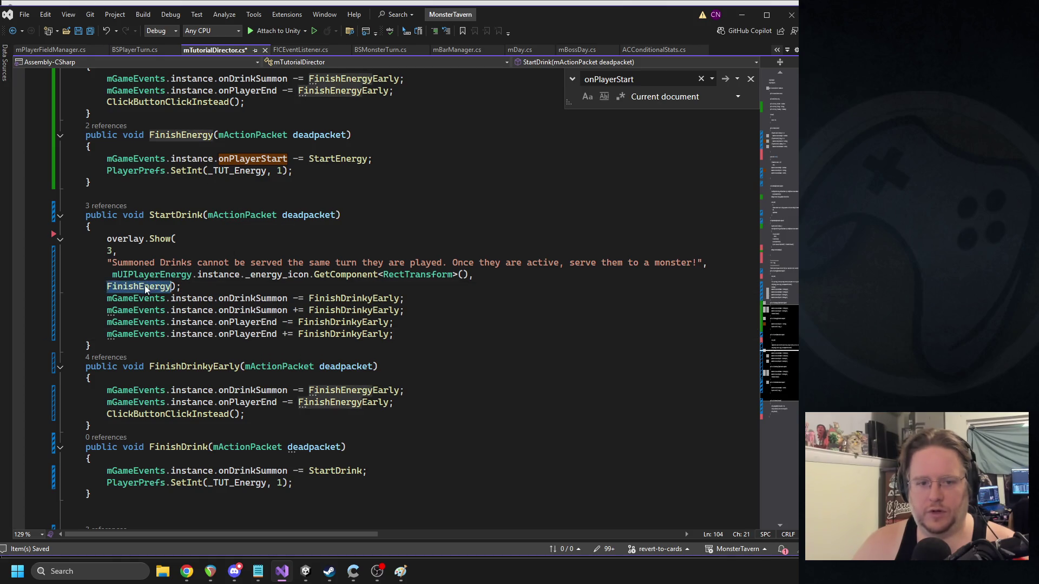
scroll(173, 284, down, 5)
- Pass FinishDrink instead of FinishEnergy to StartDrink's overlay.Show and save the script
click(184, 269)
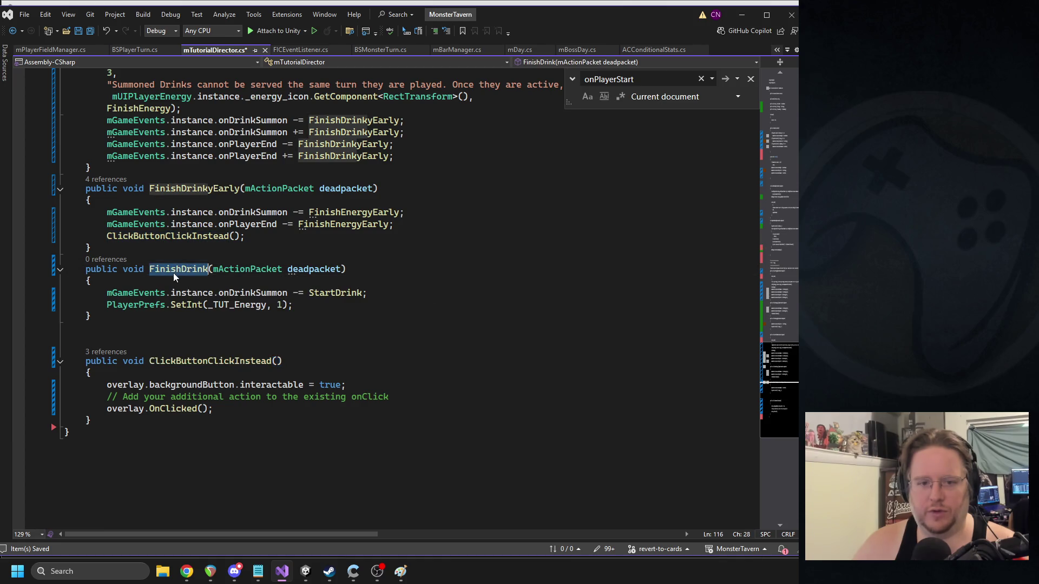
scroll(276, 290, up, 5)
scroll(176, 236, up, 2)
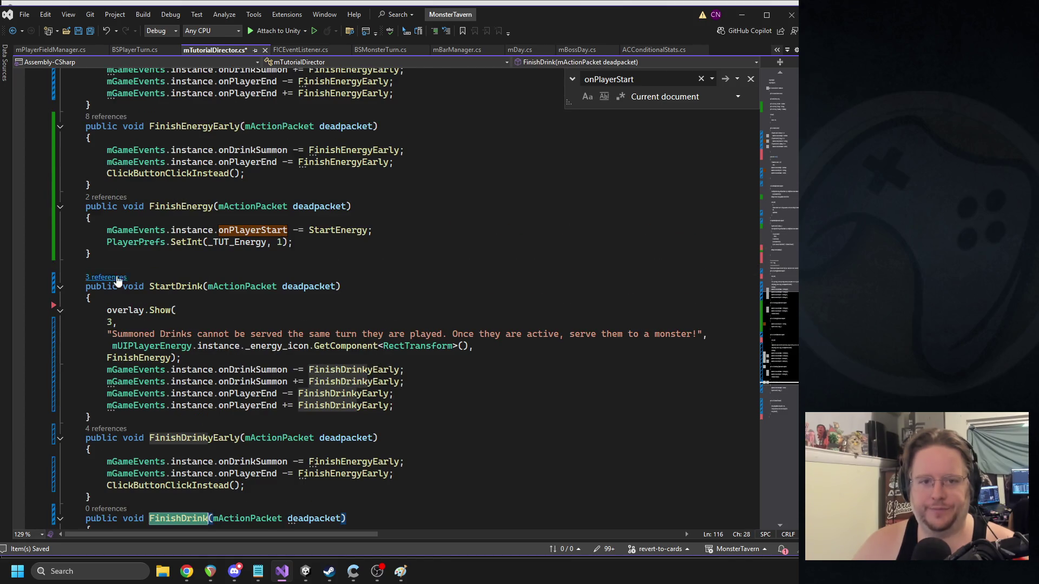
scroll(198, 341, down, 1)
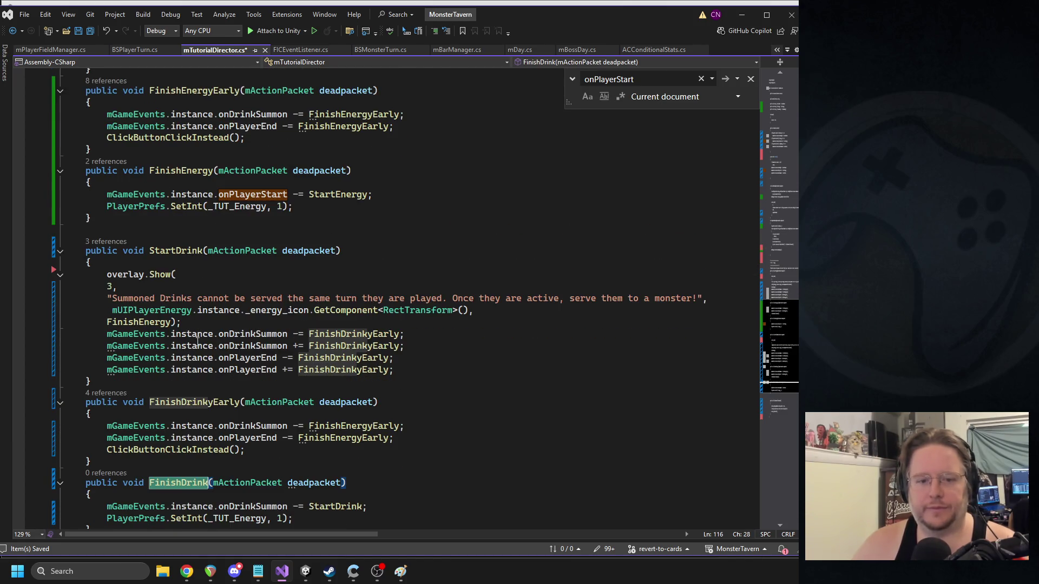
double_click(142, 323)
text(FinishDrink)
click(342, 259)
key(ctrl+s)
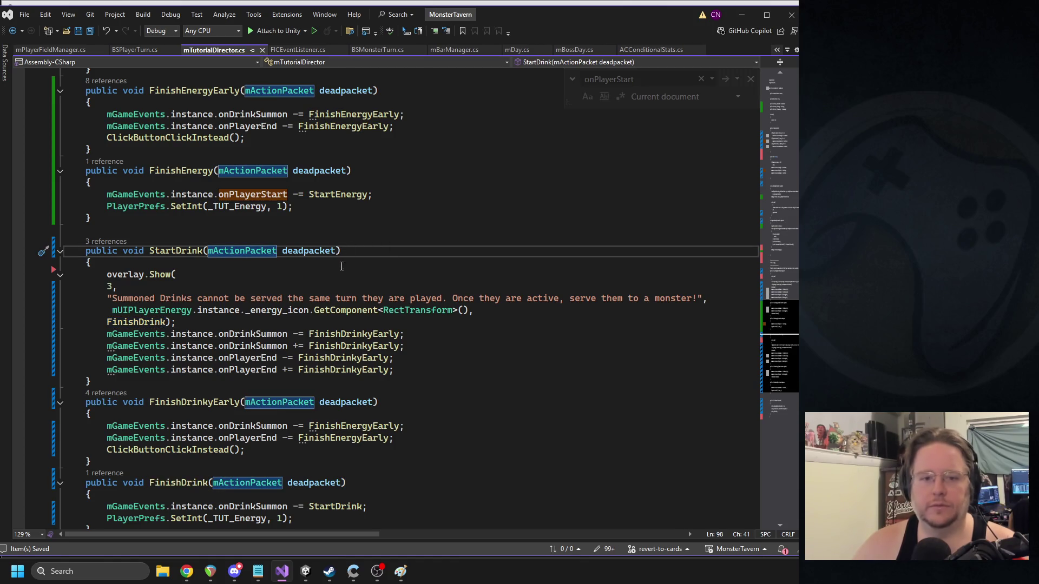
key(ctrl+f)
click(766, 108)
click(423, 188)
click(305, 571)
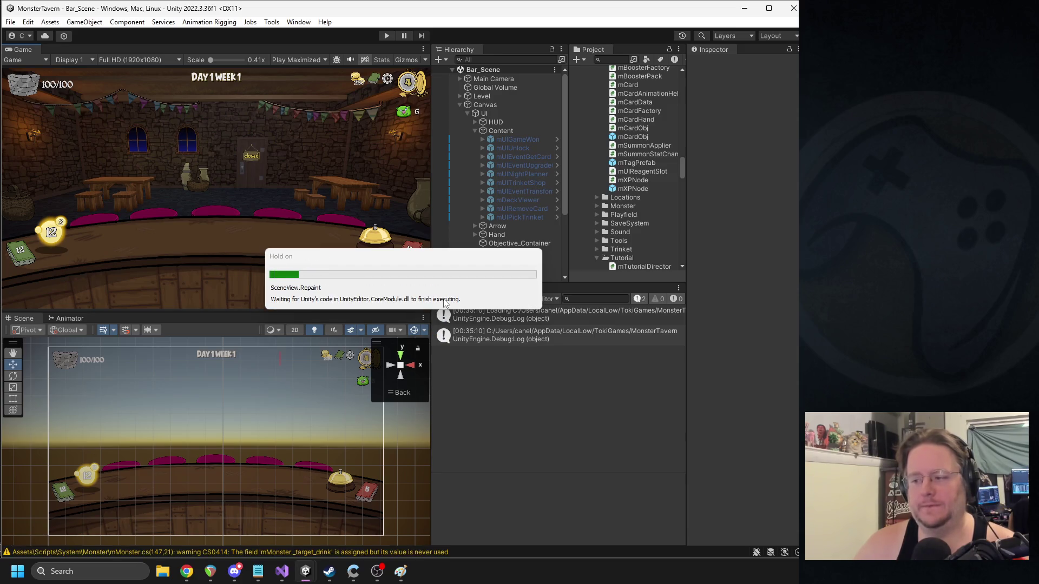
- Clear the old Console warnings and enter play mode
click(442, 300)
click(386, 36)
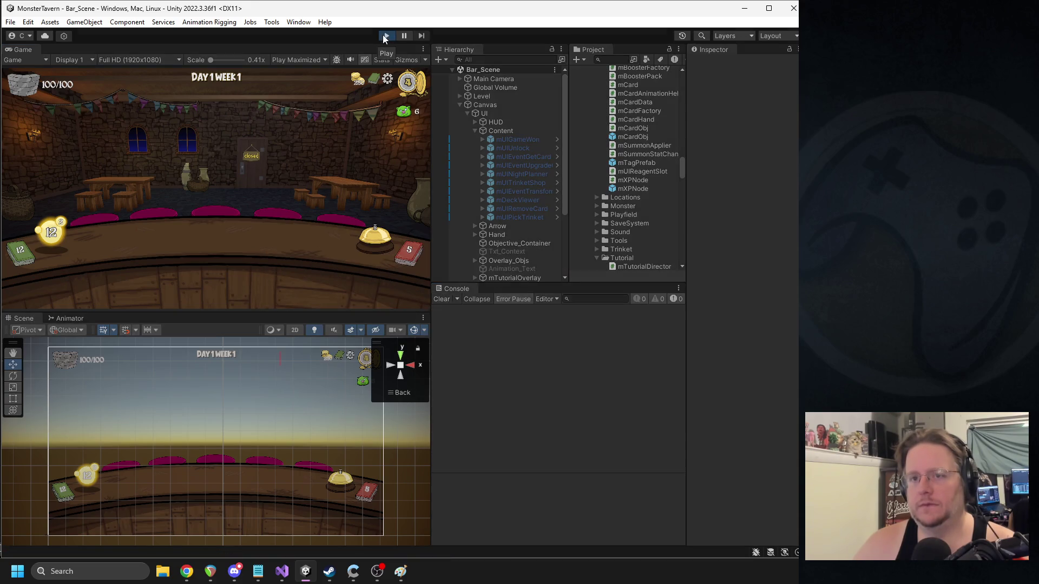
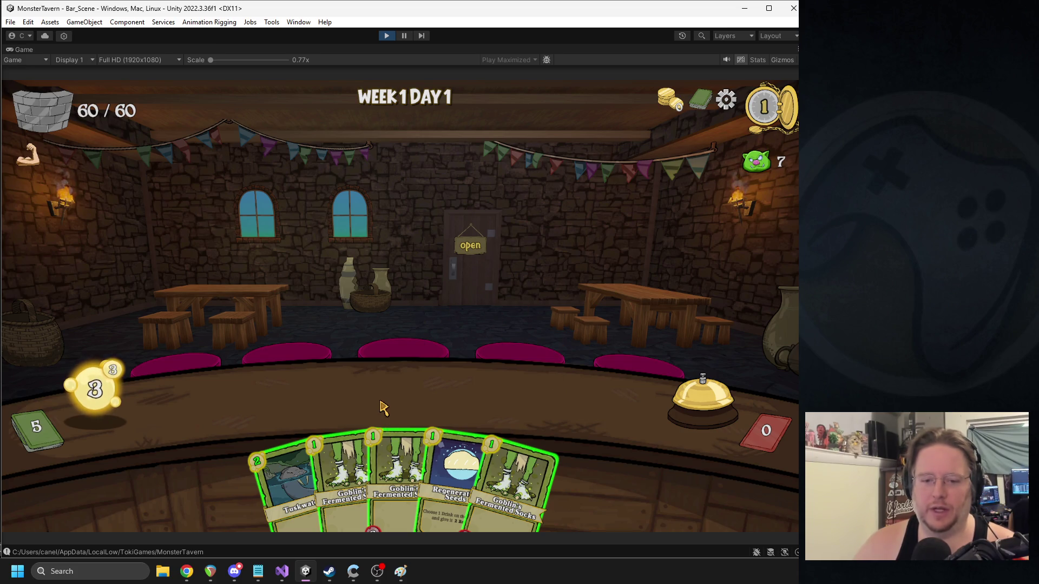
- Play Goblin's Fermented Socks onto the bar, stop the playtest, and bring up mTutorialDirector.cs
mouse_move(347, 471)
mouse_down()
mouse_move(324, 387)
mouse_move(329, 395)
mouse_up()
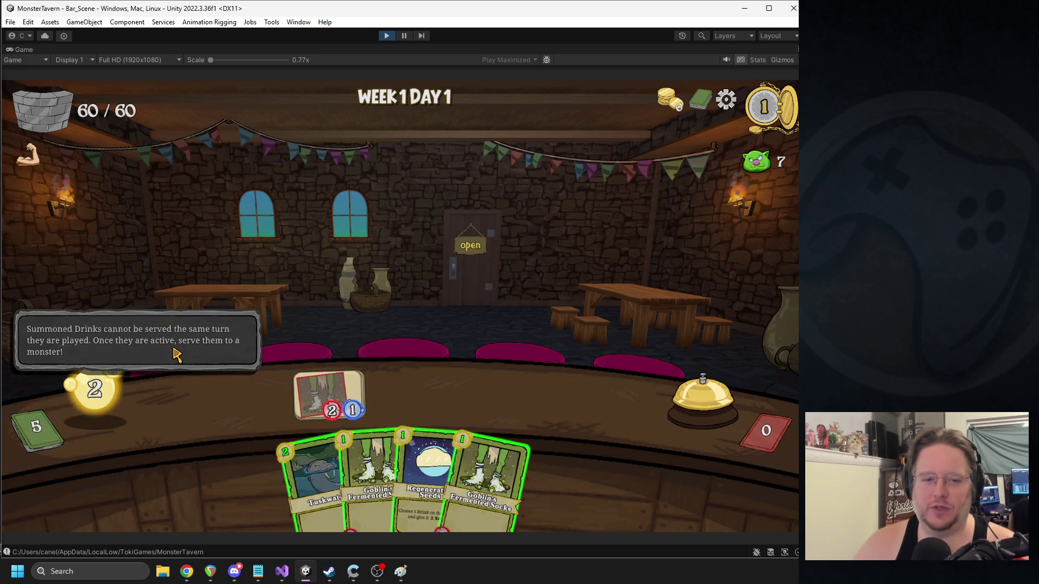
click(386, 35)
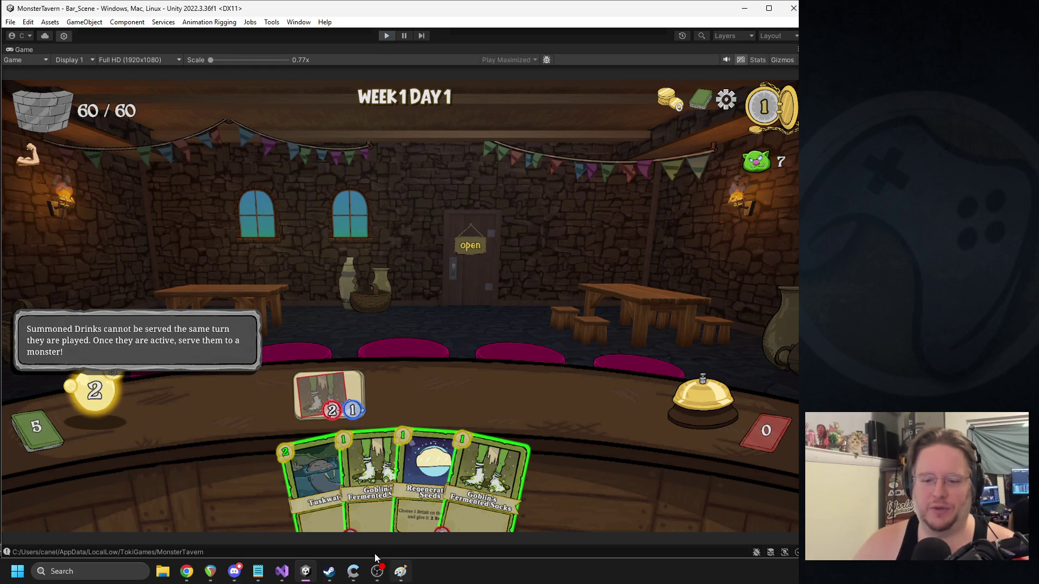
click(282, 571)
drag(770, 409, 750, 378)
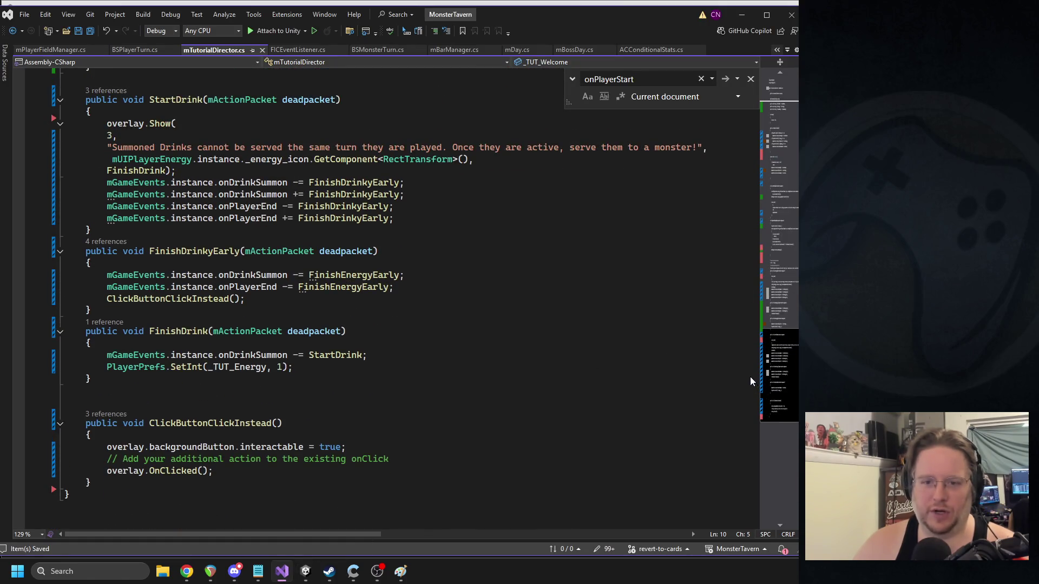
- In StartDrink, replace mUIPlayerEnergy.instance._energy_icon with deadpacket.source_slot.transform, then return to Unity
scroll(393, 356, up, 4)
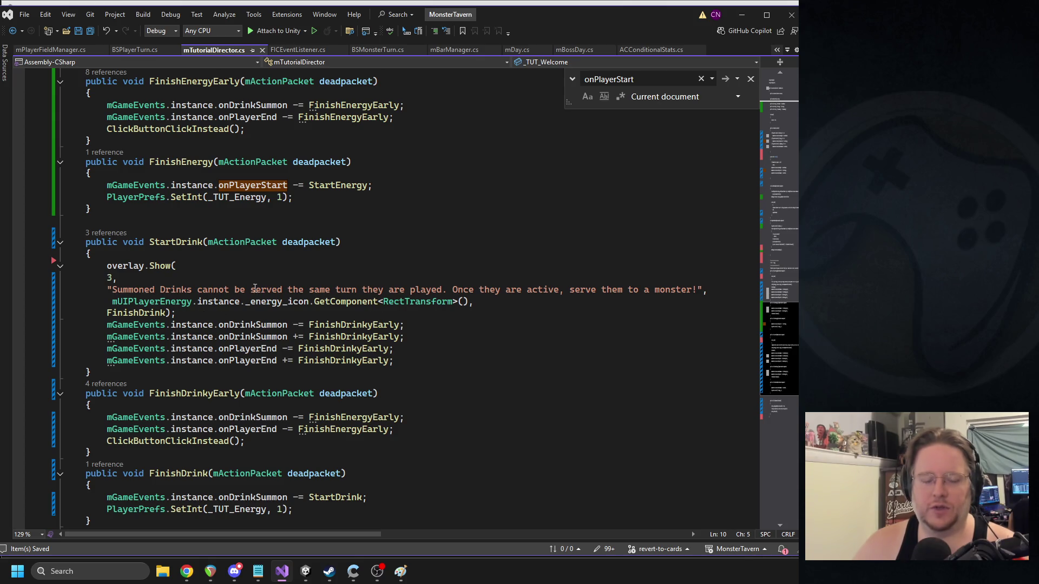
drag(110, 302, 296, 306)
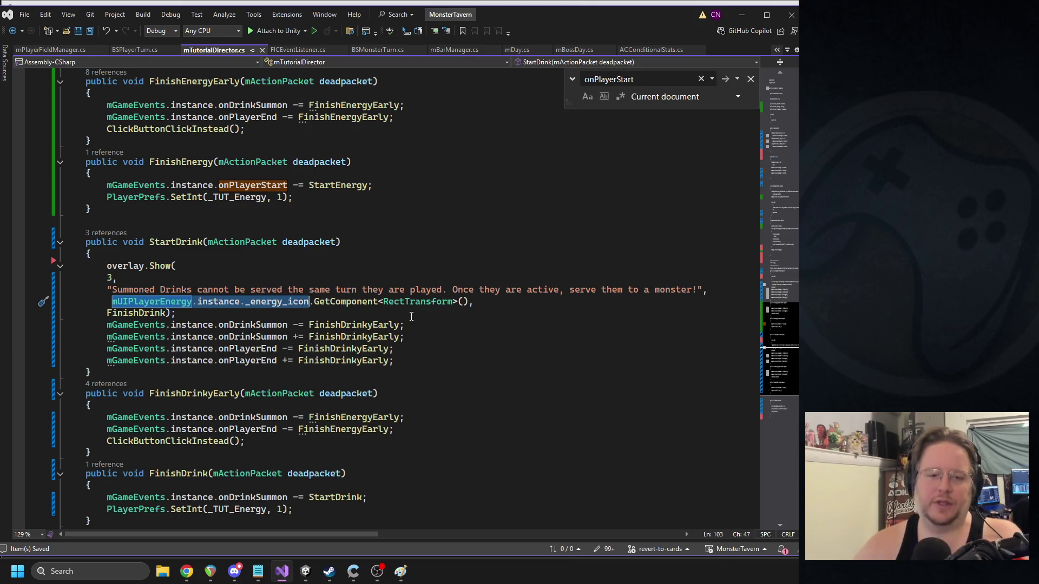
text(deadpacket.)
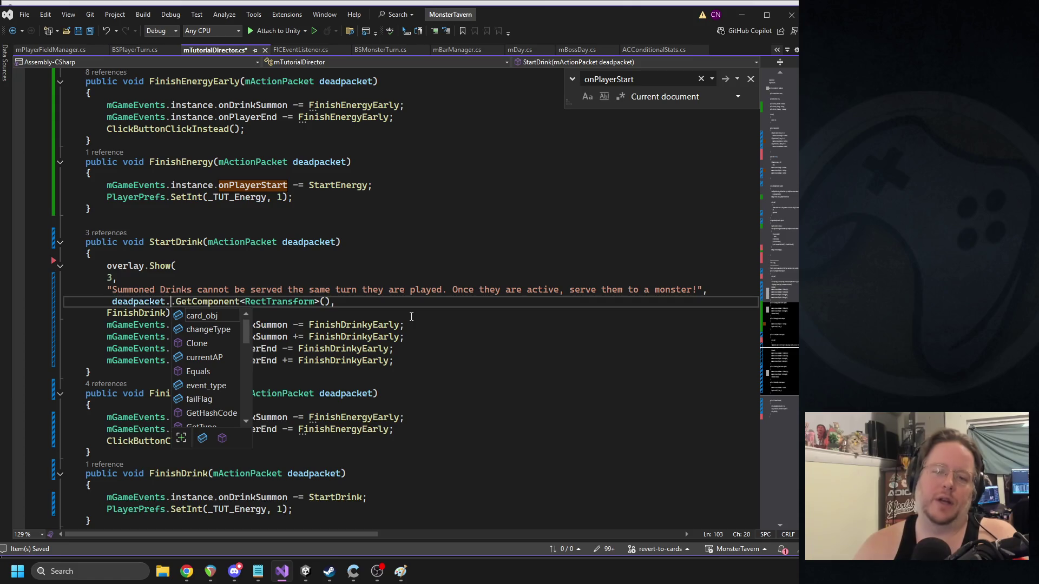
text(source_slot)
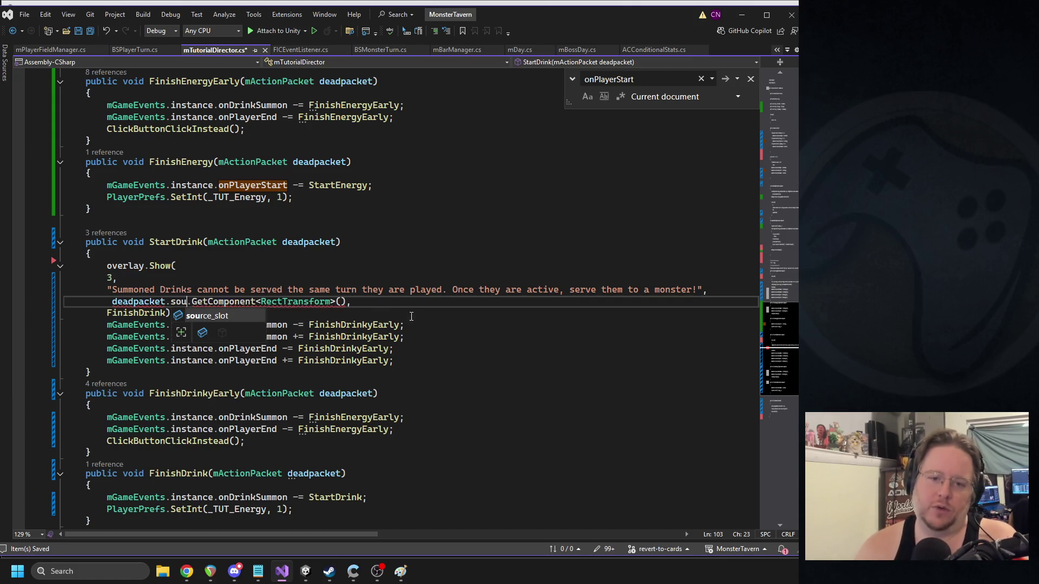
text(.tra)
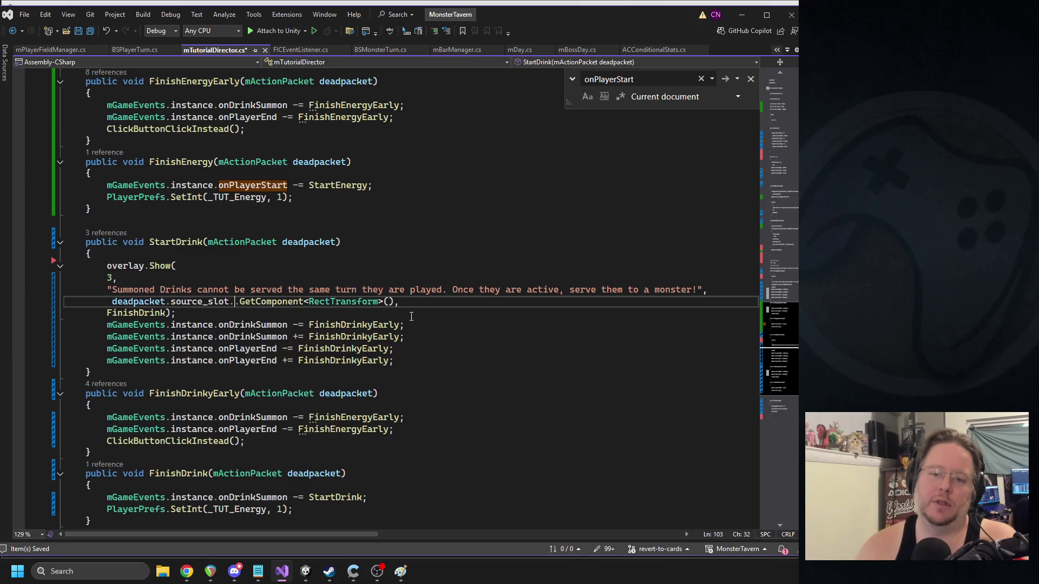
key(Tab)
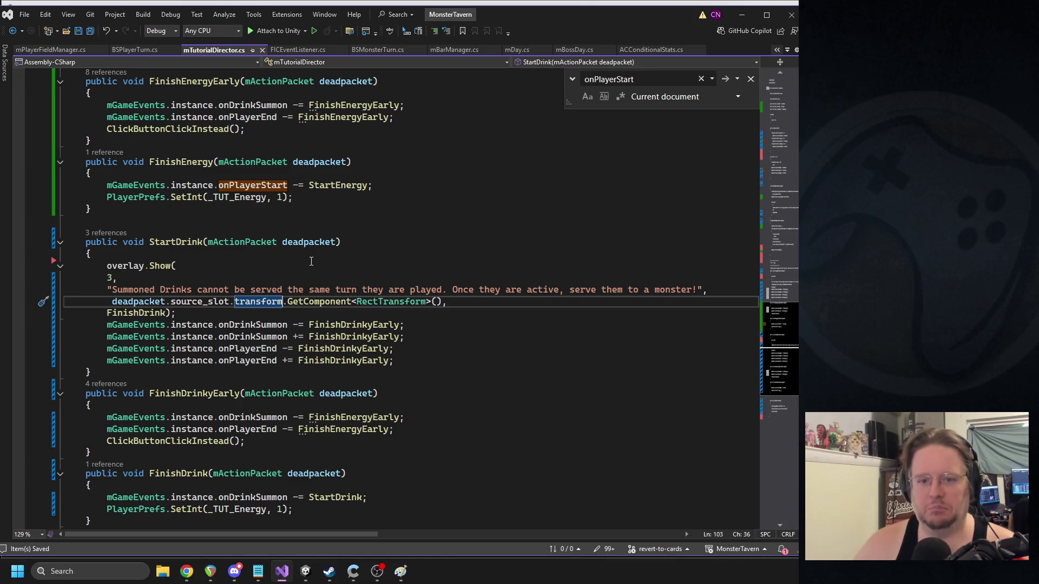
click(305, 572)
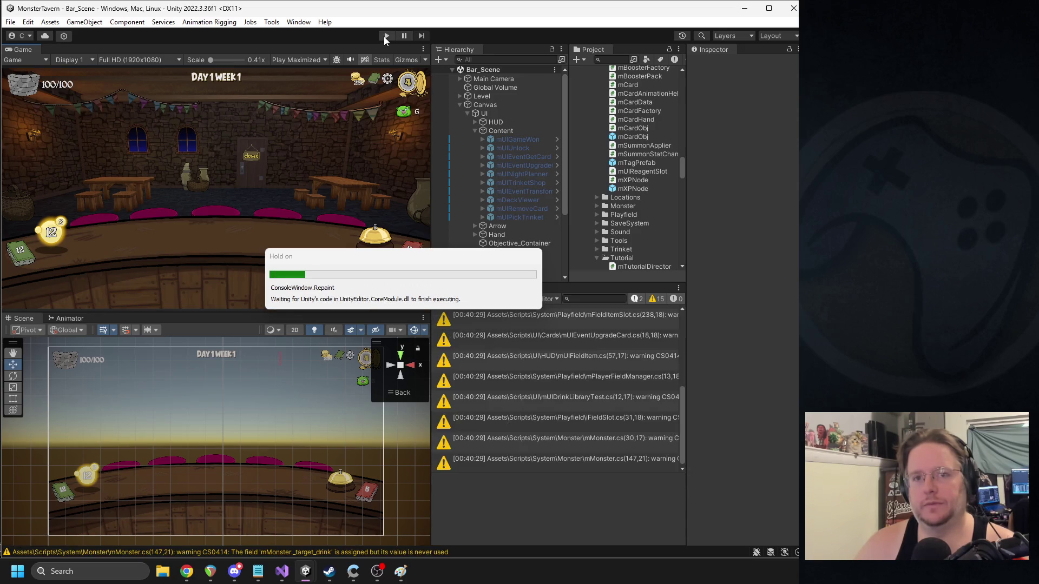
- Start the playtest and play three Goblin's Fermented Socks cards onto the bar
click(385, 37)
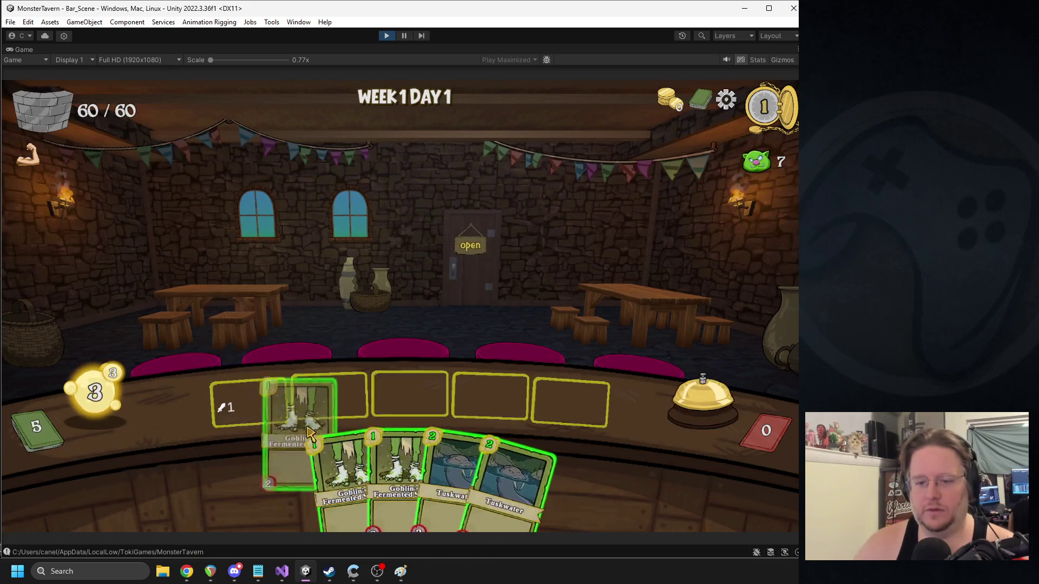
drag(290, 417, 346, 379)
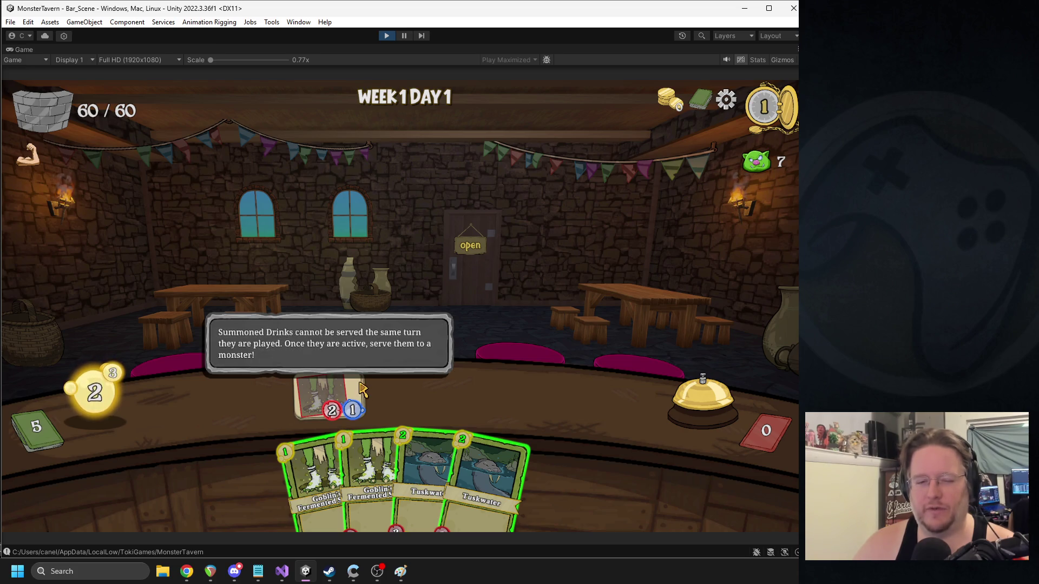
mouse_move(308, 472)
drag(310, 472, 408, 397)
drag(341, 453, 490, 394)
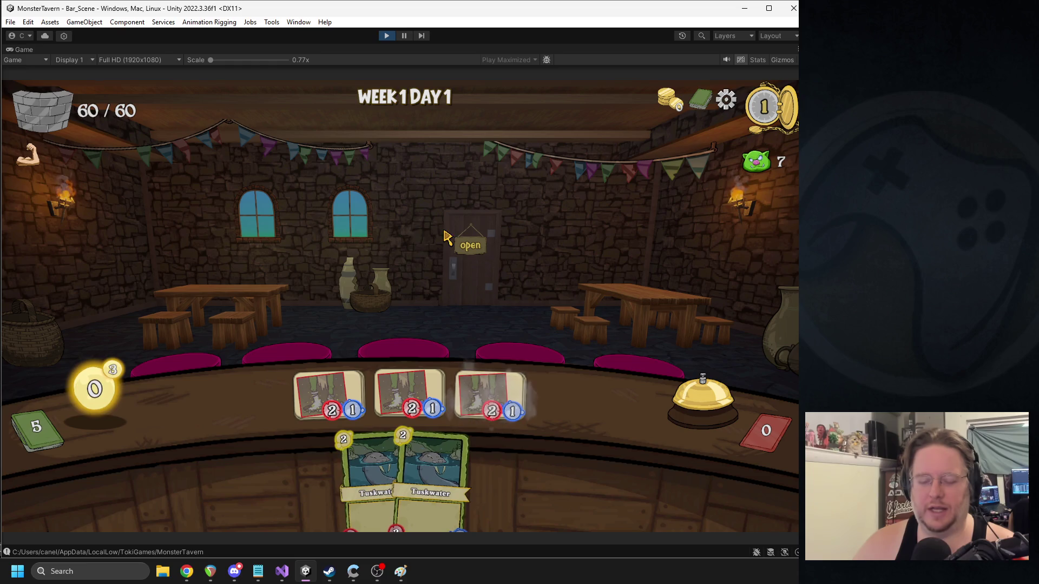
- Ring the bell, play Lone Wolf into the first slot, and quit to the main menu
click(690, 401)
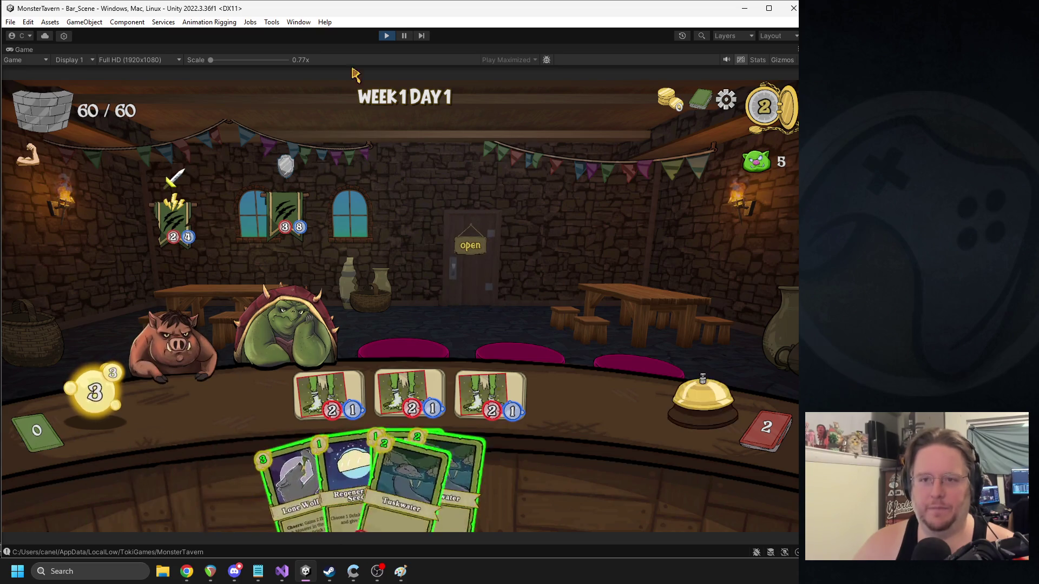
drag(295, 481, 249, 401)
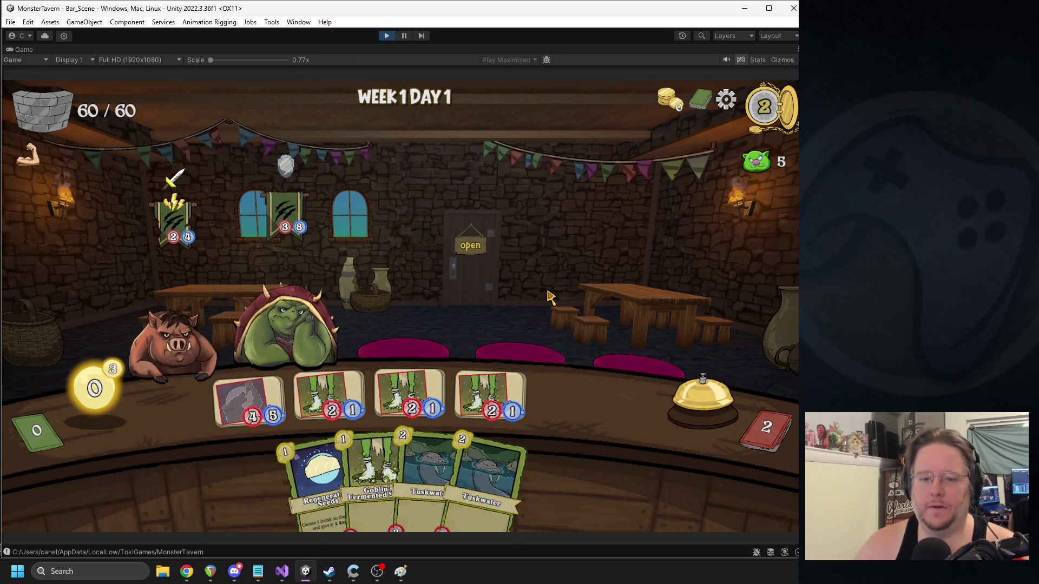
key(Escape)
click(421, 258)
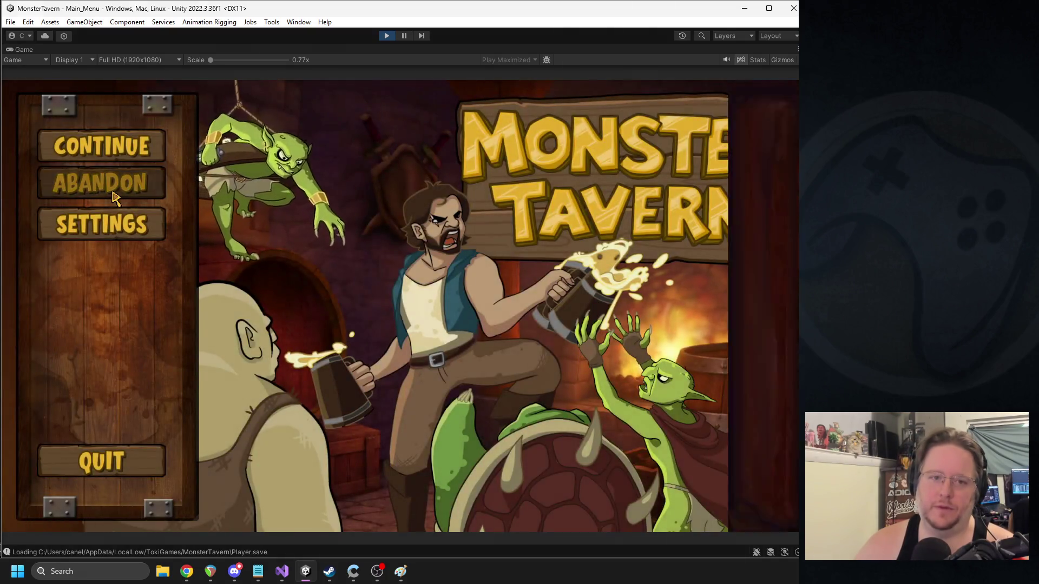
- Begin a new Backwoods run, pick Refreshing Ale and Sneeze, and dismiss the tutorial messages
click(111, 190)
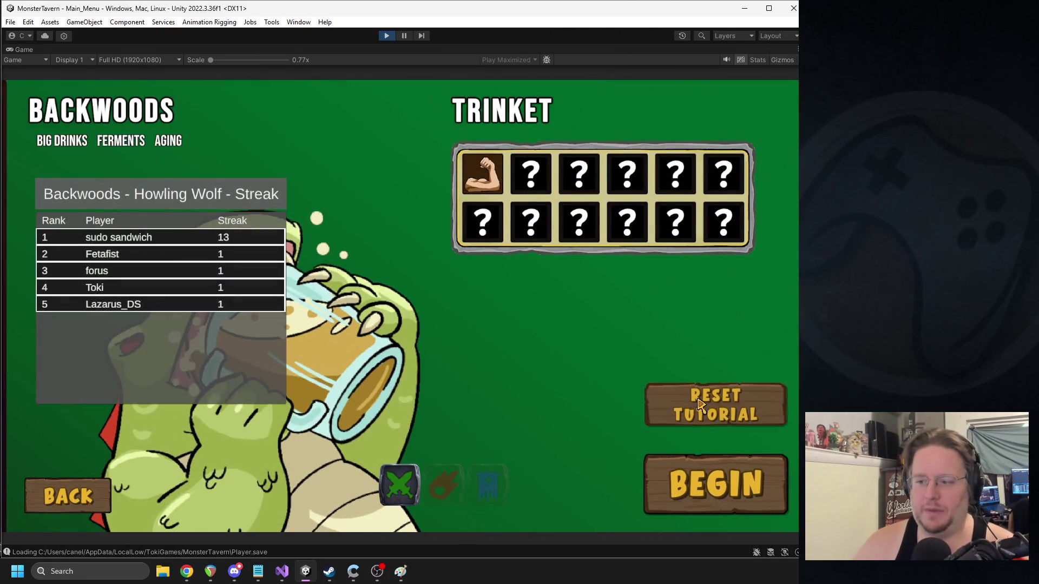
click(706, 476)
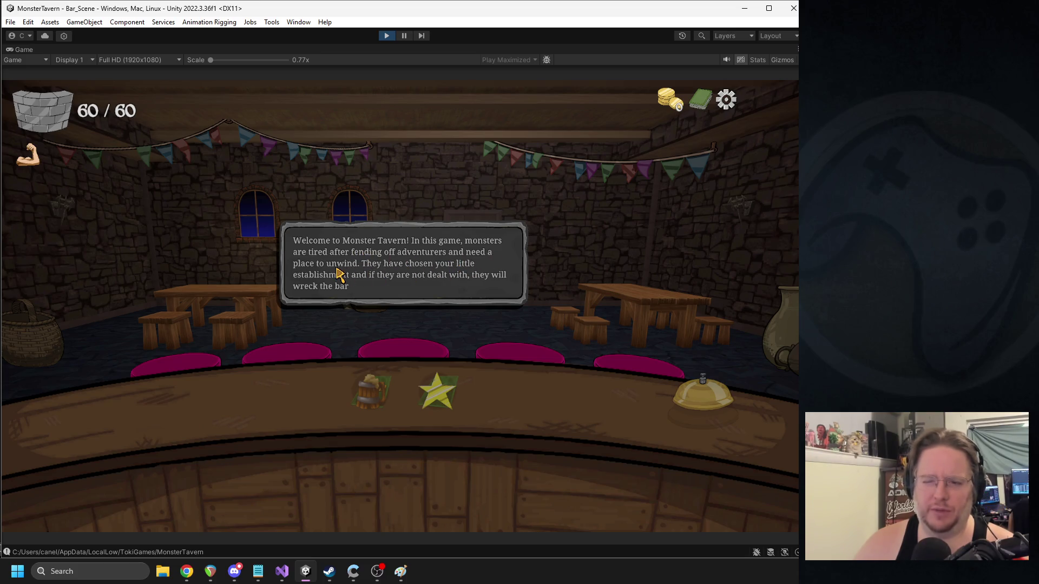
click(383, 293)
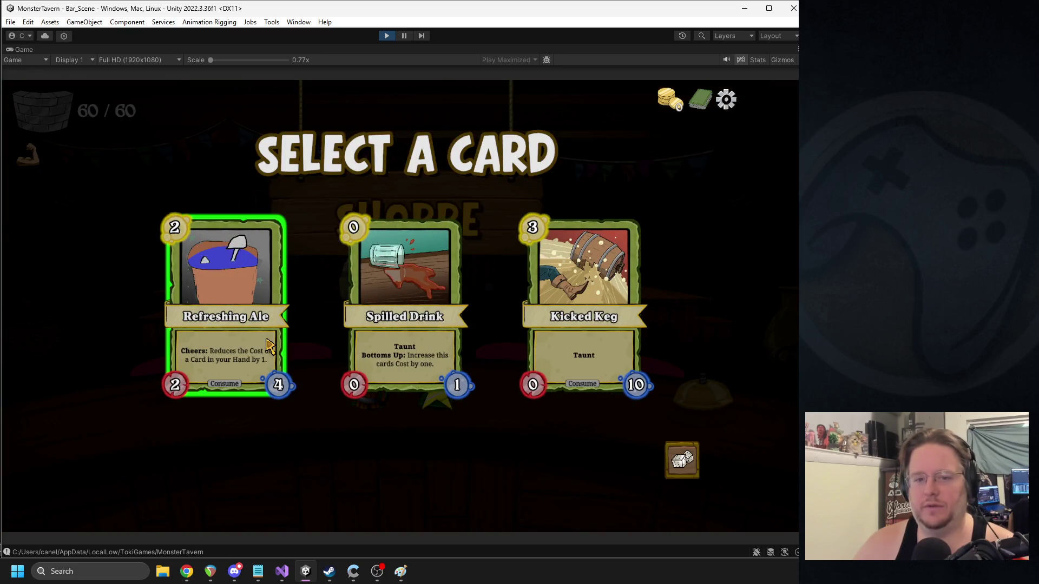
click(248, 340)
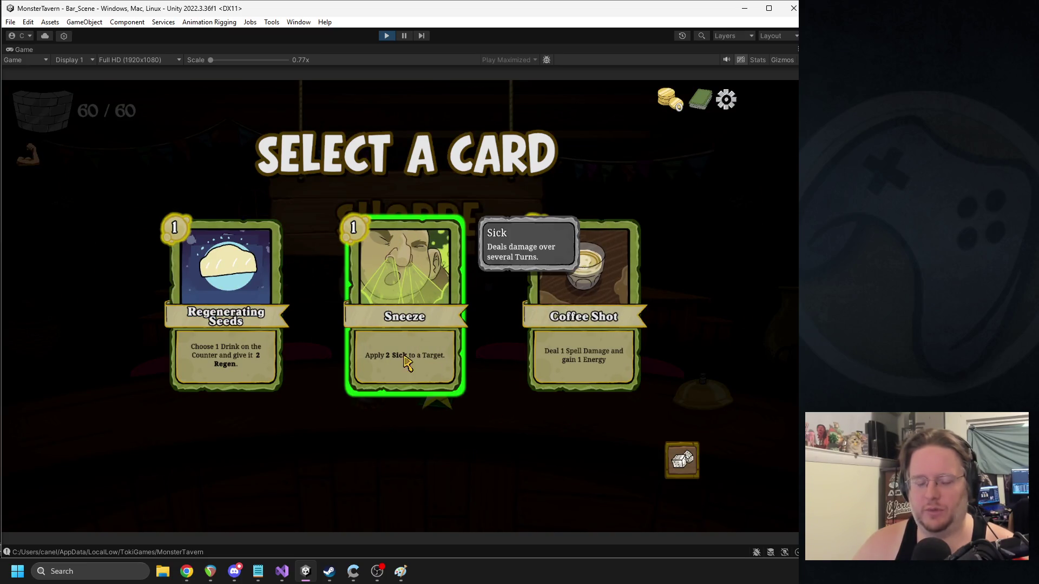
click(414, 270)
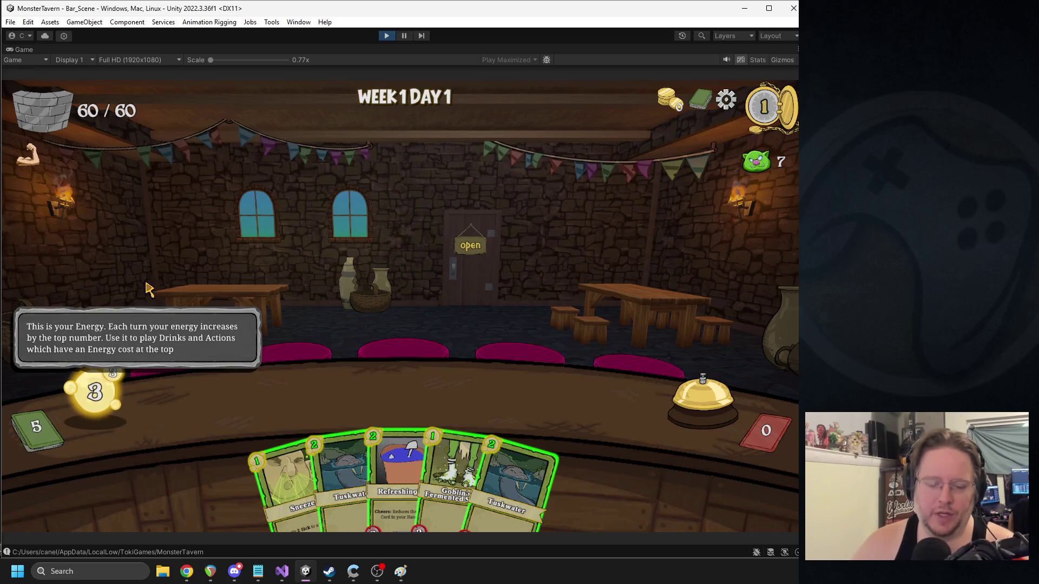
click(186, 346)
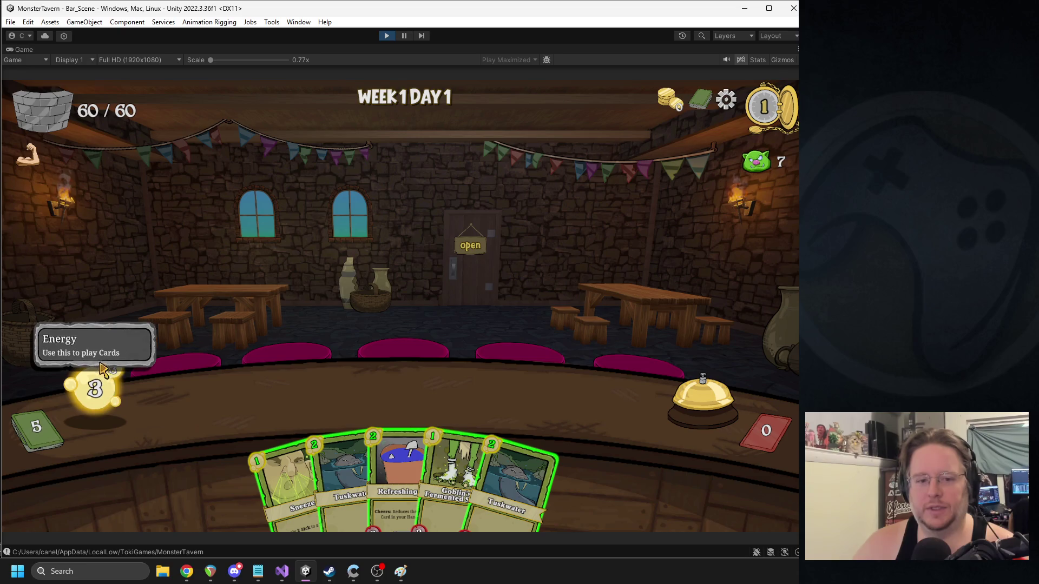
- Play Refreshing Ale onto Sneeze, then play Goblin's Fermented Socks into the second slot
mouse_move(392, 433)
mouse_down()
mouse_move(267, 384)
mouse_move(266, 406)
mouse_up()
click(287, 477)
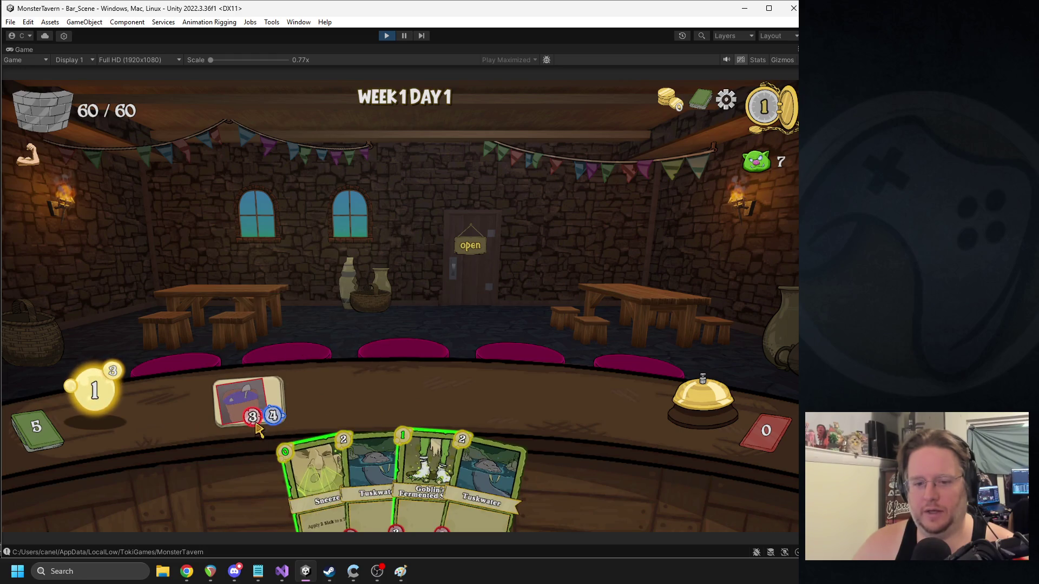
drag(414, 470, 329, 395)
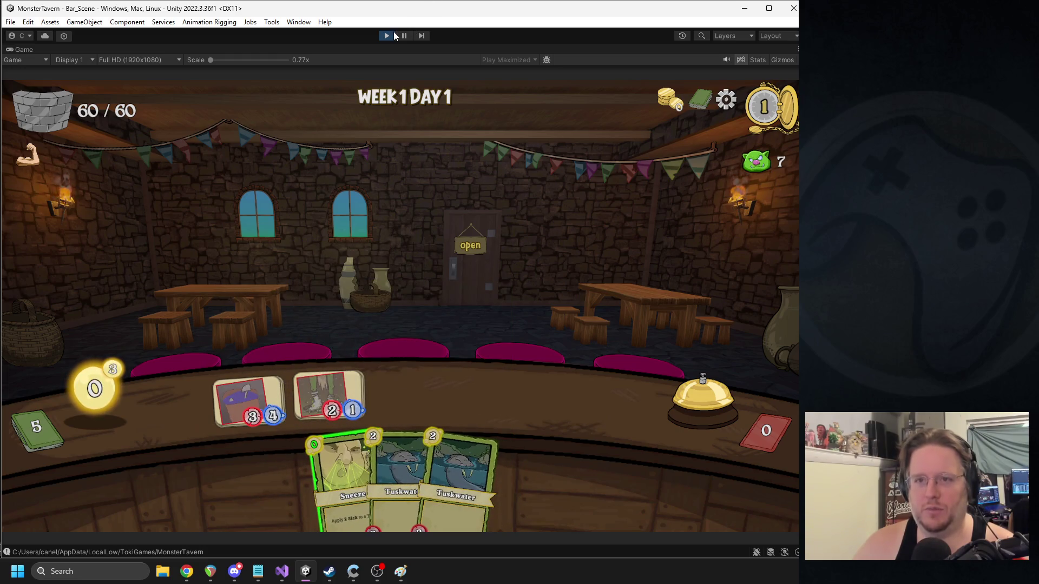
- Restart the playtest, play Goblin's Fermented Socks to recheck the tip, then return to Visual Studio
click(393, 36)
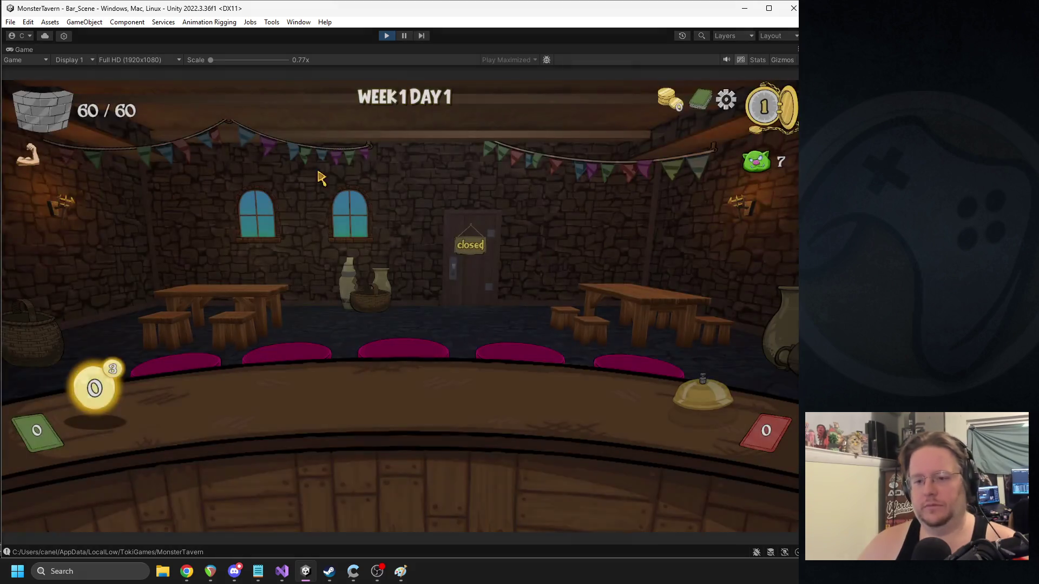
drag(295, 476, 323, 409)
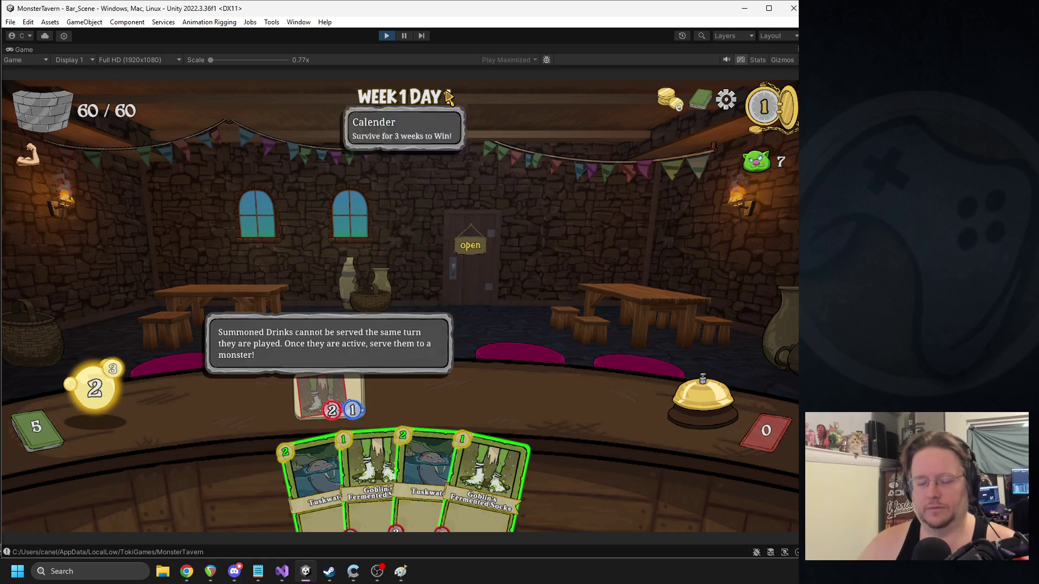
click(387, 36)
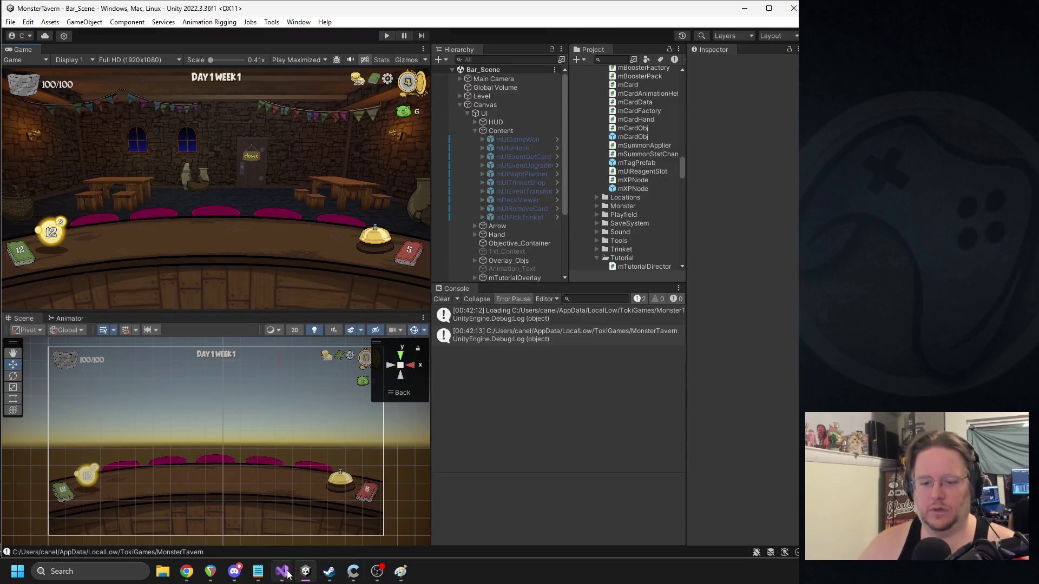
click(281, 572)
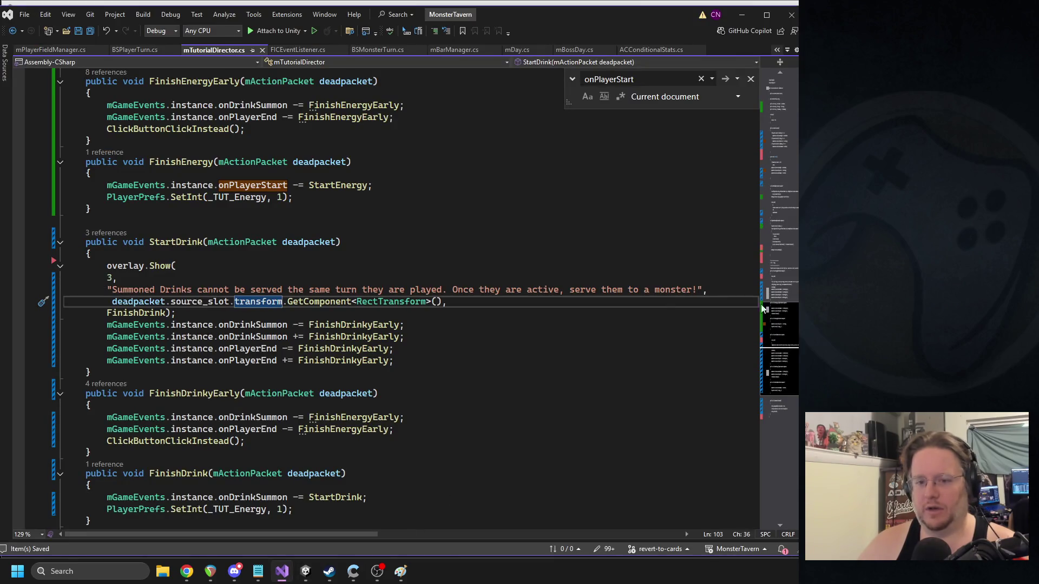
- Search mTutorialDirector.cs for StartDrink and scroll down to the FinishDrink method
click(306, 571)
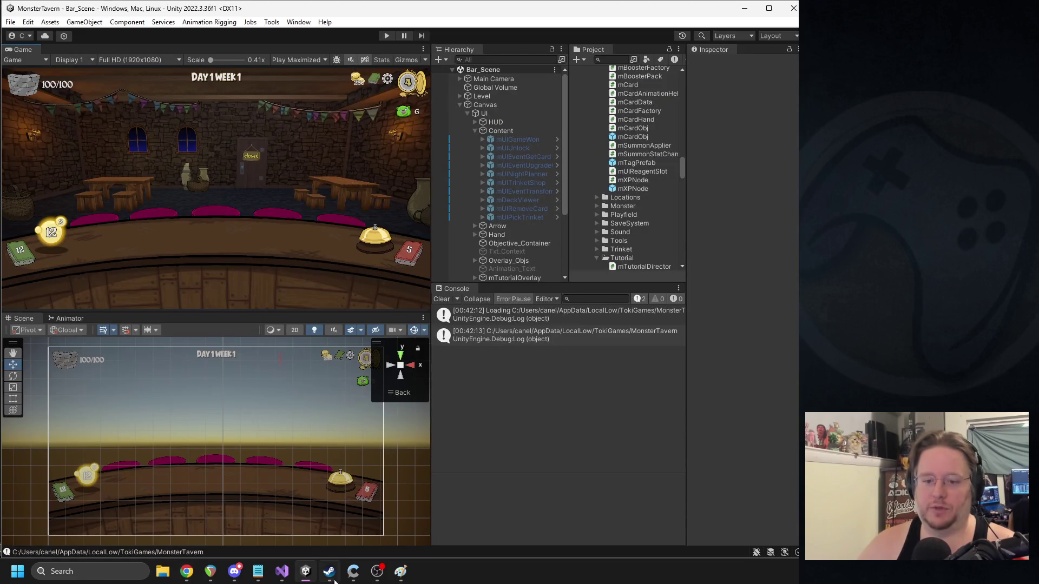
click(282, 572)
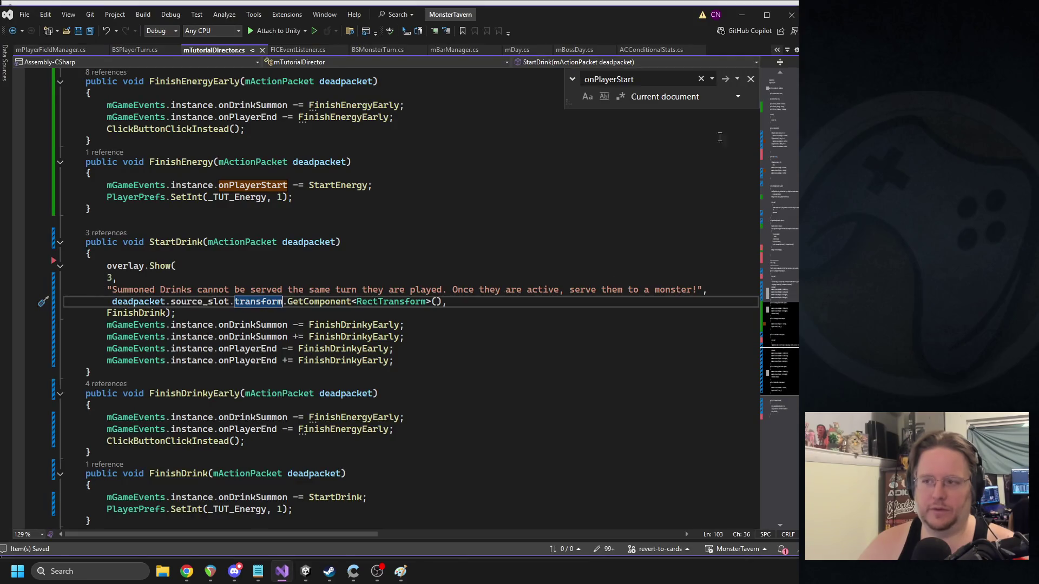
click(771, 108)
double_click(273, 409)
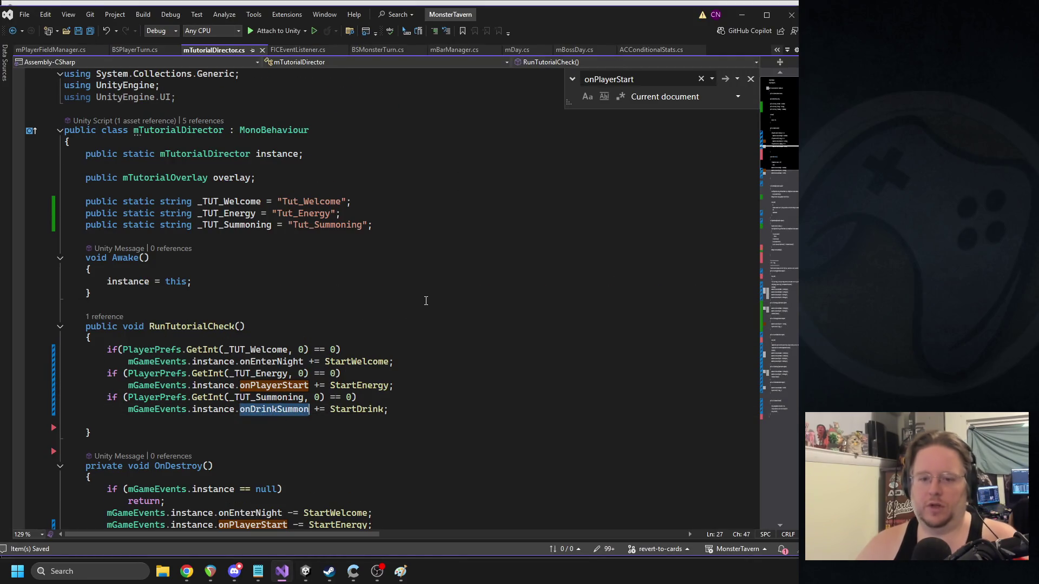
double_click(357, 409)
key(ctrl+f)
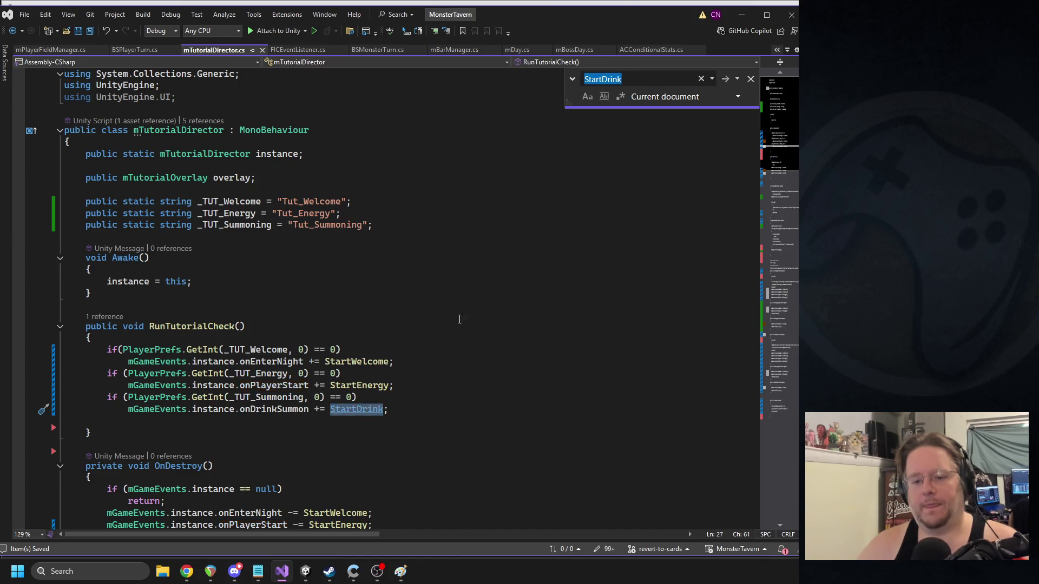
scroll(464, 313, down, 15)
scroll(464, 308, down, 8)
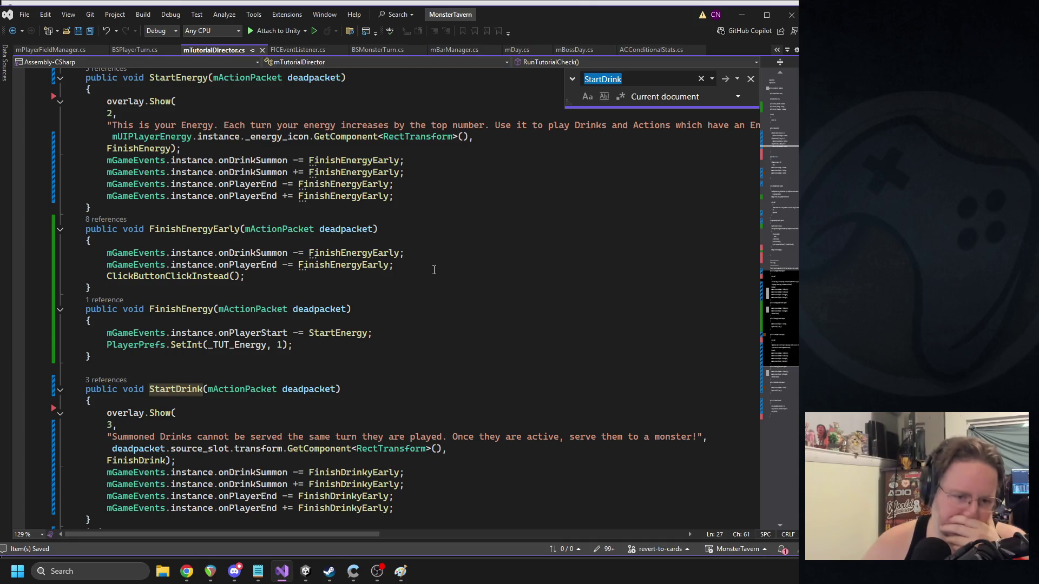
scroll(426, 274, down, 2)
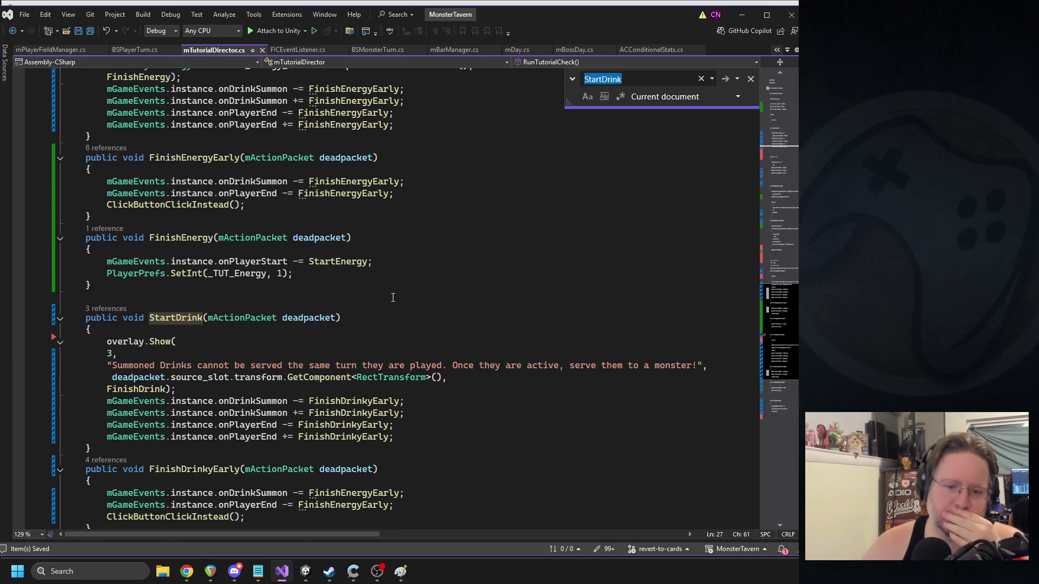
scroll(377, 277, down, 2)
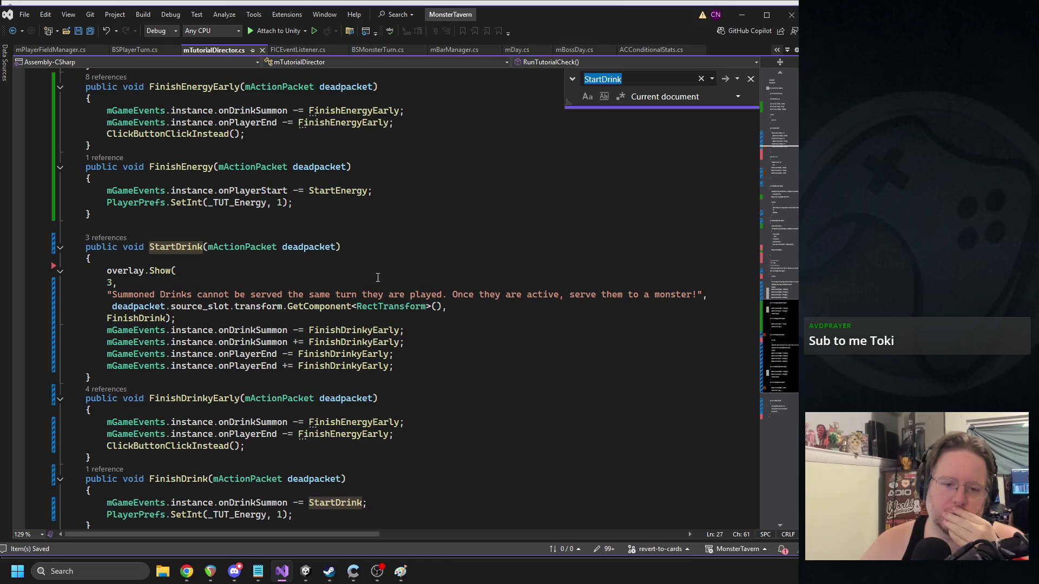
scroll(373, 269, down, 1)
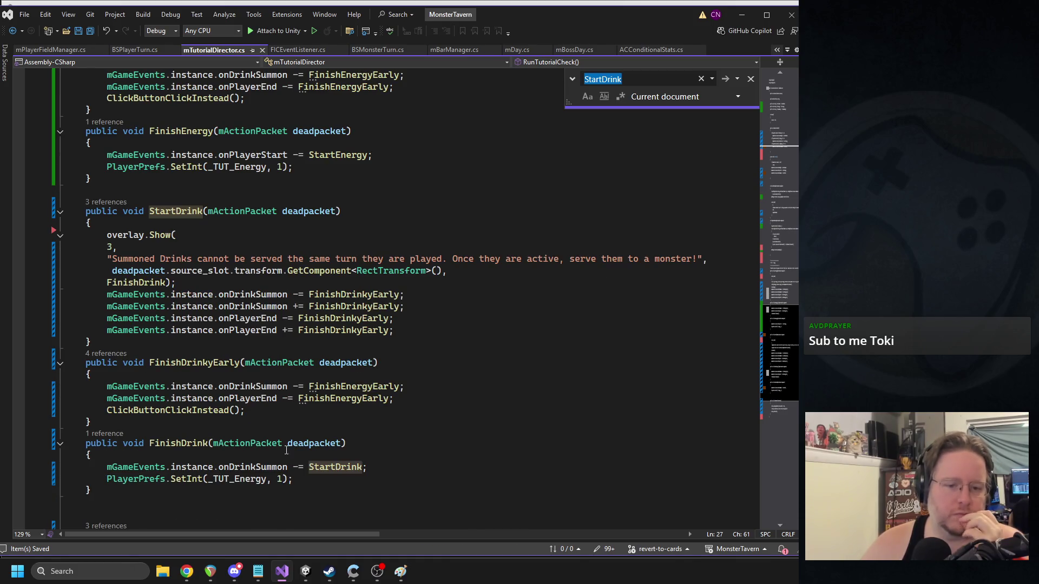
- Replace _TUT_Energy with _TUT_Summoning in FinishDrink and save the script
double_click(231, 479)
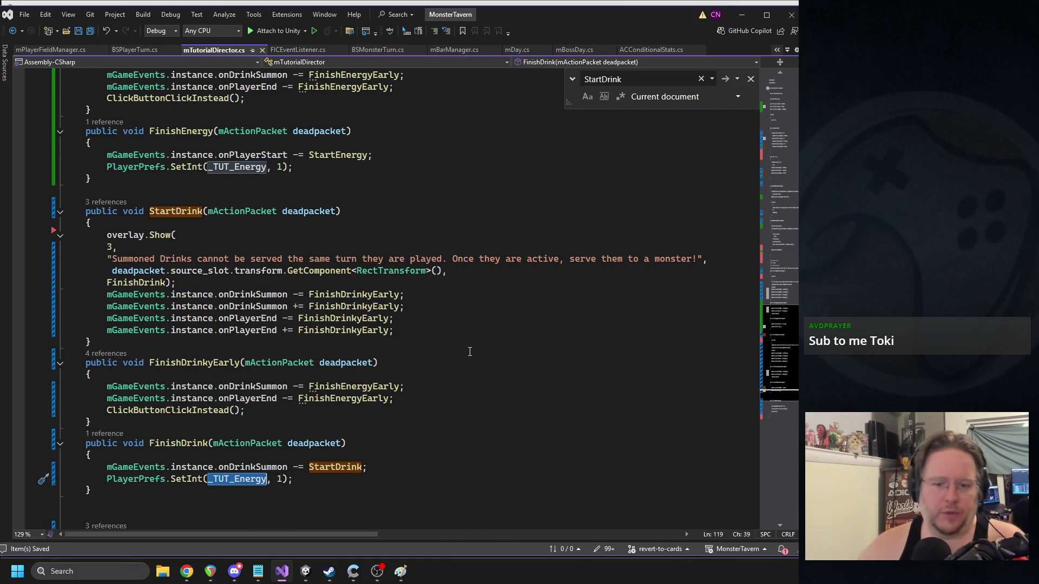
text(_tut)
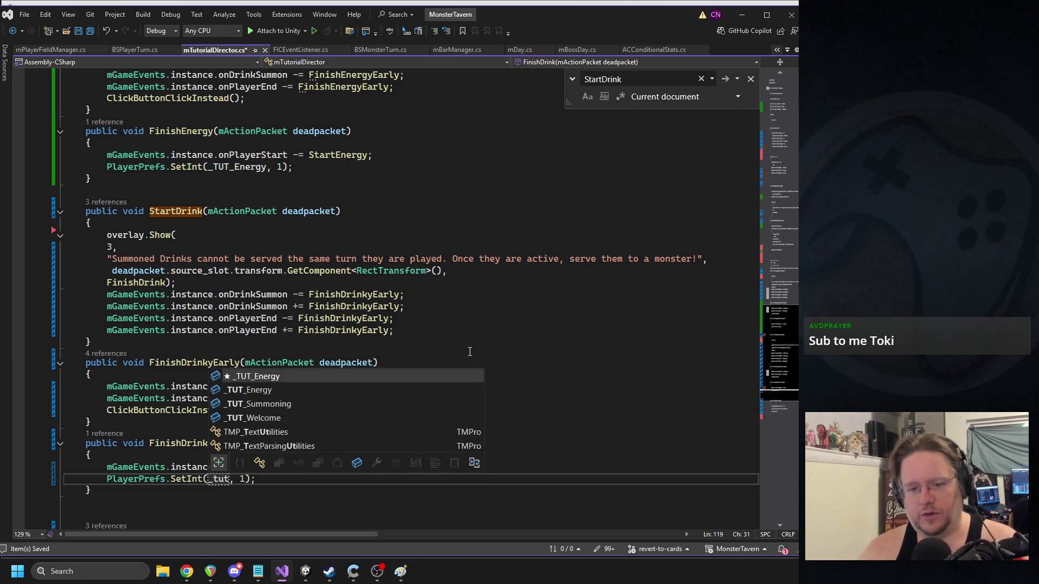
key(Down)
key(Down)
key(Tab)
key(ctrl+s)
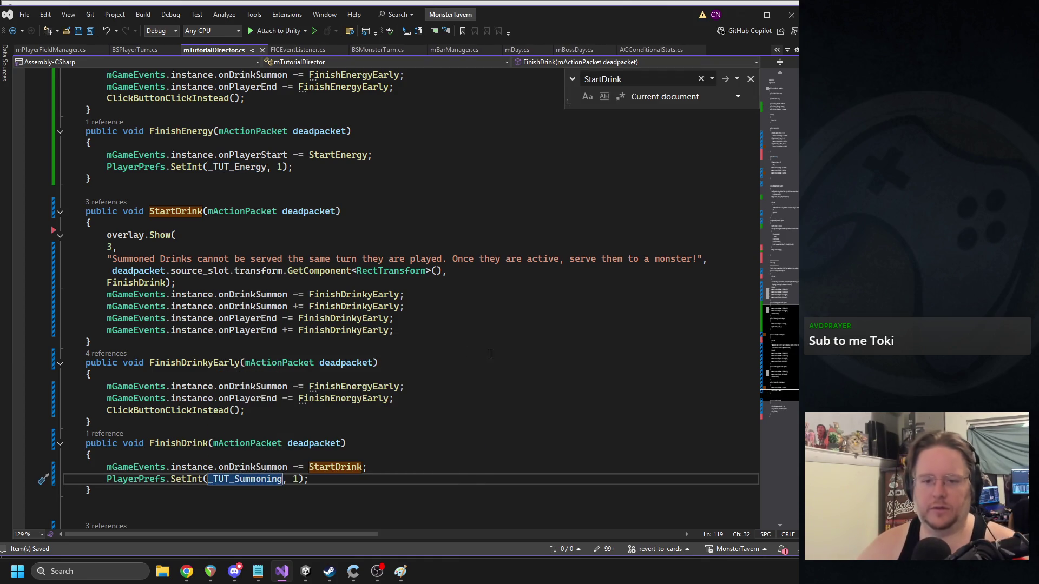
- Find the StartDrink method and go to the definition of overlay.Show
click(780, 110)
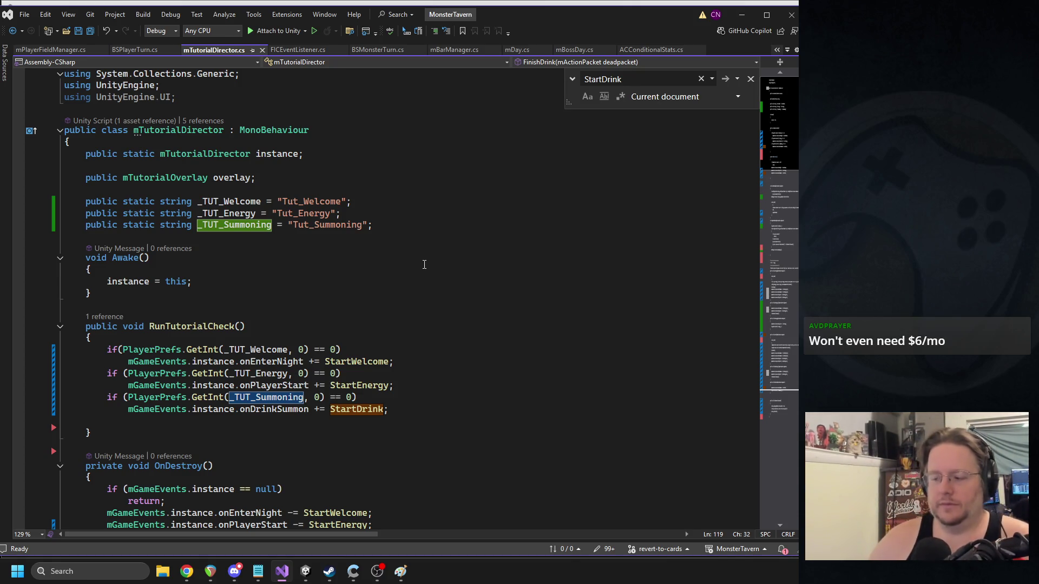
scroll(559, 410, down, 4)
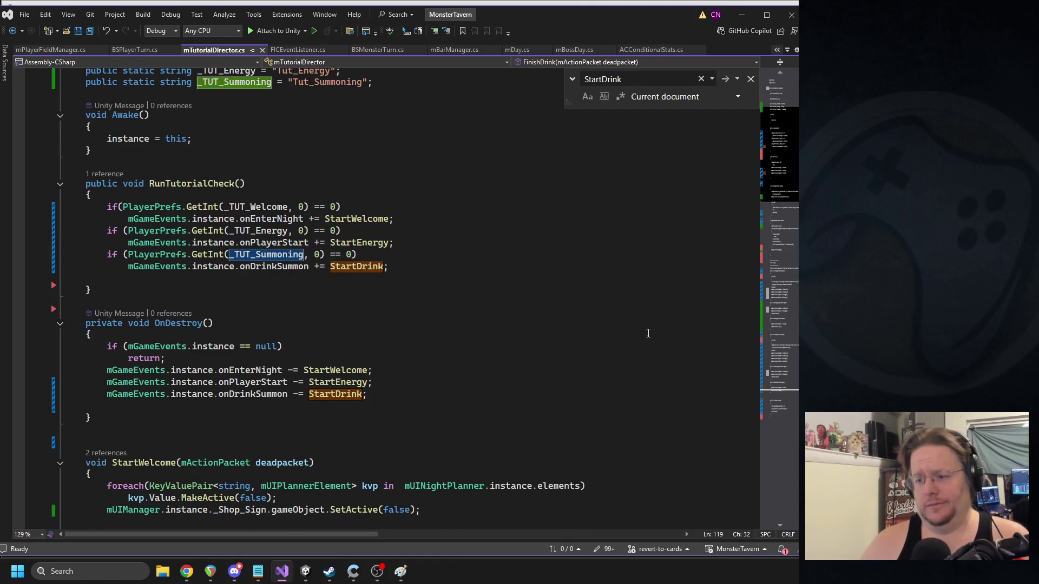
double_click(338, 393)
key(ctrl+f)
scroll(541, 325, down, 5)
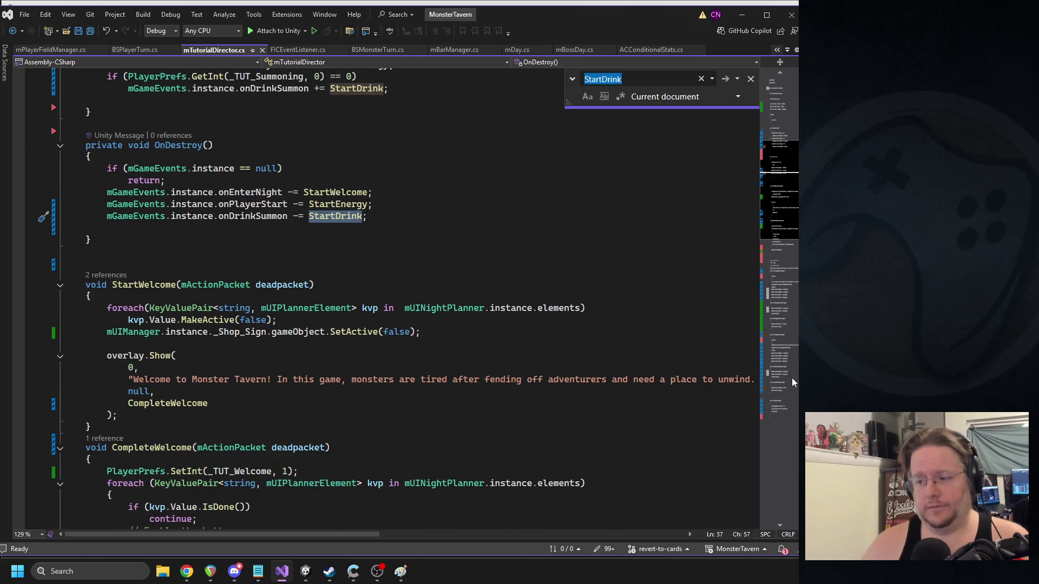
click(775, 346)
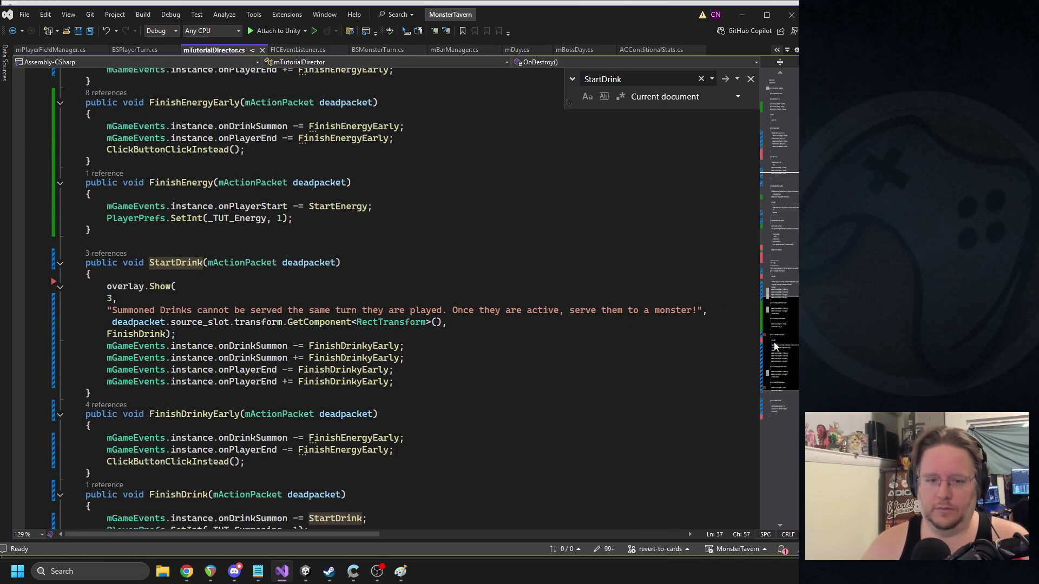
scroll(776, 347, down, 1)
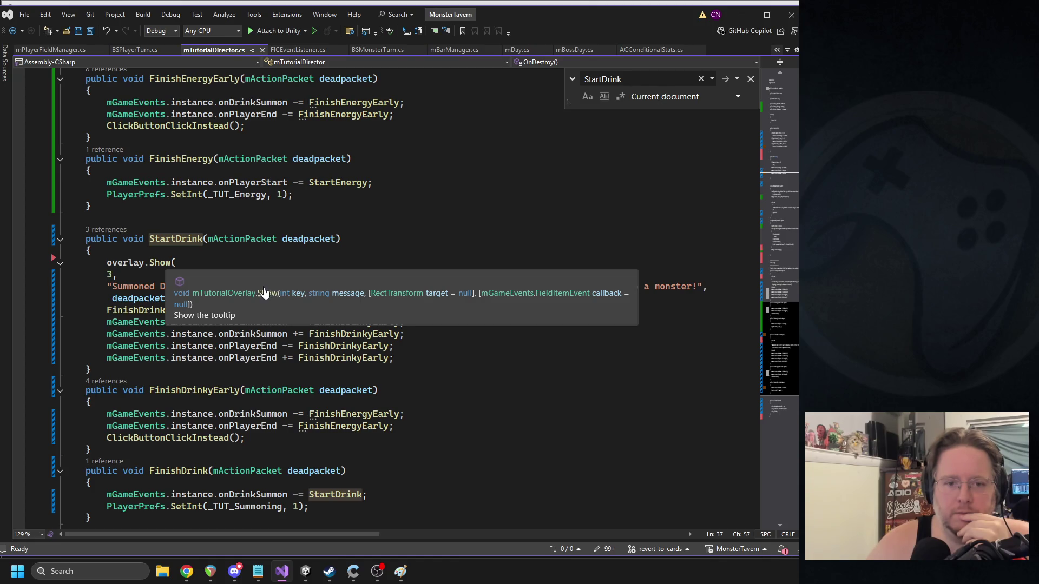
click(268, 292)
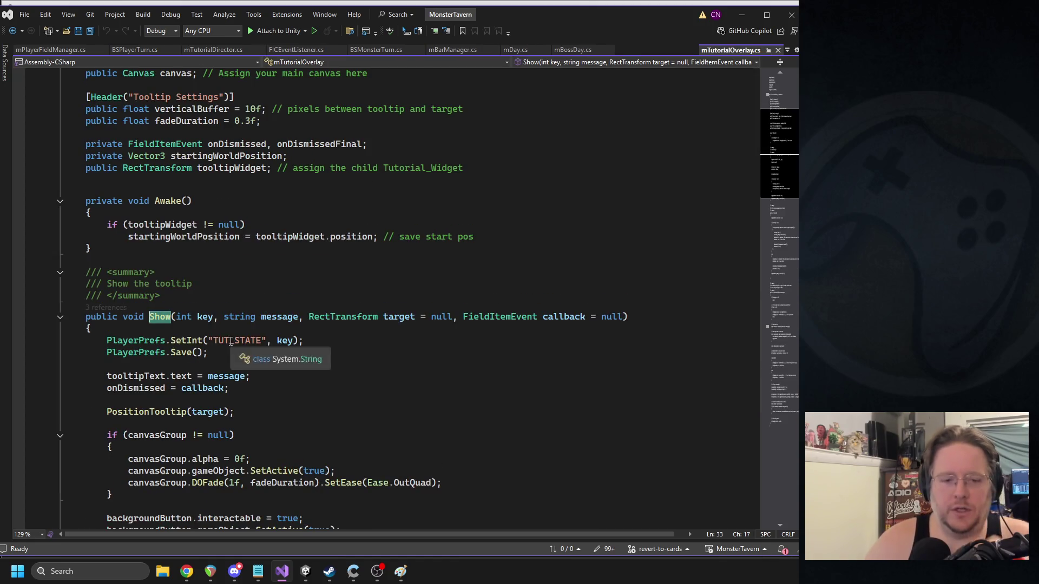
- Remove the TUT_STATE SetInt and PlayerPrefs.Save lines and the 'int key' parameter from Show, then save
triple_click(229, 341)
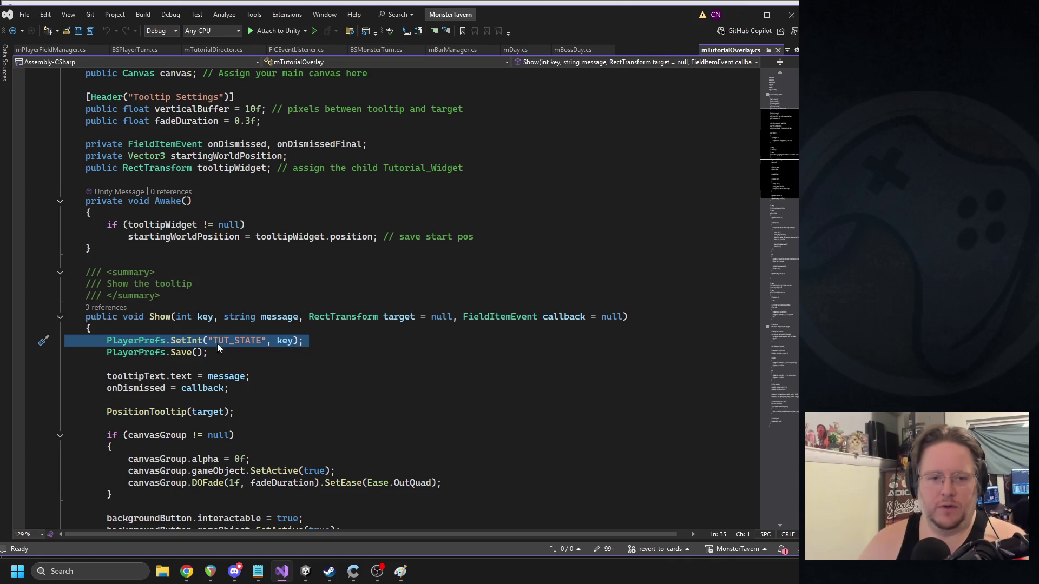
key(Delete)
drag(217, 344, 65, 340)
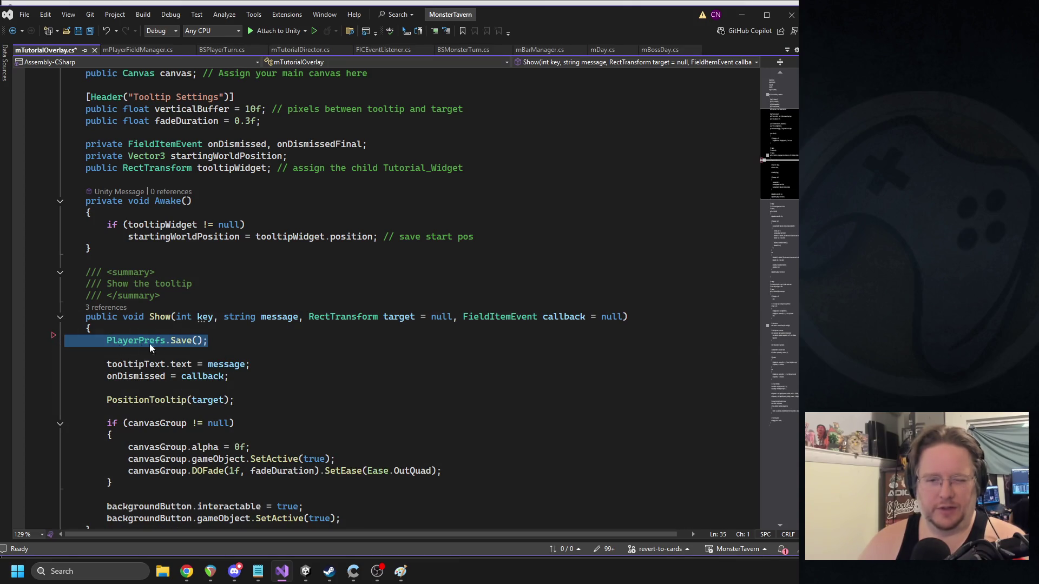
key(Delete)
drag(225, 317, 179, 318)
key(Delete)
scroll(231, 344, down, 17)
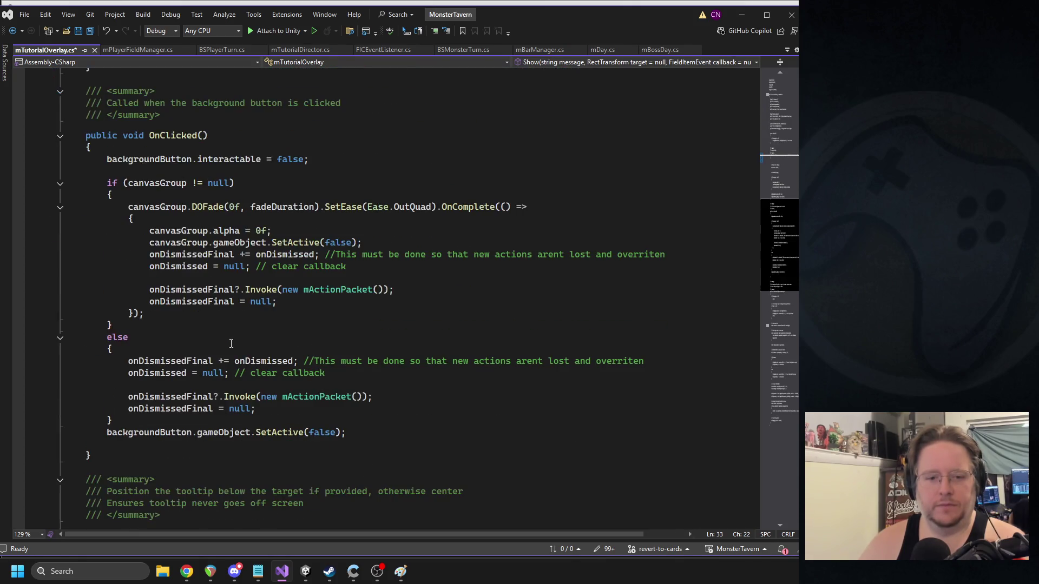
scroll(232, 335, down, 7)
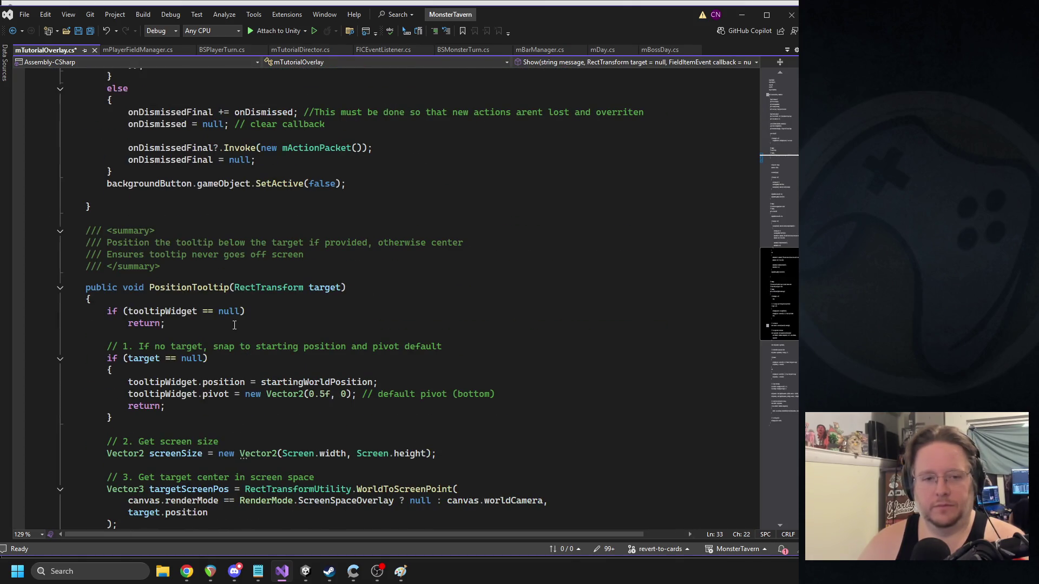
scroll(235, 324, up, 15)
key(ctrl+s)
- Delete the 0, 2 and 3 key arguments from the Show calls in mTutorialDirector.cs and save
click(110, 237)
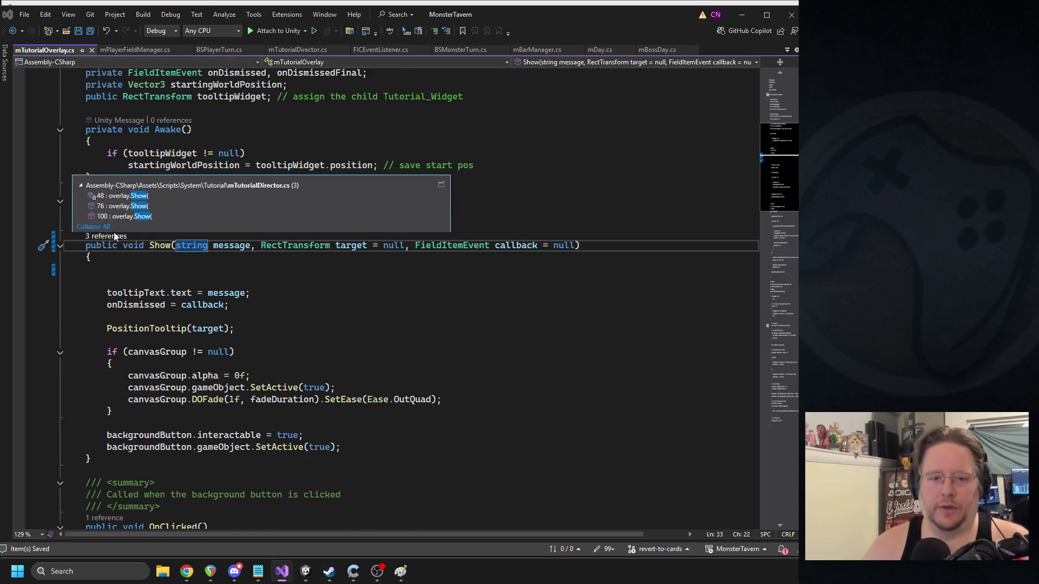
double_click(133, 200)
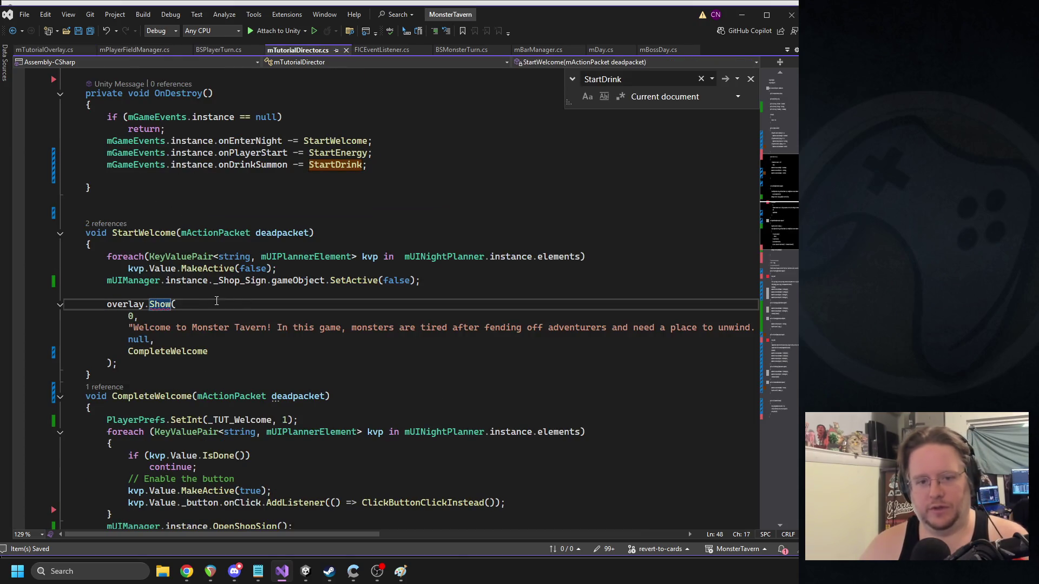
triple_click(135, 316)
key(Delete)
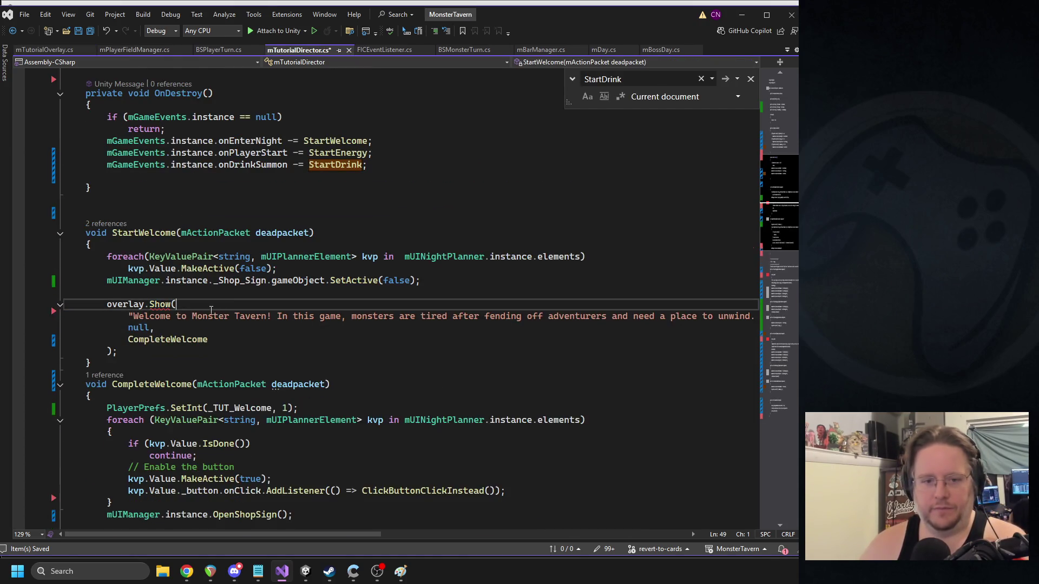
scroll(214, 310, down, 10)
triple_click(145, 303)
key(Delete)
scroll(143, 307, down, 5)
triple_click(123, 417)
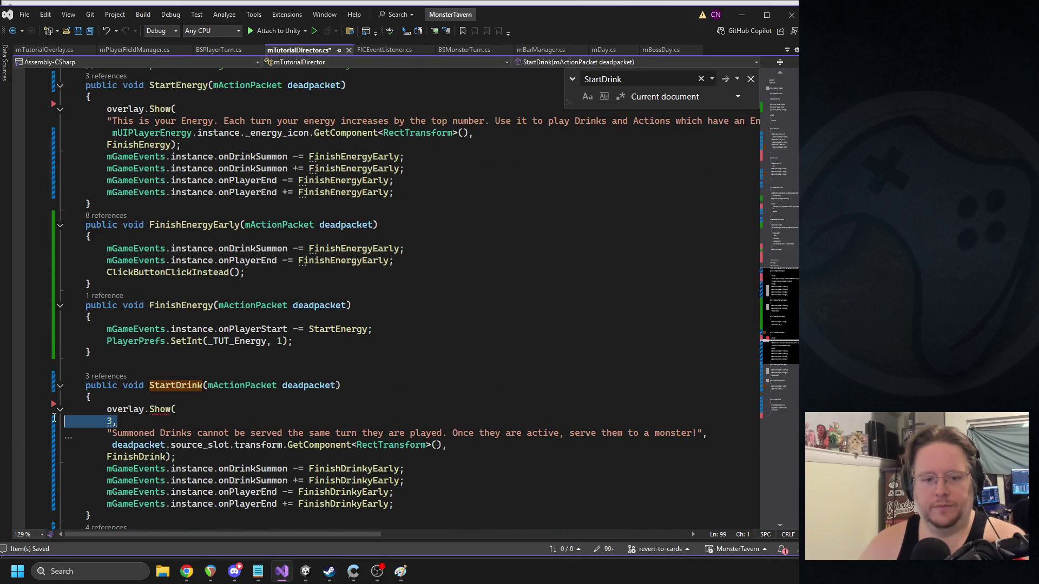
key(Delete)
scroll(391, 253, down, 3)
key(ctrl+s)
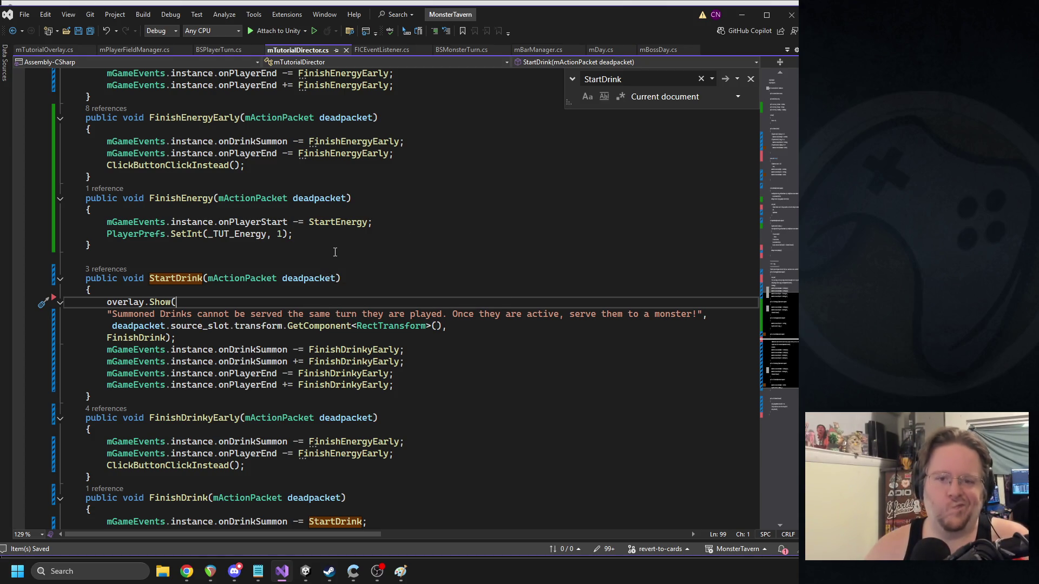
double_click(309, 222)
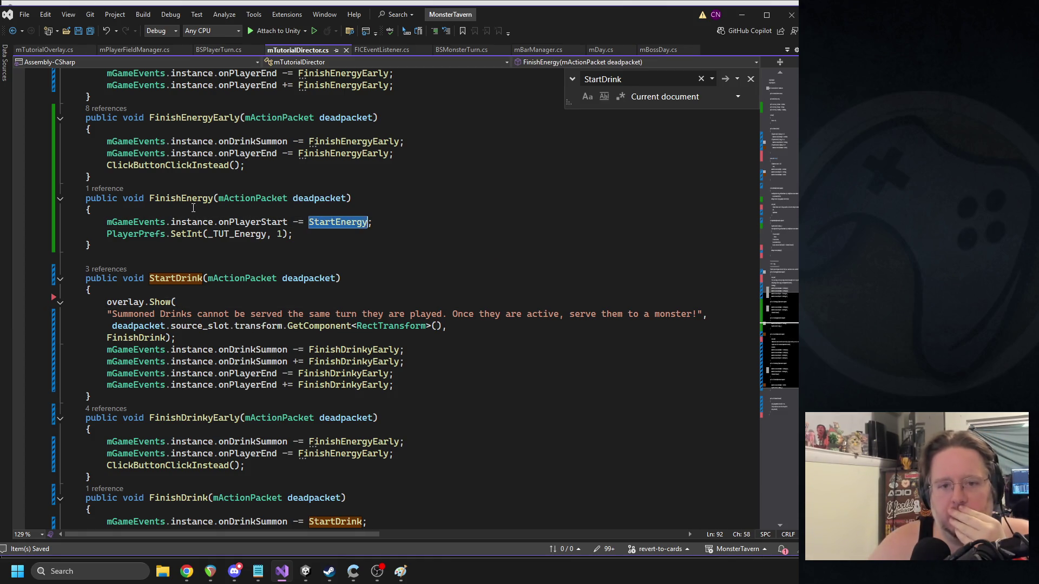
double_click(177, 166)
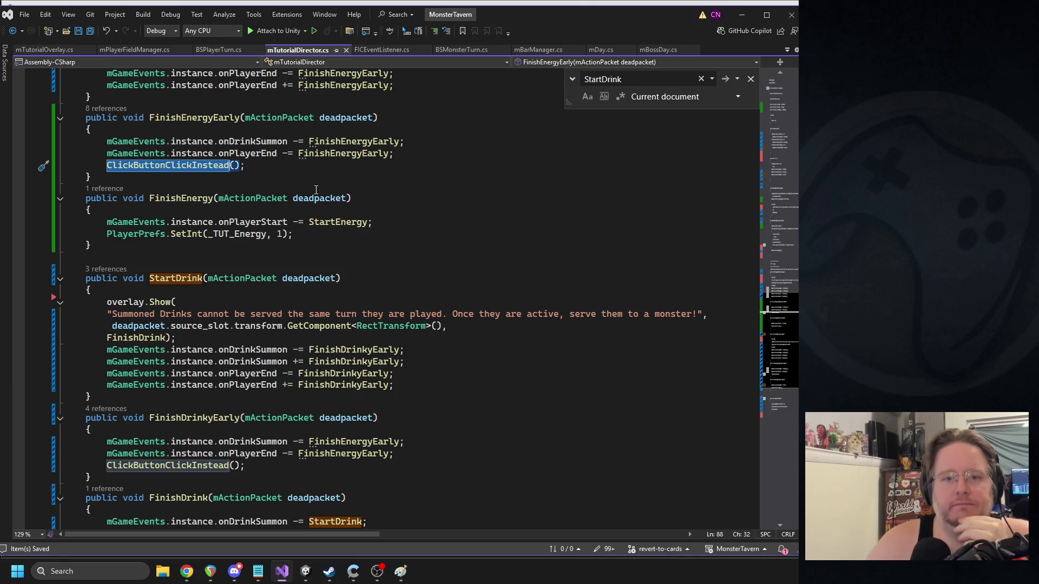
scroll(315, 186, down, 8)
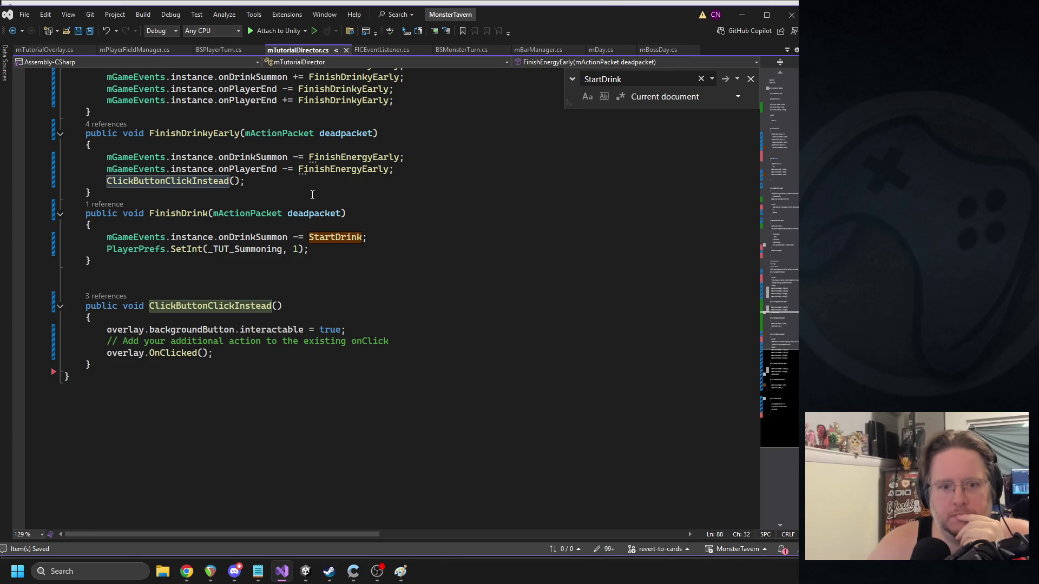
scroll(298, 194, up, 10)
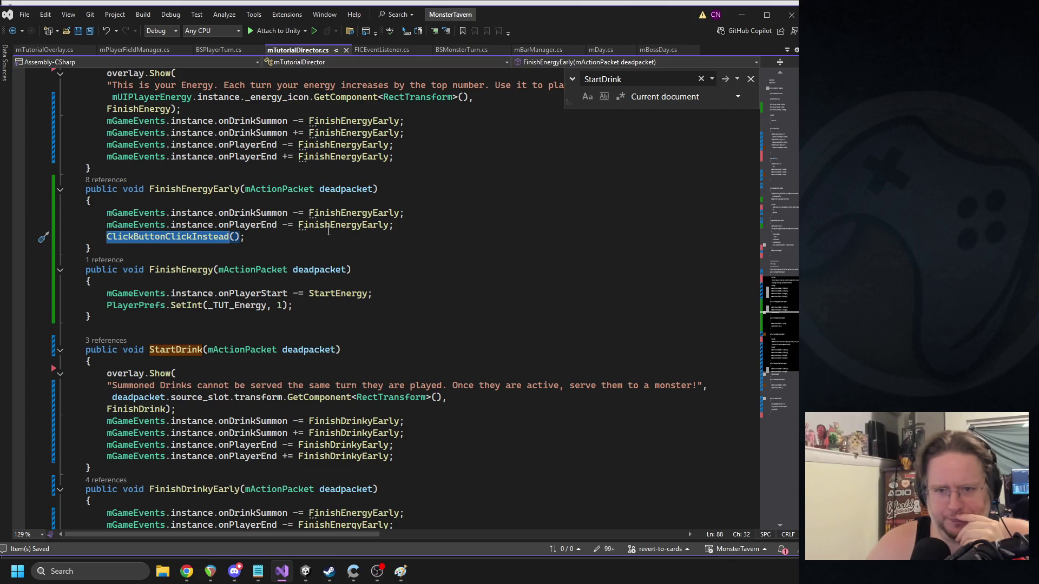
scroll(340, 173, up, 1)
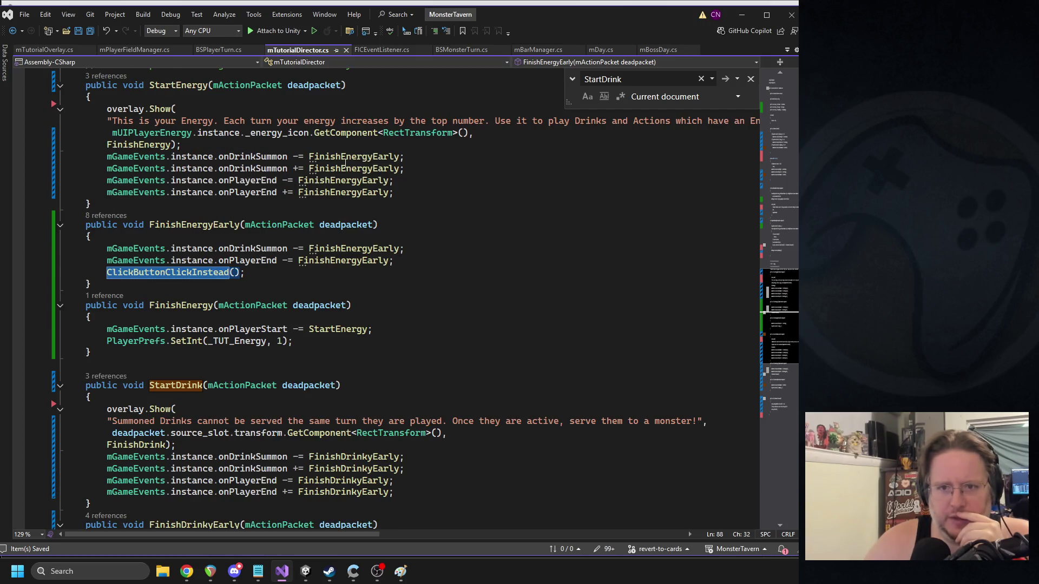
double_click(249, 169)
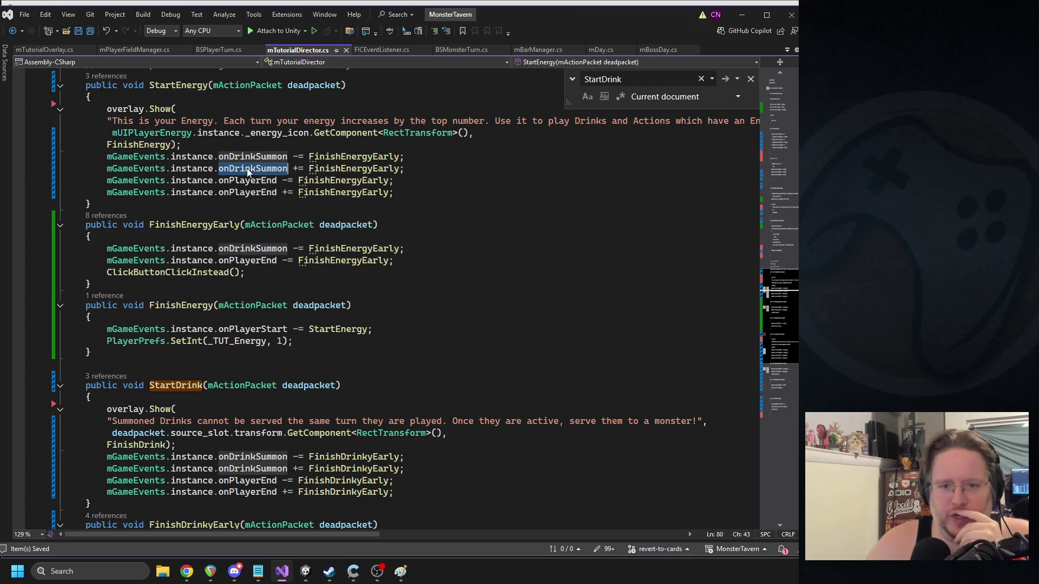
triple_click(249, 169)
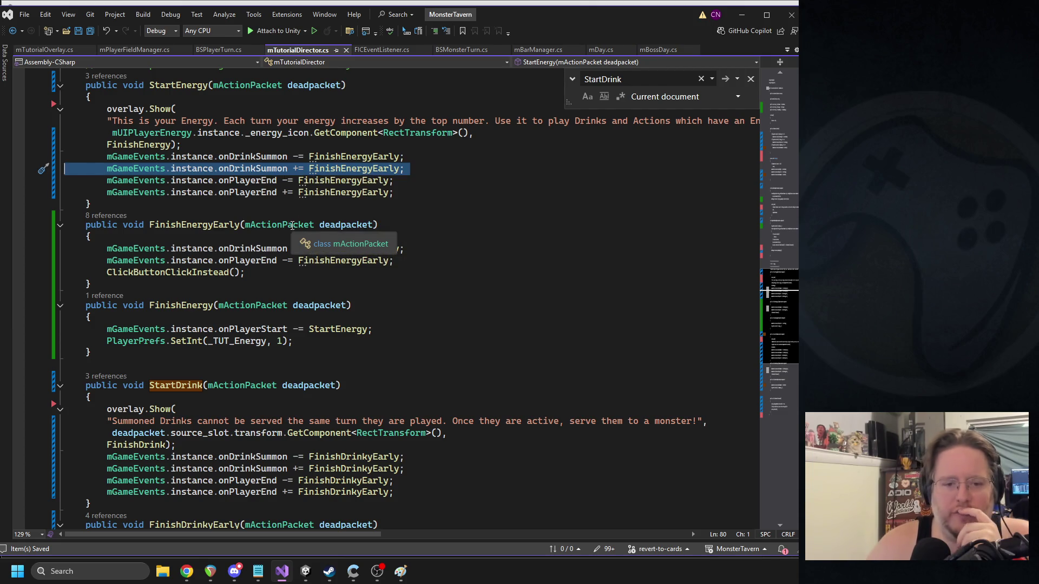
scroll(291, 227, down, 12)
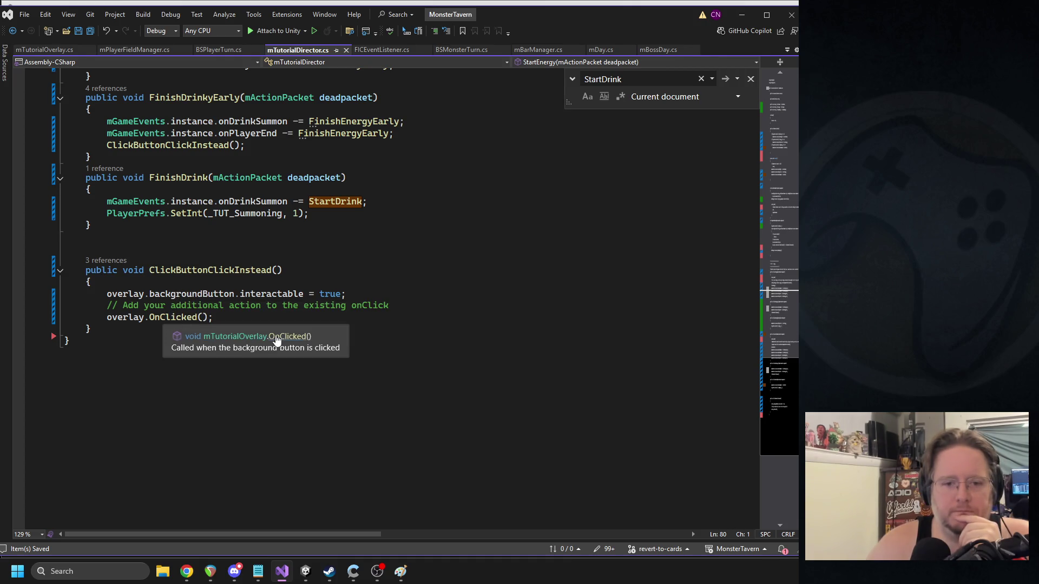
ctrl+click(276, 338)
scroll(251, 292, down, 7)
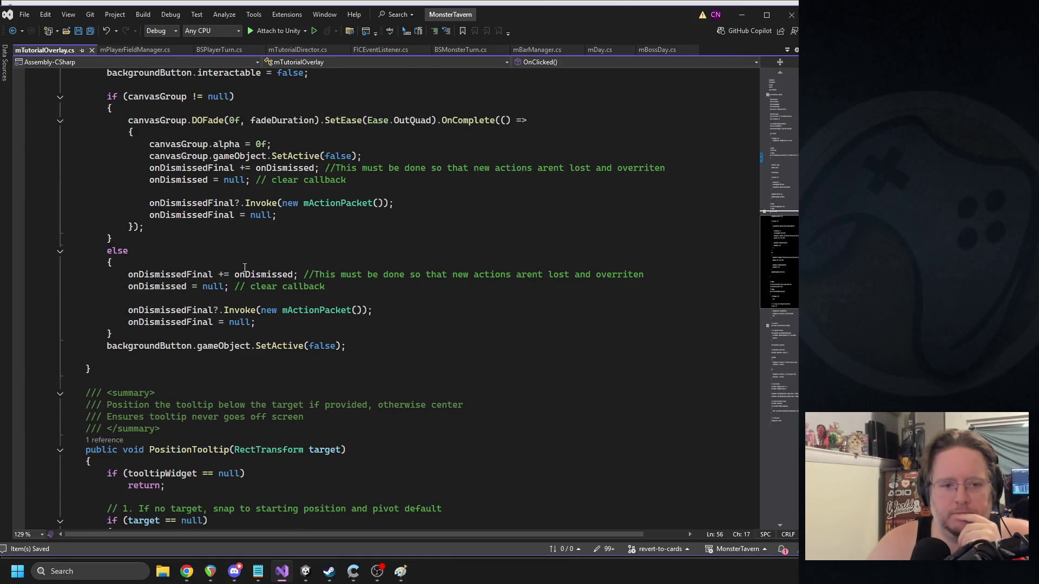
key(ctrl+minus)
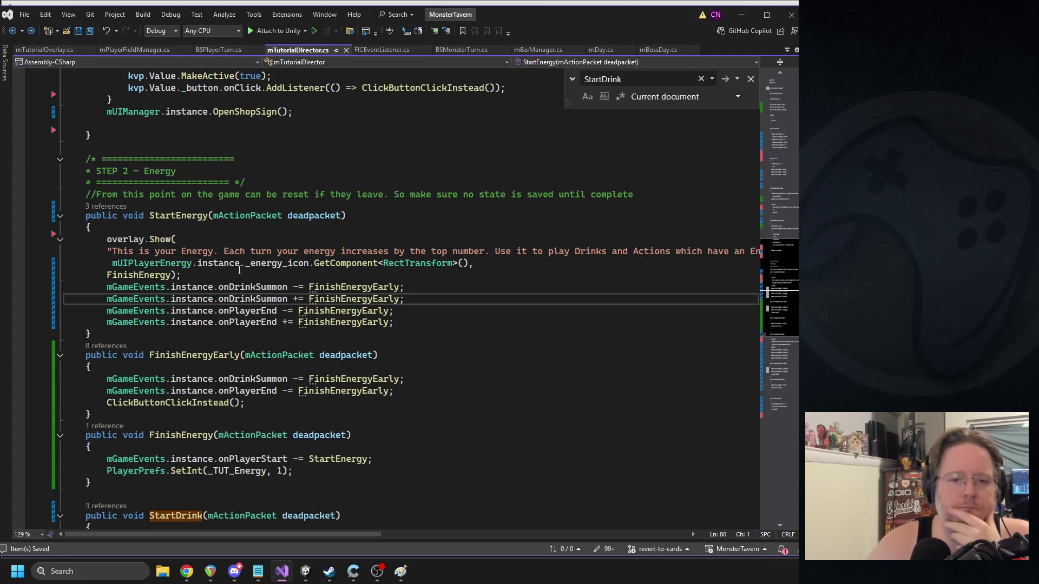
scroll(239, 269, down, 12)
scroll(238, 271, down, 1)
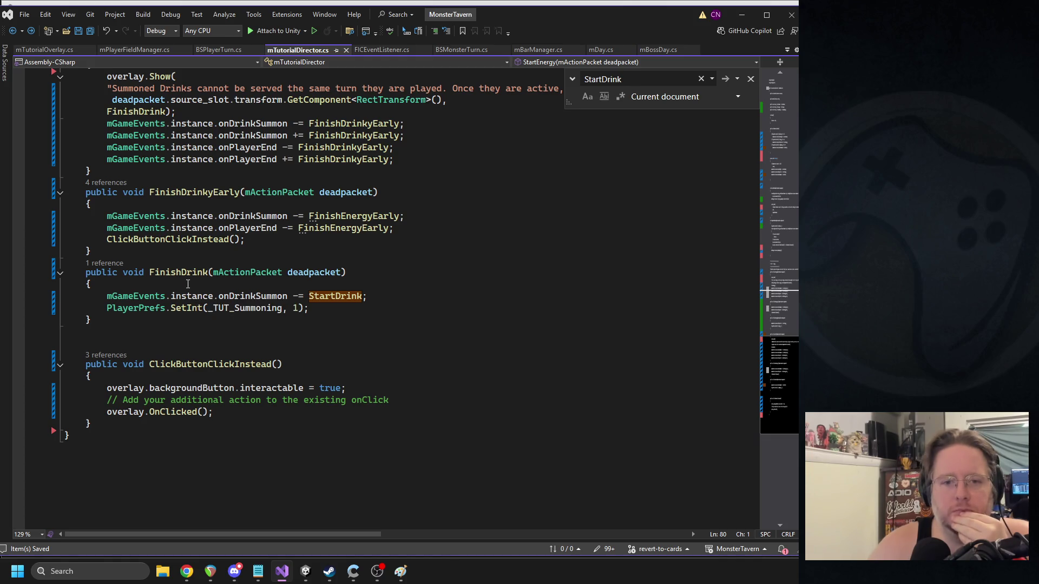
double_click(195, 193)
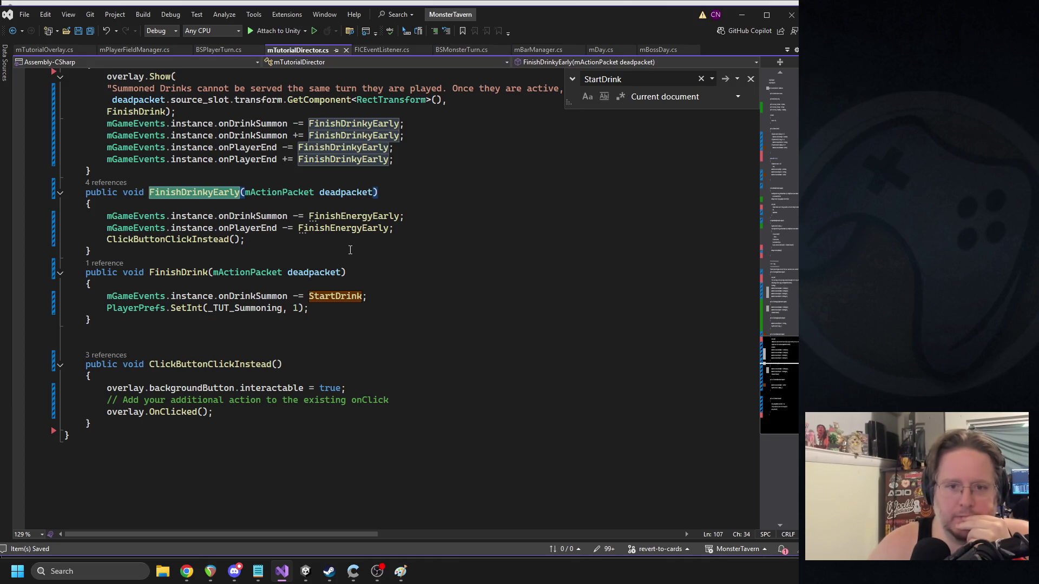
scroll(438, 244, up, 3)
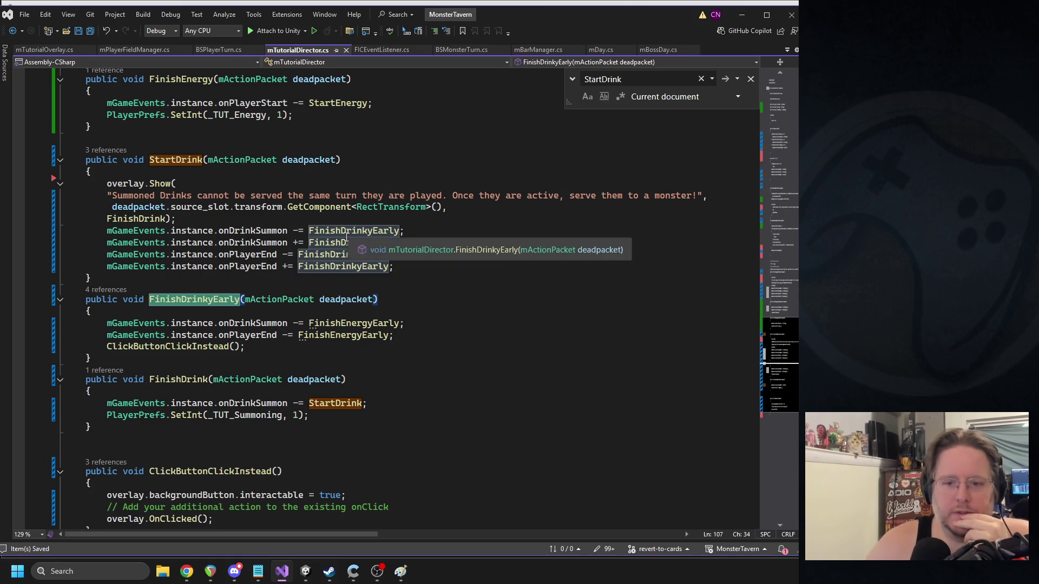
scroll(138, 349, down, 2)
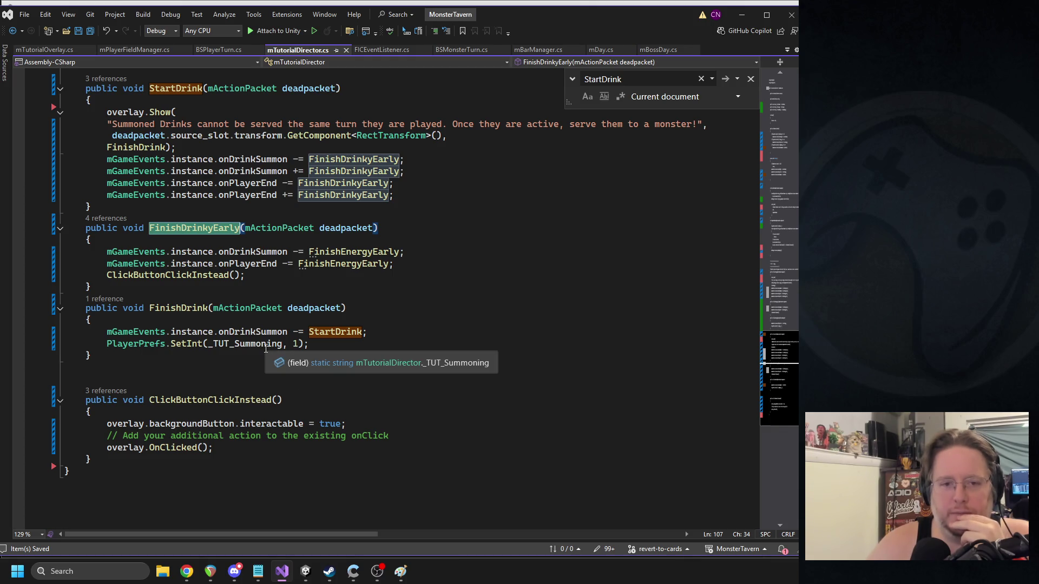
drag(106, 447, 63, 388)
drag(221, 447, 75, 425)
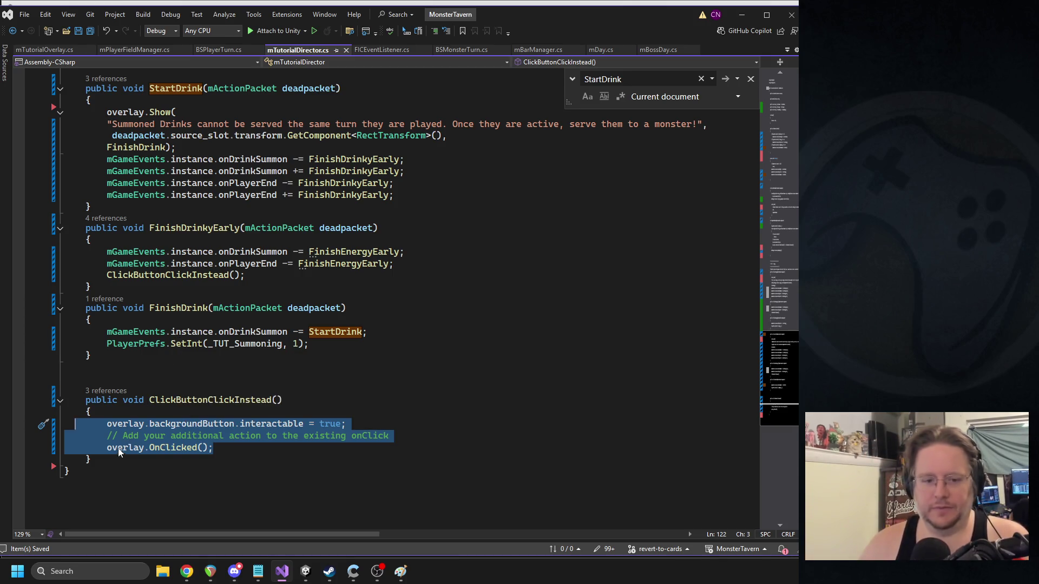
- Delete the ClickButtonClickInstead method and its AddListener line in CompleteWelcome, then save
drag(93, 460, 42, 403)
key(Delete)
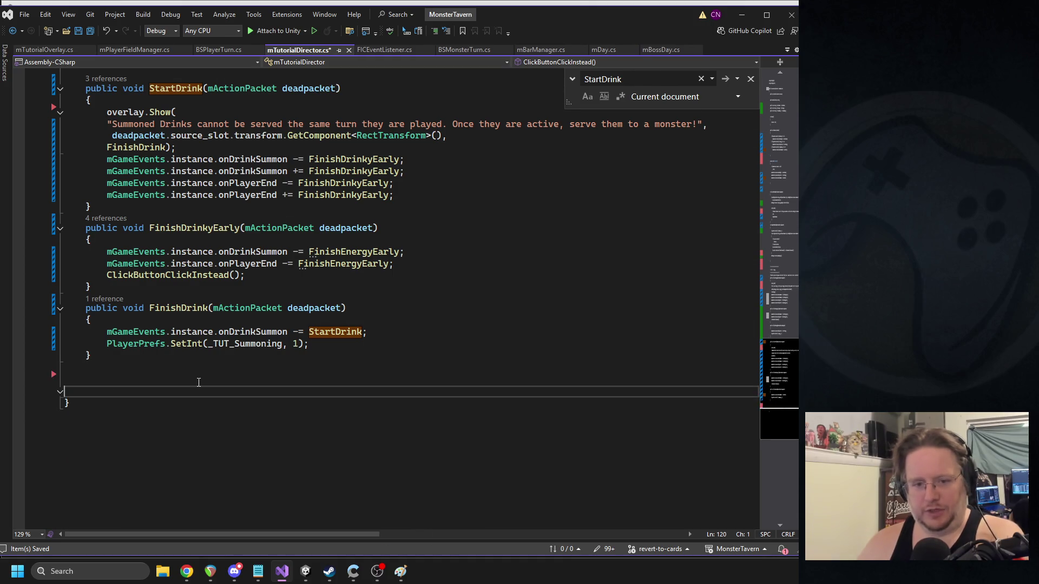
scroll(331, 317, up, 18)
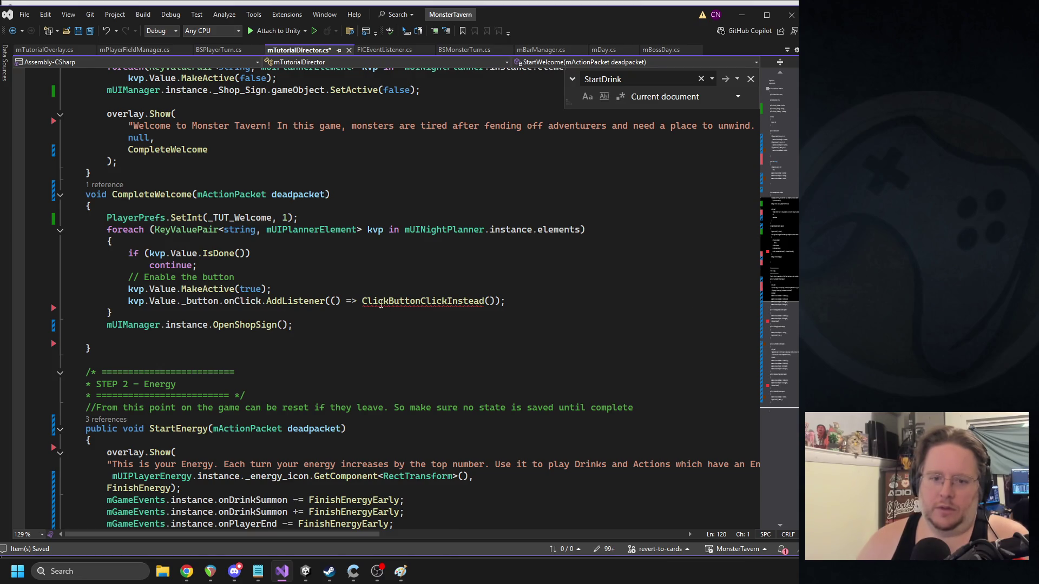
triple_click(377, 301)
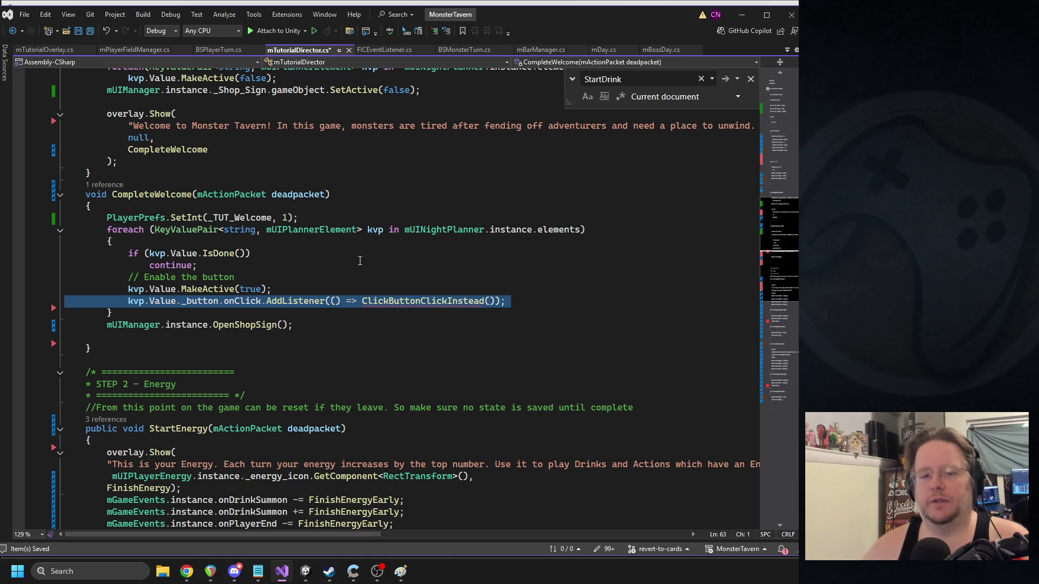
key(Delete)
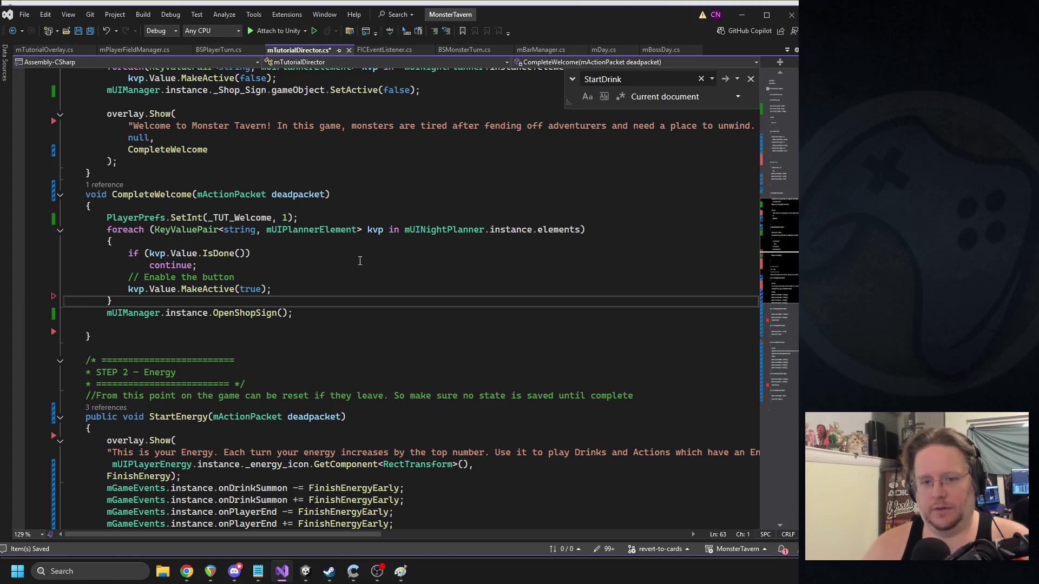
key(ctrl+s)
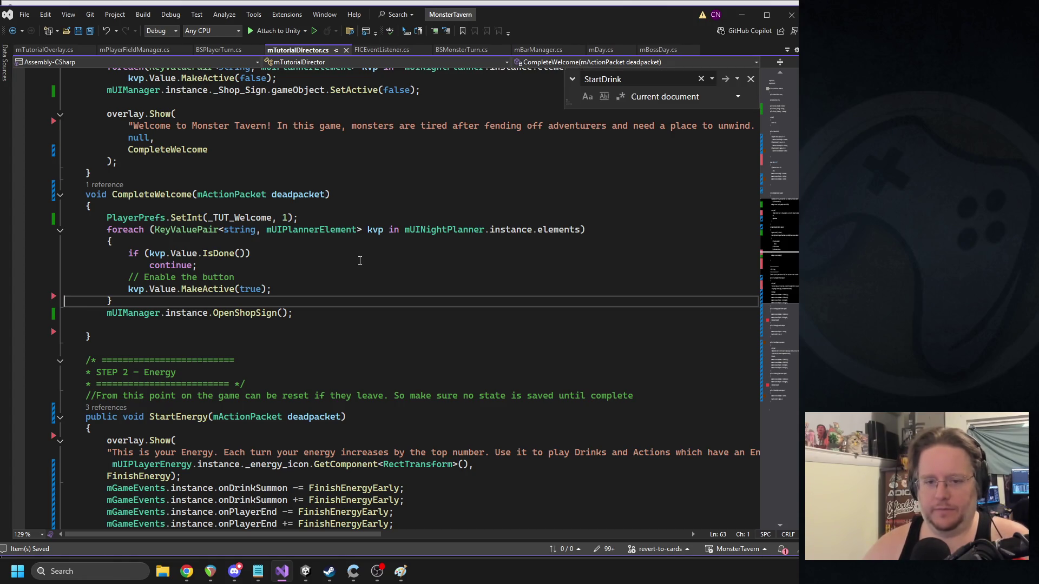
- Remove the leftover ClickButtonClickInstead call from FinishEnergyEarly, undoing a mistaken autocompleted edit
scroll(281, 317, down, 3)
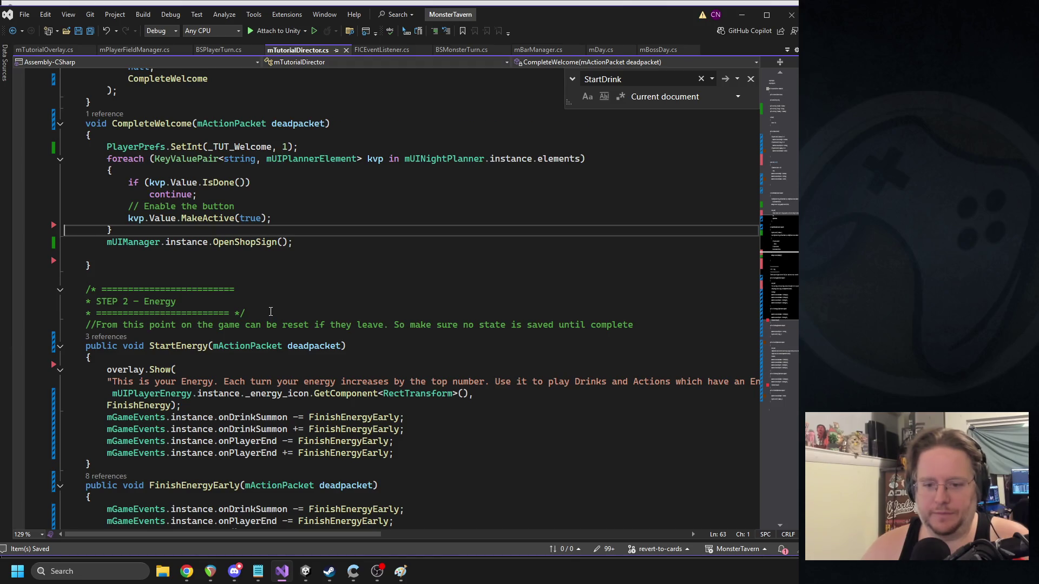
scroll(263, 404, down, 2)
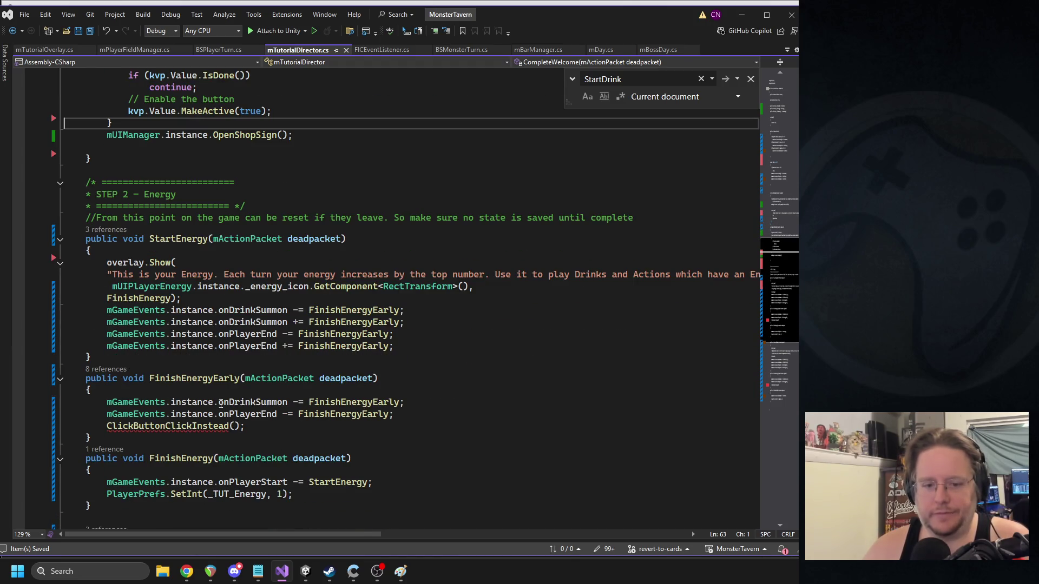
triple_click(135, 426)
key(Delete)
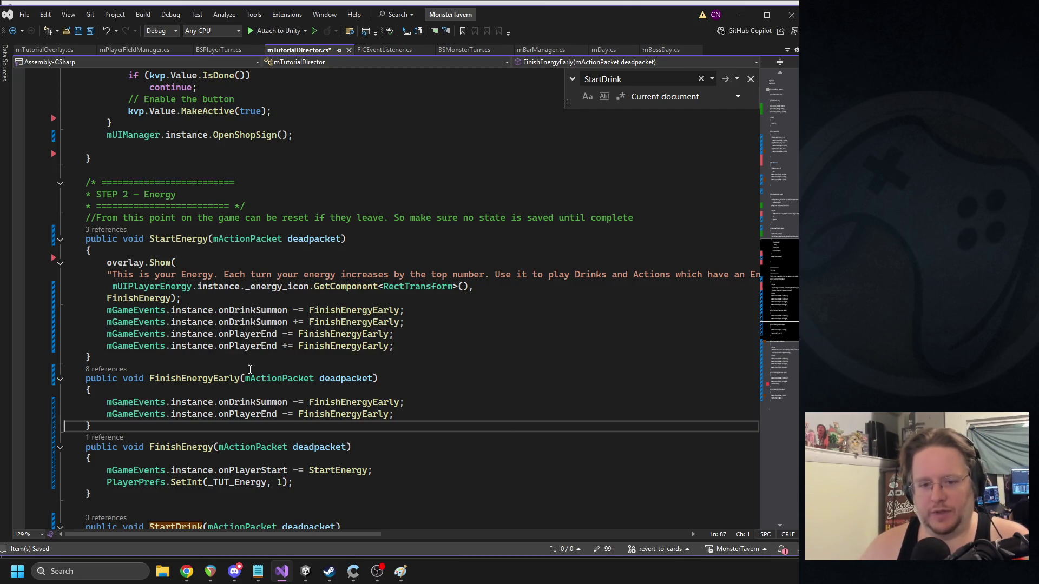
drag(402, 414, 106, 402)
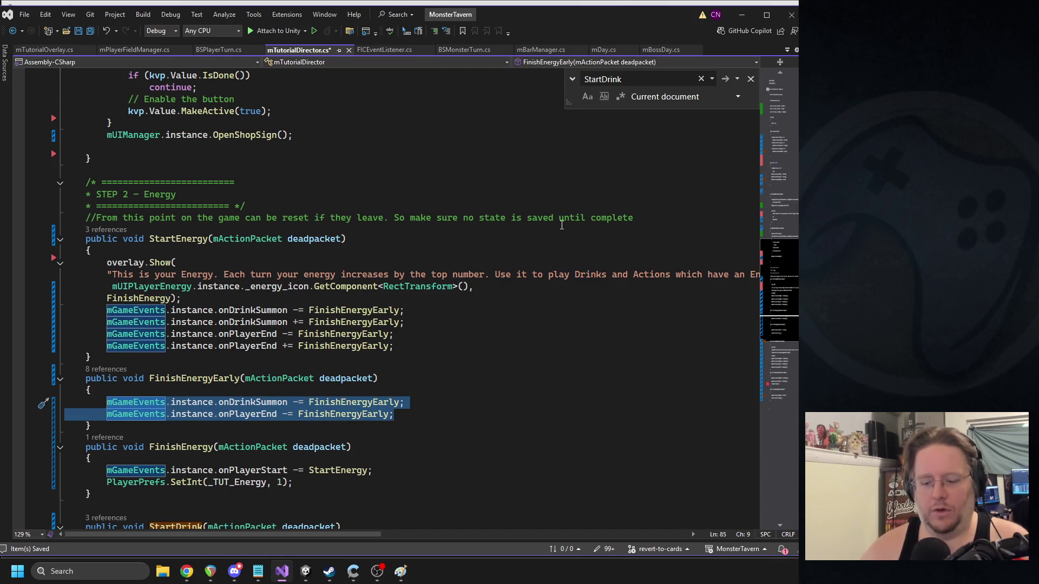
text(overld.)
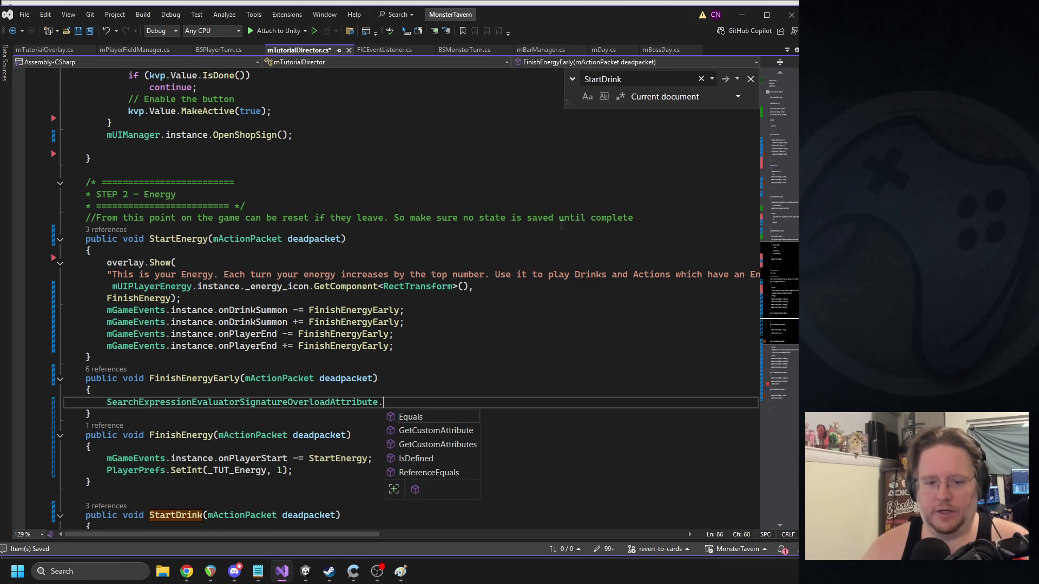
key(ctrl+z)
key(ctrl+z)
key(ctrl+z)
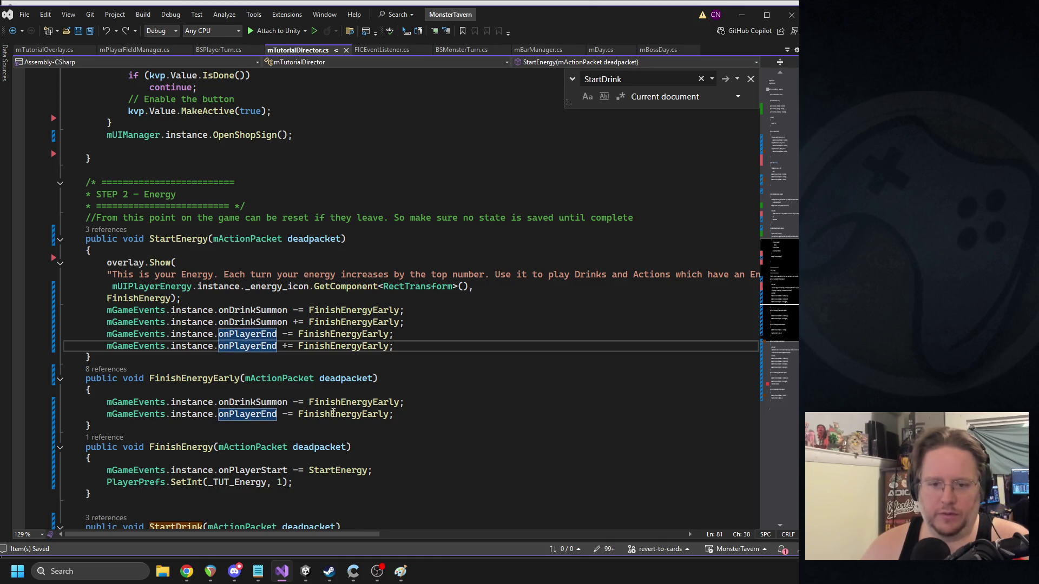
drag(411, 417, 58, 406)
click(420, 415)
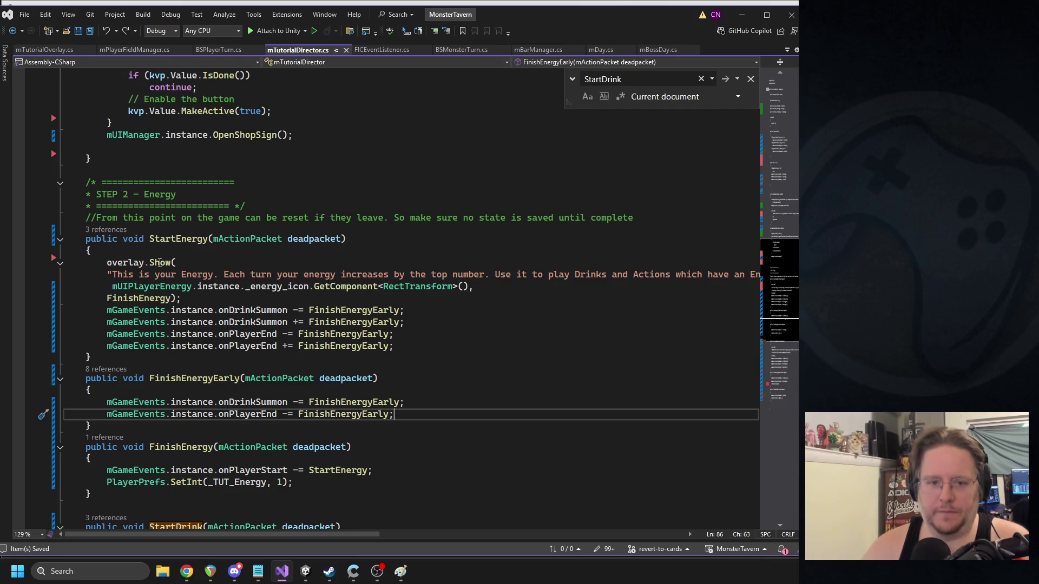
- Go to the Show method's definition in mTutorialOverlay.cs and scroll to OnClicked
ctrl+click(158, 262)
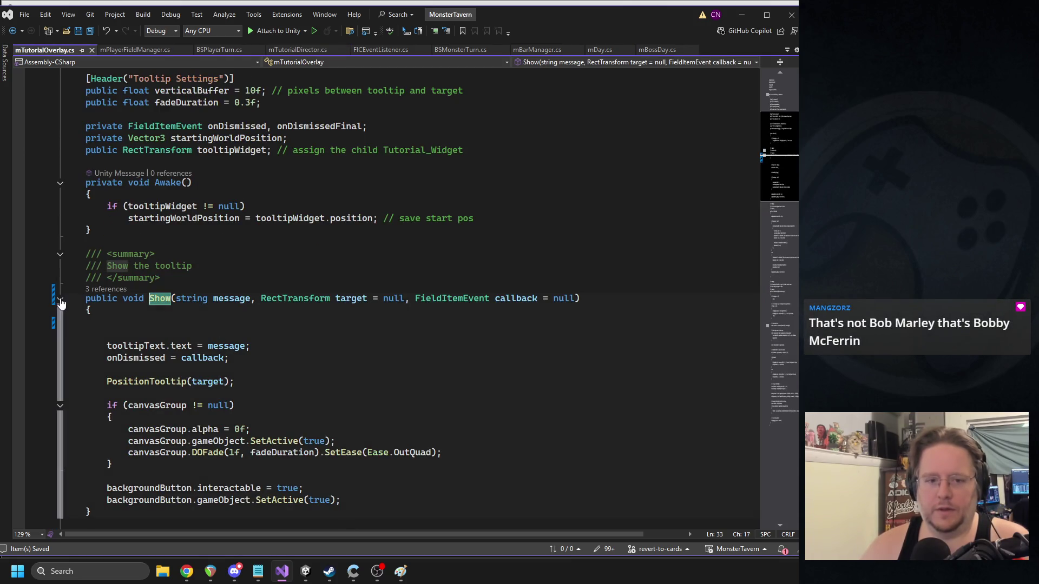
scroll(192, 318, down, 4)
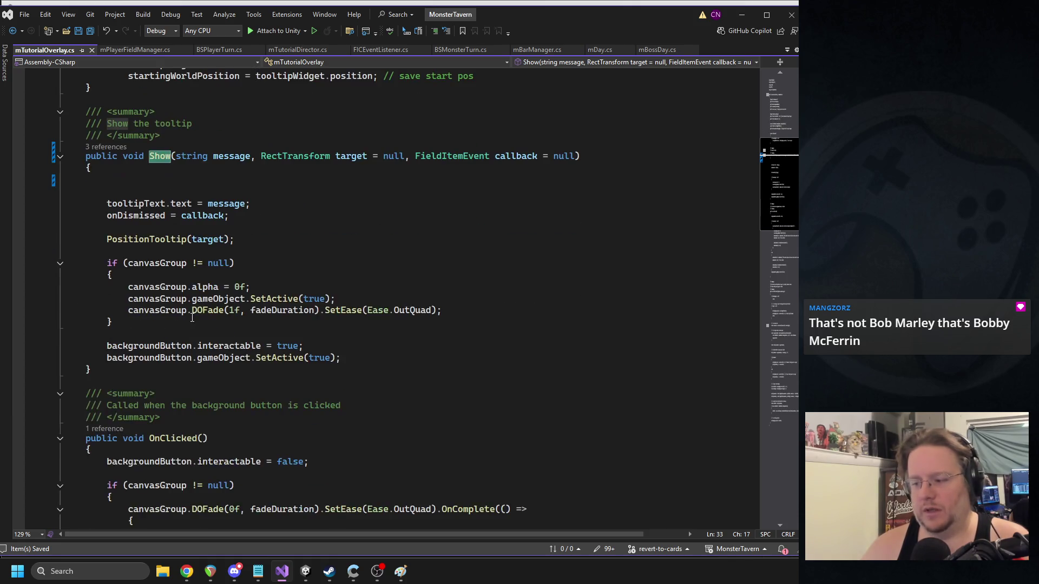
scroll(192, 317, down, 3)
scroll(275, 337, down, 6)
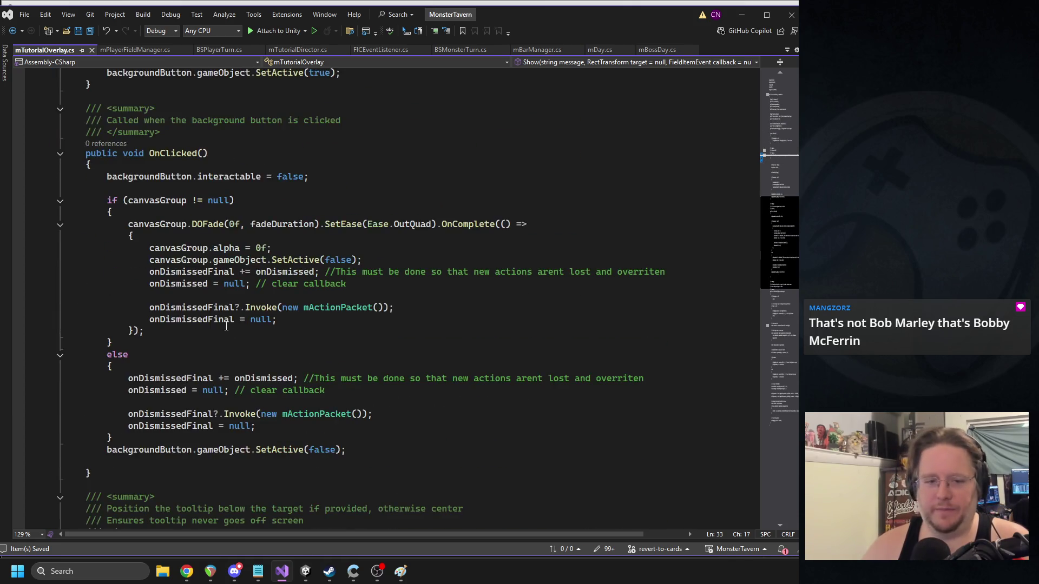
- Below Show's closing brace in mTutorialOverlay.cs, type the declaration 'public void Hide()'
scroll(165, 300, up, 4)
key(alt+Tab)
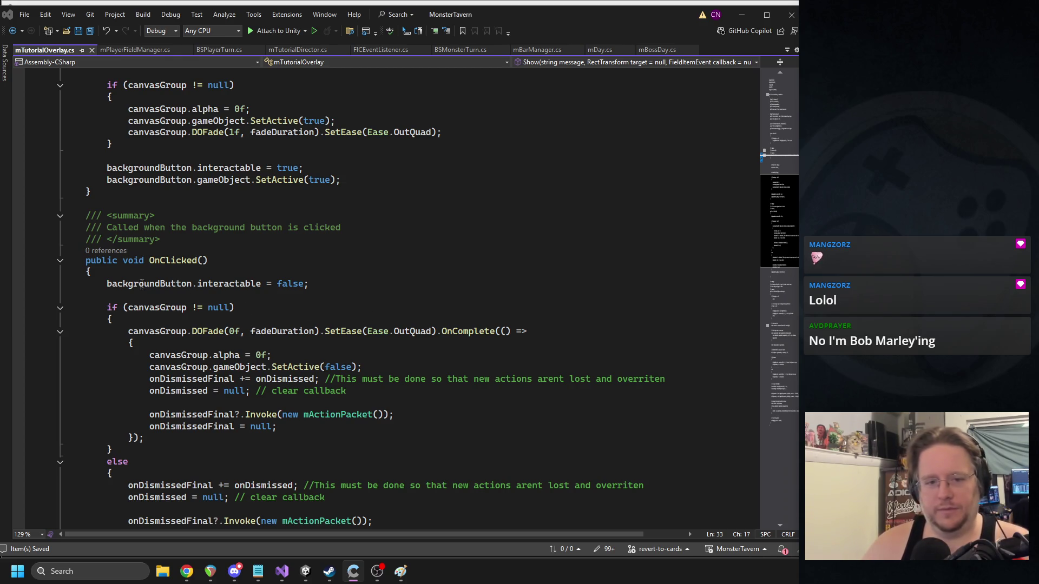
scroll(188, 273, up, 4)
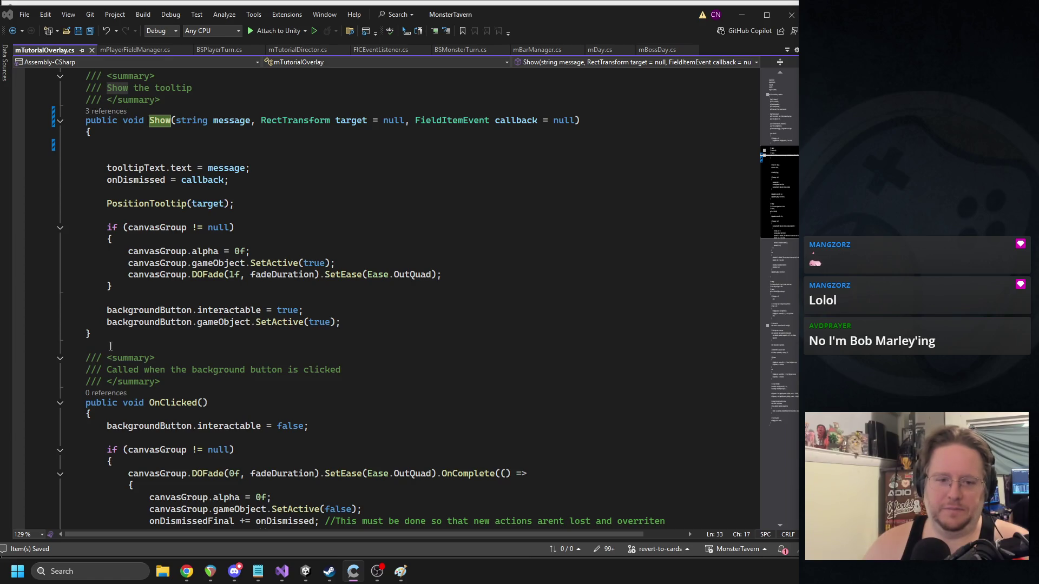
scroll(111, 346, down, 9)
scroll(119, 368, up, 10)
click(121, 374)
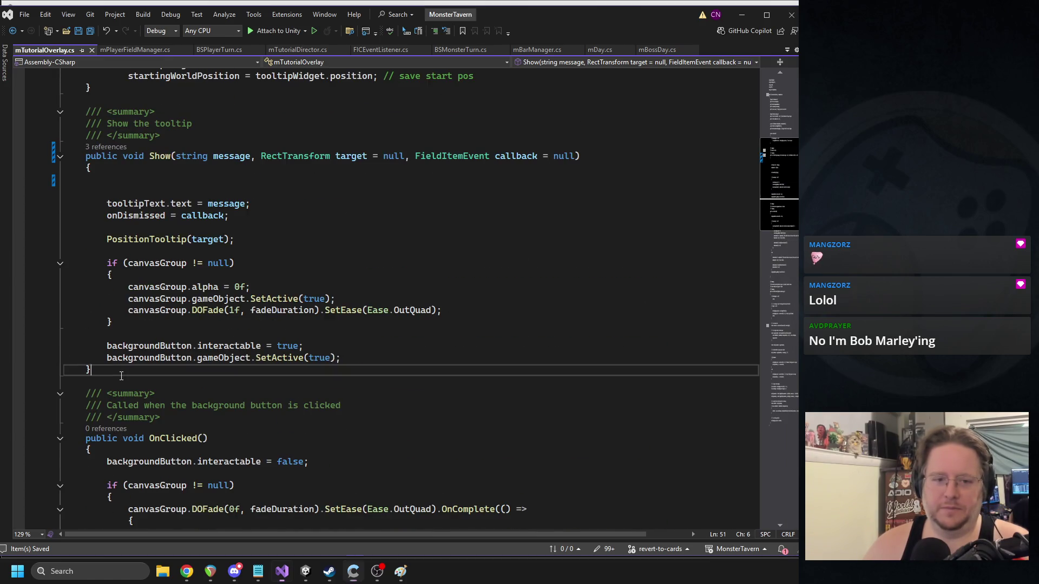
text(p)
key(Return)
text(public)
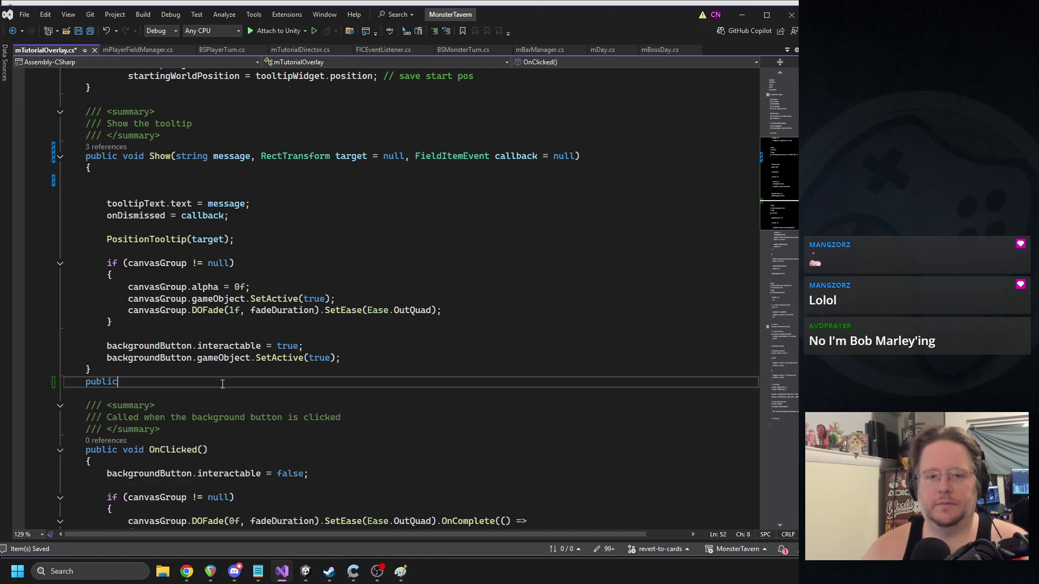
text( void Hide())
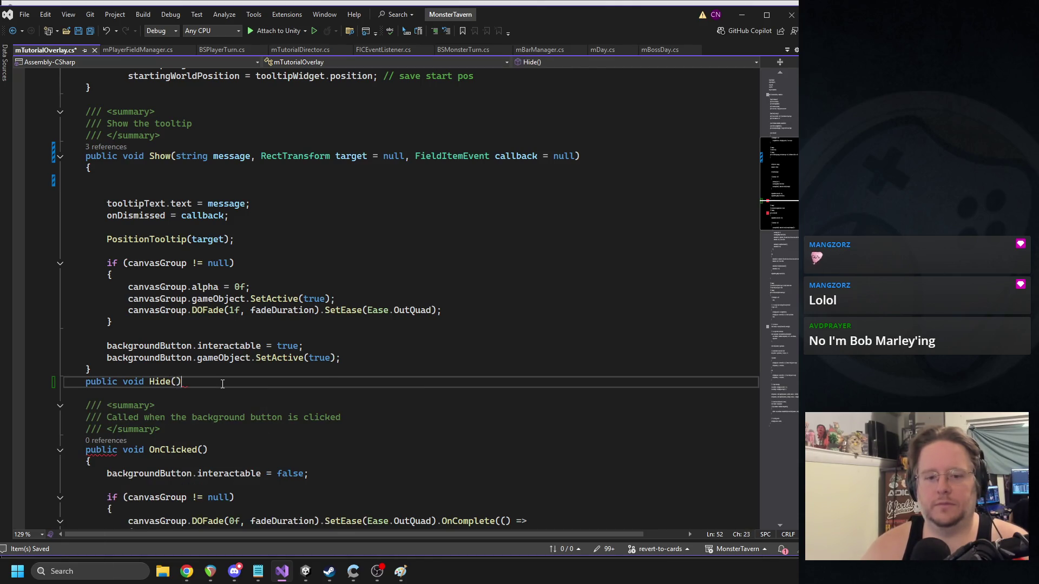
- Give Hide() a body containing OnClicked's backgroundButton.interactable = false line
key(Return)
text({)
key(Return)
scroll(214, 387, down, 6)
triple_click(232, 304)
key(ctrl+c)
key(ctrl+minus)
key(ctrl+v)
- Paste the gameObject SetActive(false) line into Hide(), save, and close mTutorialOverlay.cs
scroll(231, 319, down, 2)
scroll(231, 319, down, 4)
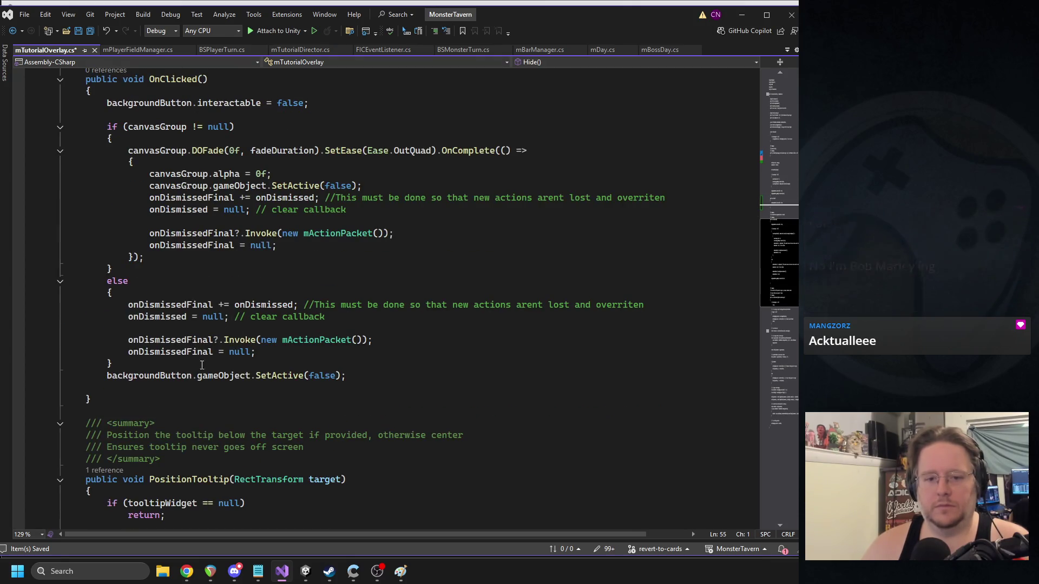
scroll(374, 207, up, 1)
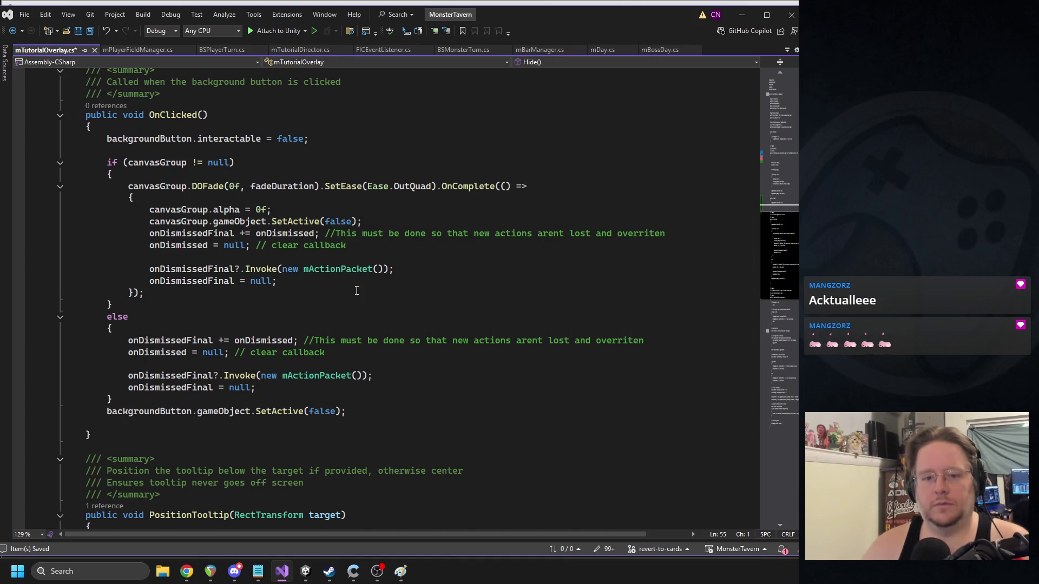
triple_click(254, 410)
scroll(183, 215, up, 4)
click(178, 177)
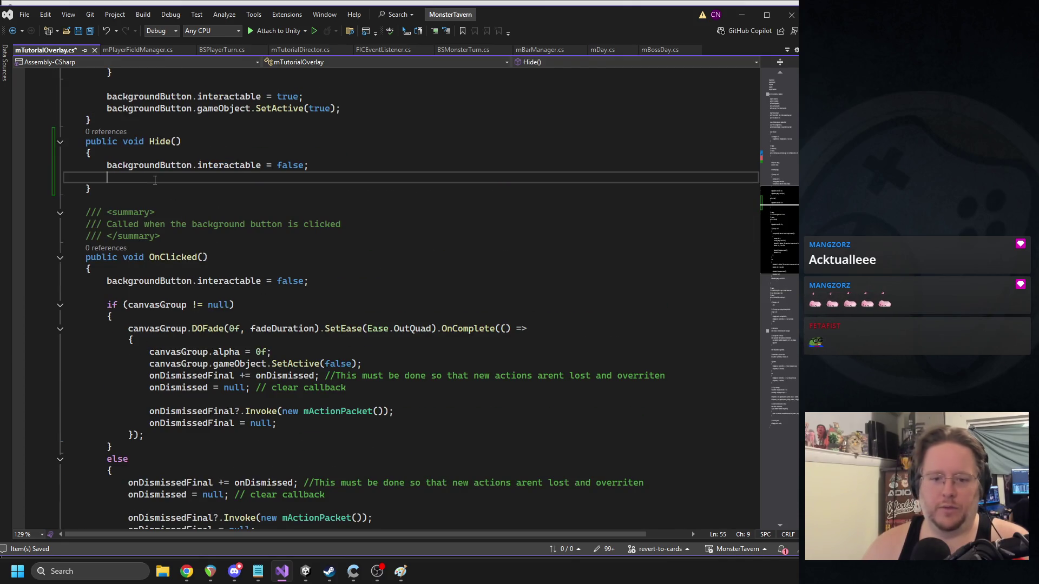
key(ctrl+v)
key(ctrl+s)
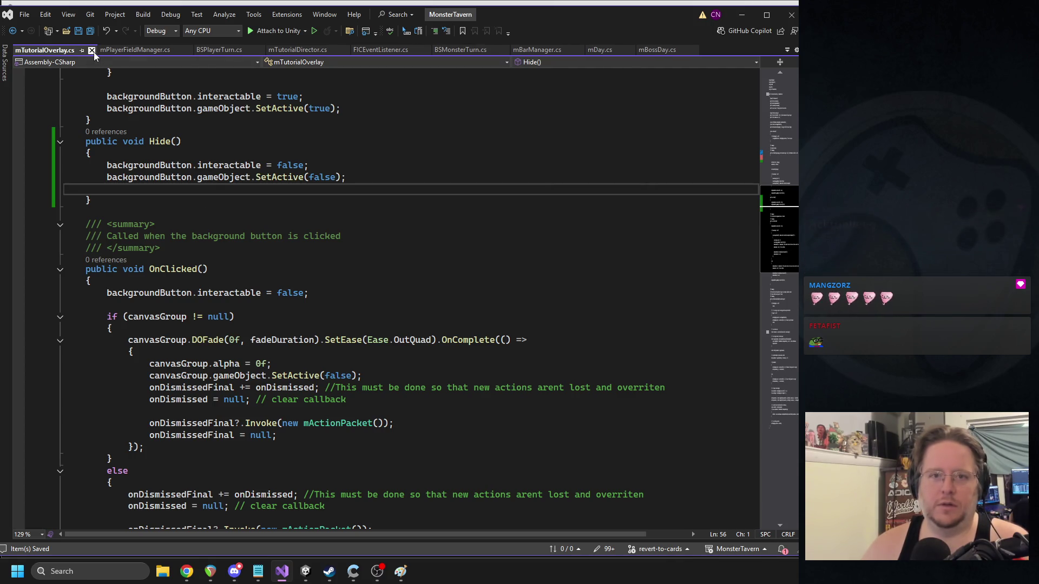
click(92, 50)
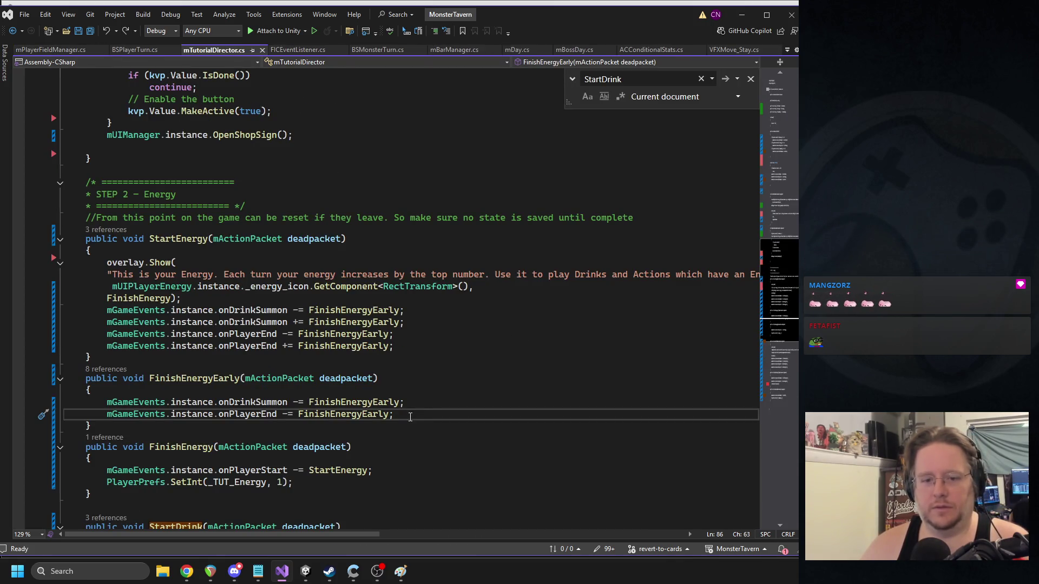
- Add a FinishEnergy(); call at the end of FinishEnergyEarly and save
key(Return)
text(fnish)
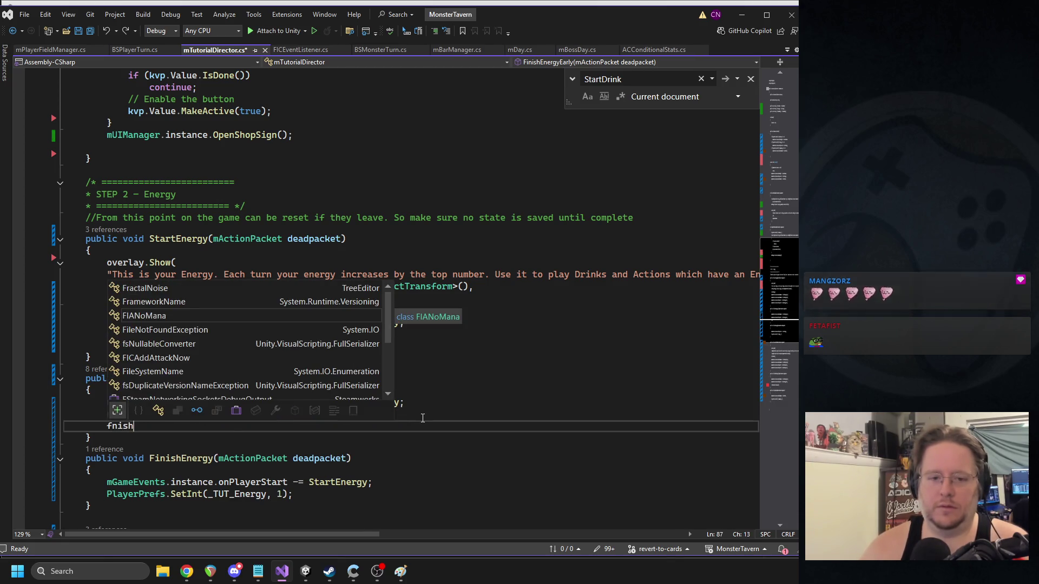
key(BackSpace)
key(BackSpace)
text(inish)
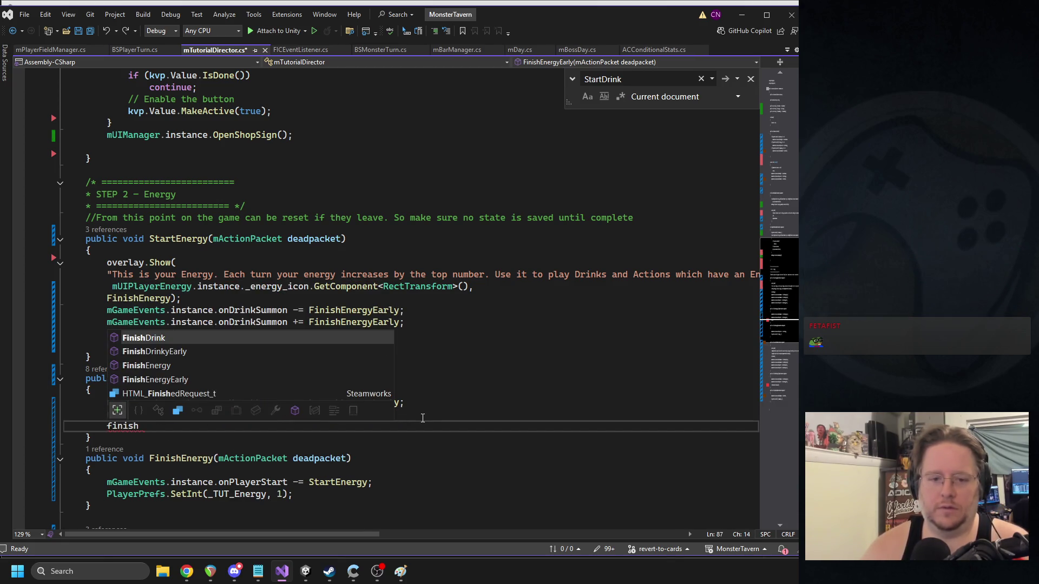
key(Down)
key(Down)
text(();)
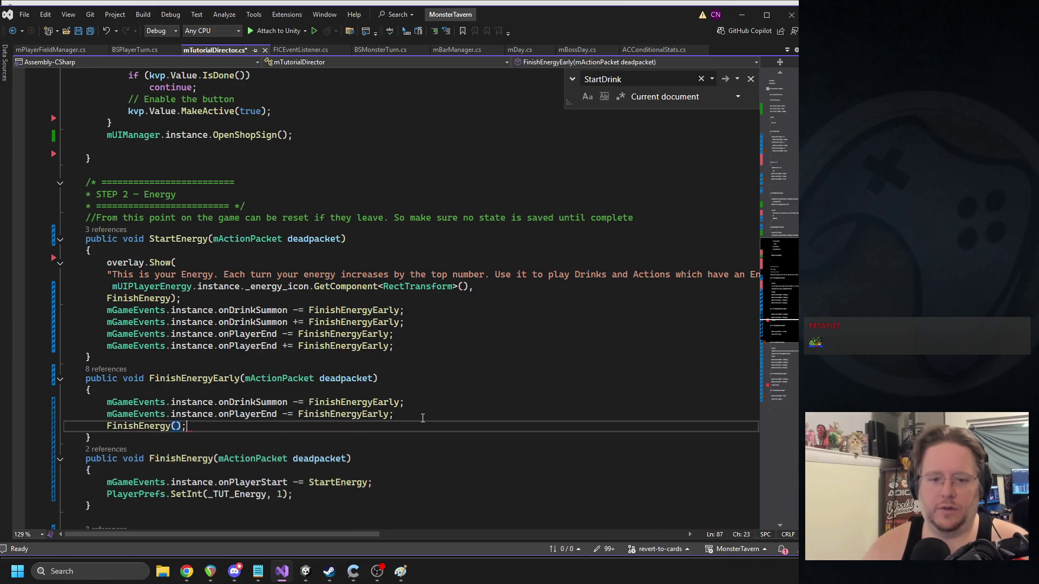
key(ctrl+s)
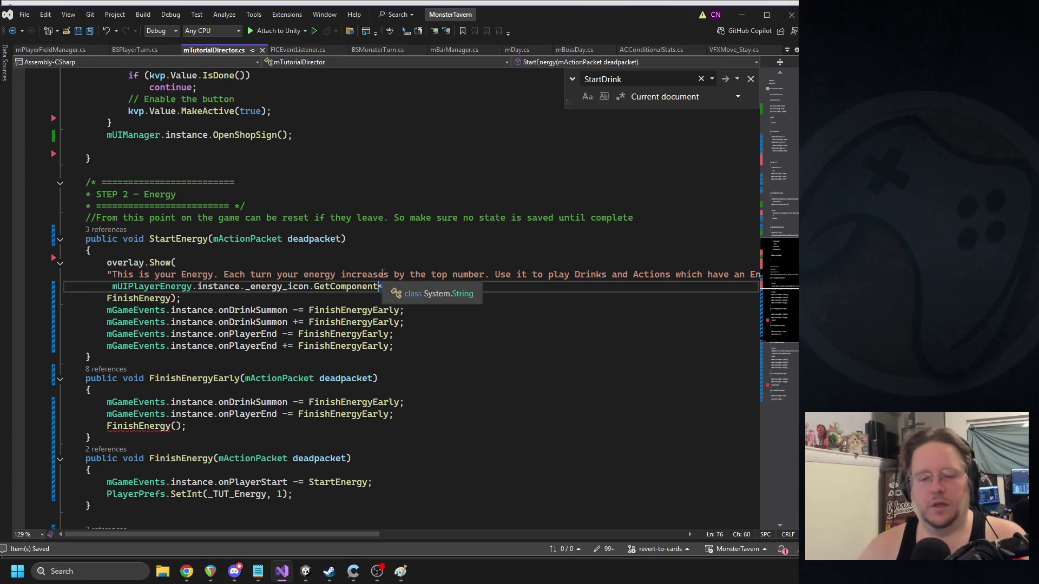
- Retype the FinishEnergy() call via autocompletion, save, and jump to Show's definition
key(BackSpace)
key(BackSpace)
key(BackSpace)
text(fnish)
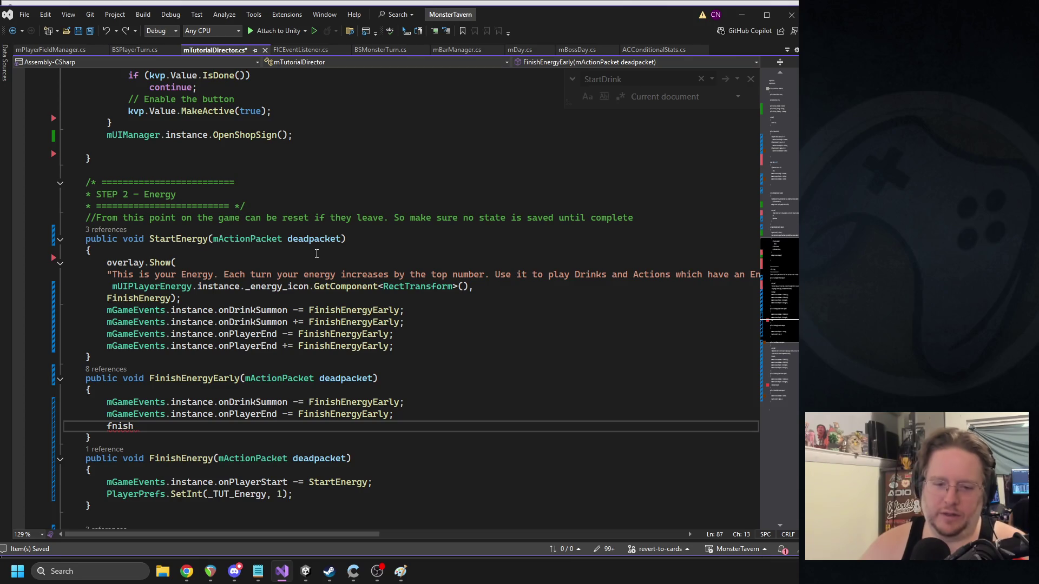
key(Tab)
text(();)
key(ctrl+s)
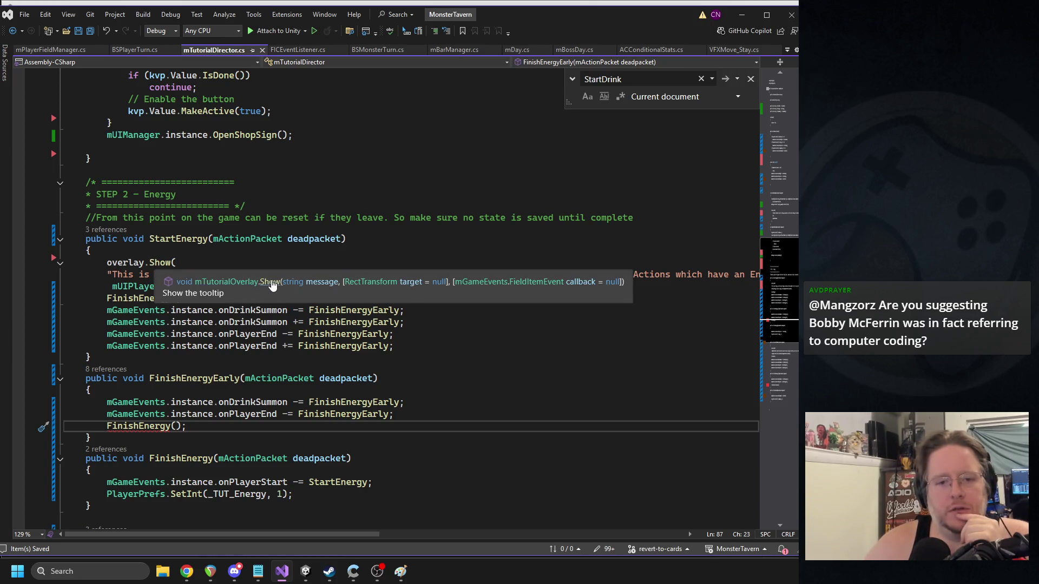
ctrl+click(273, 285)
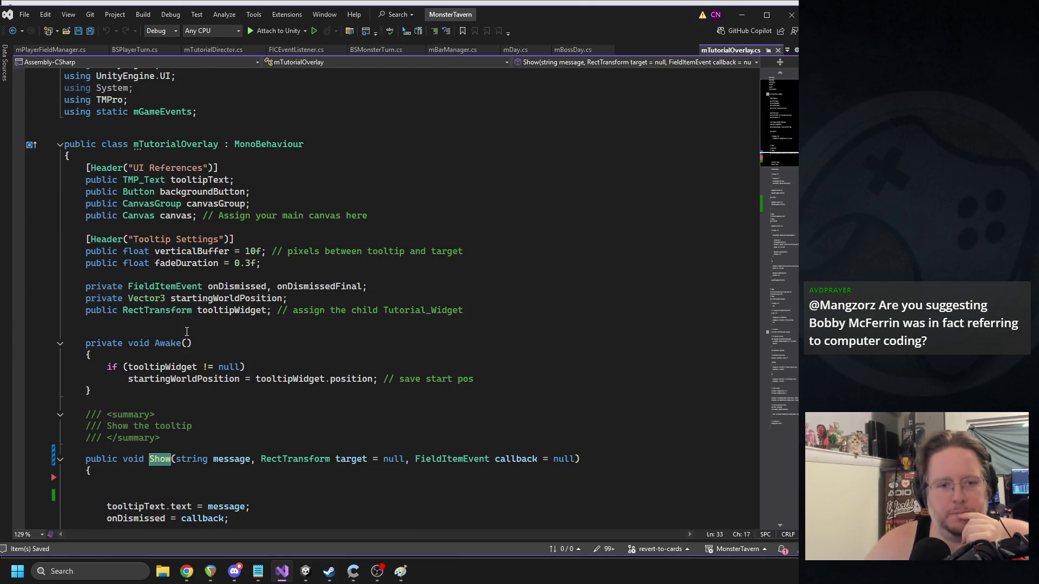
- Add a private string _ID = ""; field and a string _ID first parameter to Show
click(187, 324)
text(private)
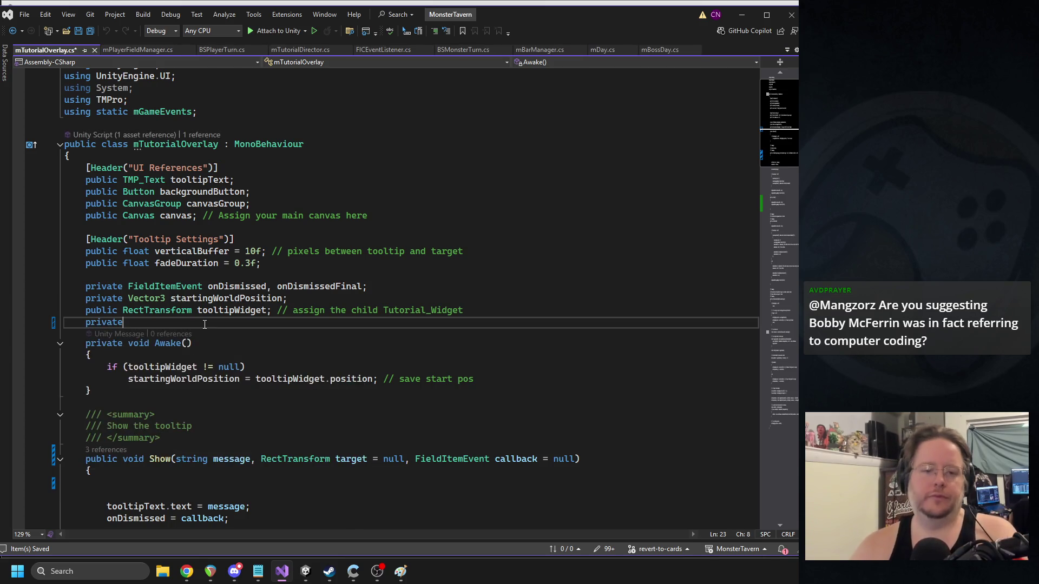
text( string _ID = "")
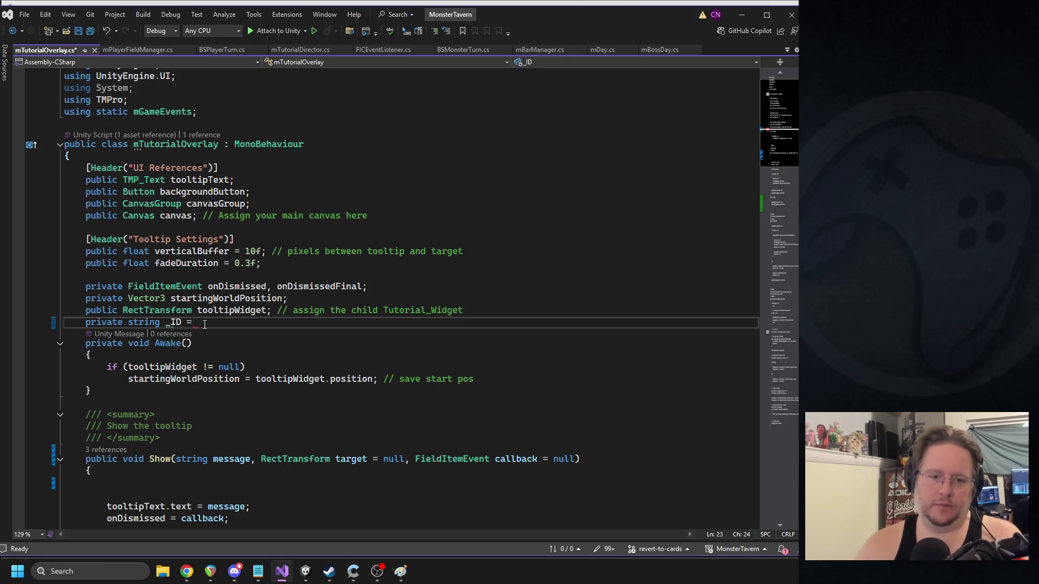
text(;)
click(186, 464)
text(string )
text(_ID,)
key(ctrl+s)
key(Down)
key(Down)
- Rename Show's new parameter to n_ID, assign _ID = n_ID; inside Show, and save
click(215, 461)
text(n)
click(236, 322)
key(Left)
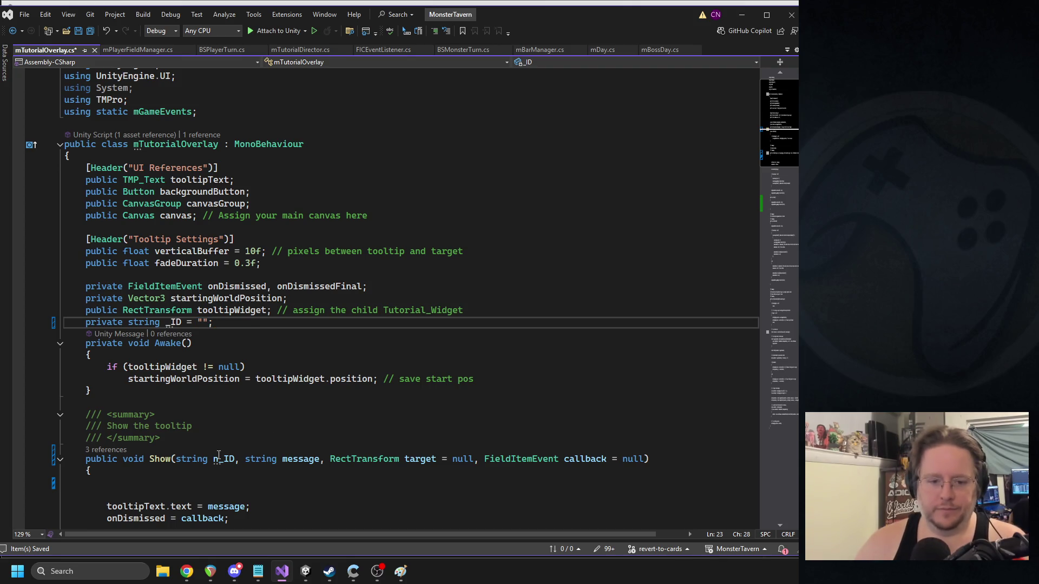
click(199, 484)
text(_ID = n_ID)
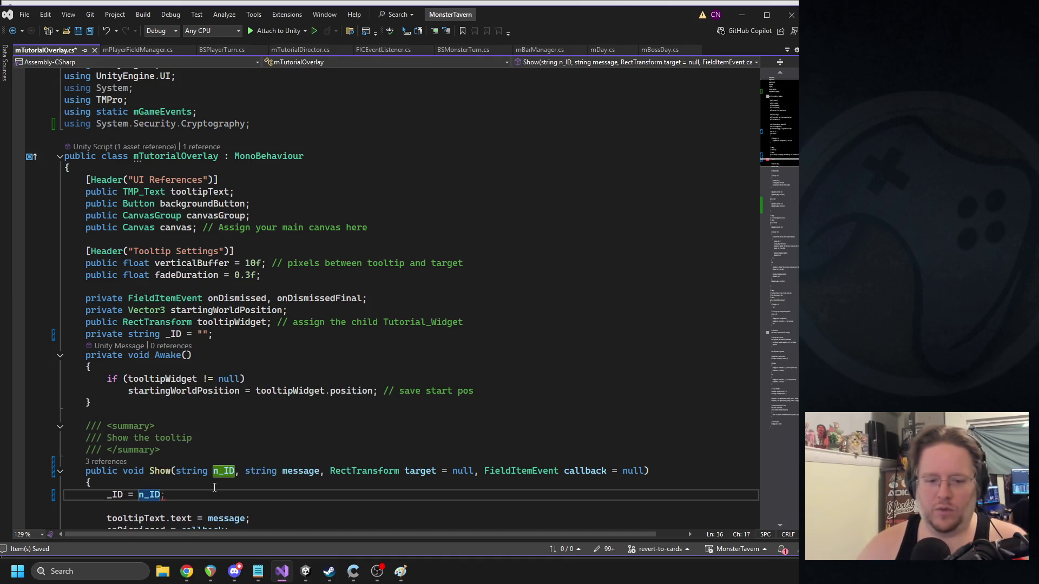
text(;)
key(ctrl+s)
scroll(242, 481, down, 3)
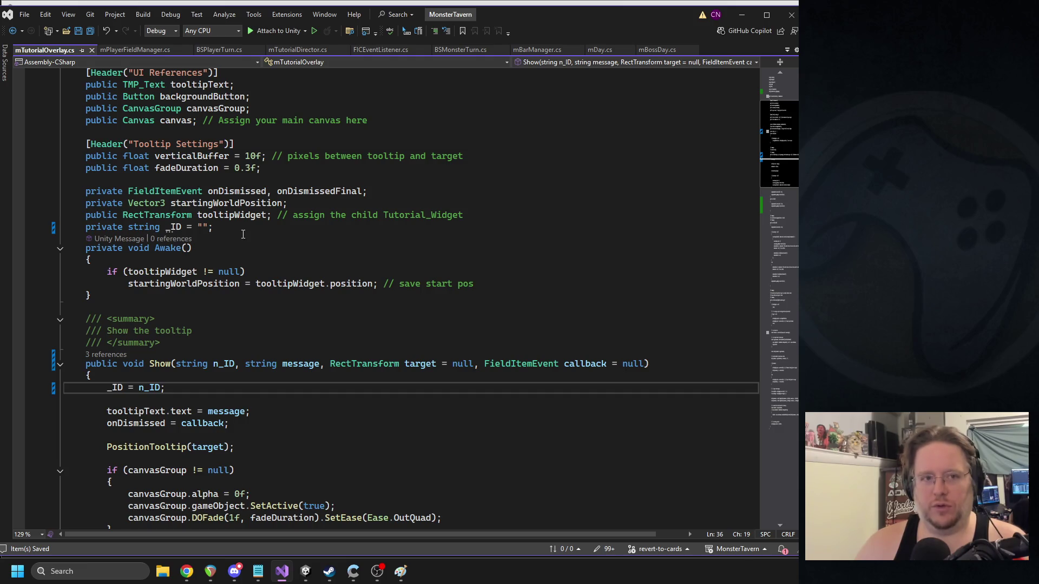
key(ctrl+Tab)
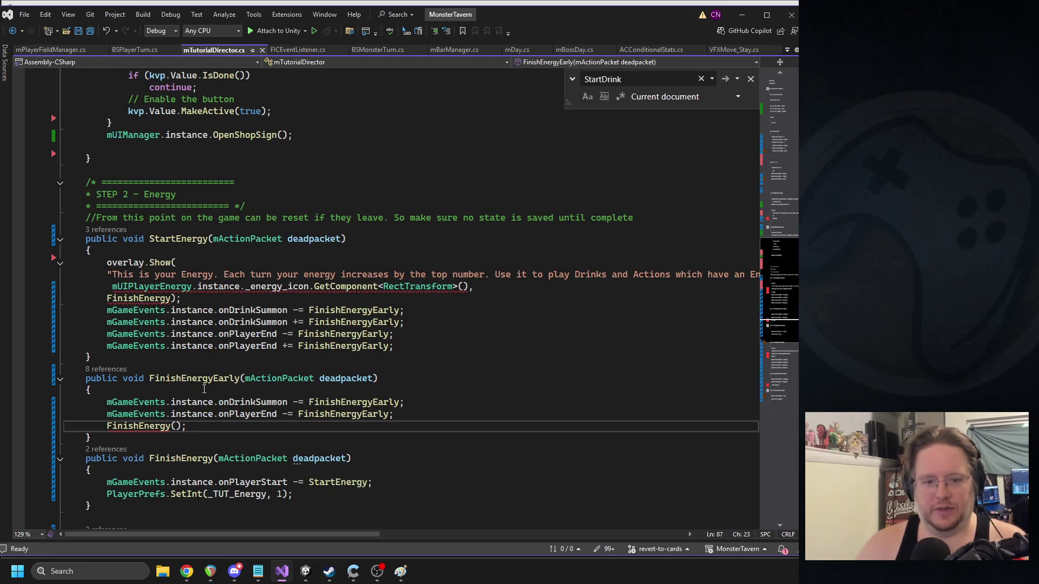
- Insert "Energy" and "Welcome" as the first arguments of StartEnergy's and StartWelcome's overlay.Show calls
click(275, 264)
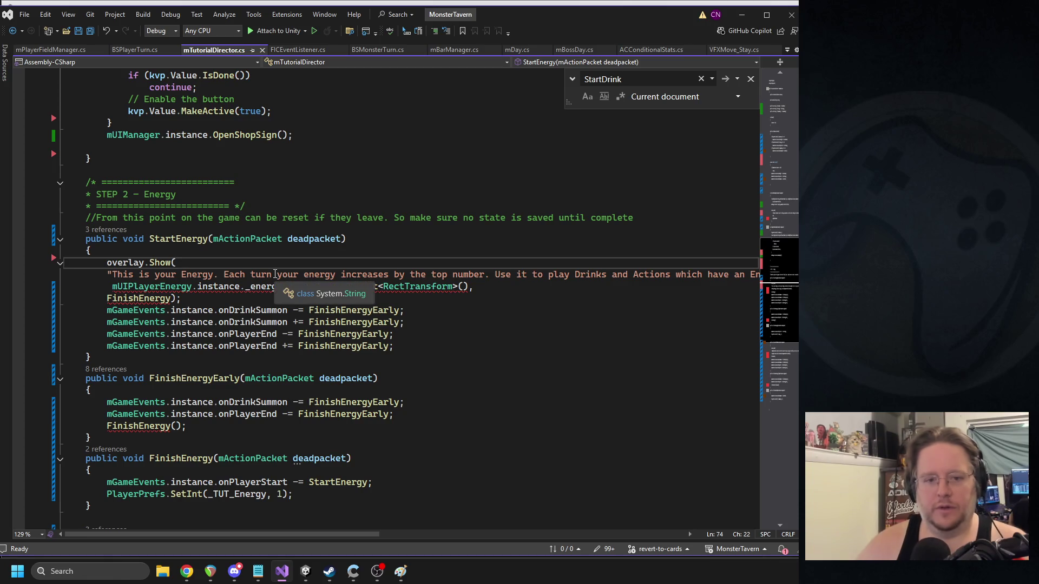
key(Return)
text("Energy",)
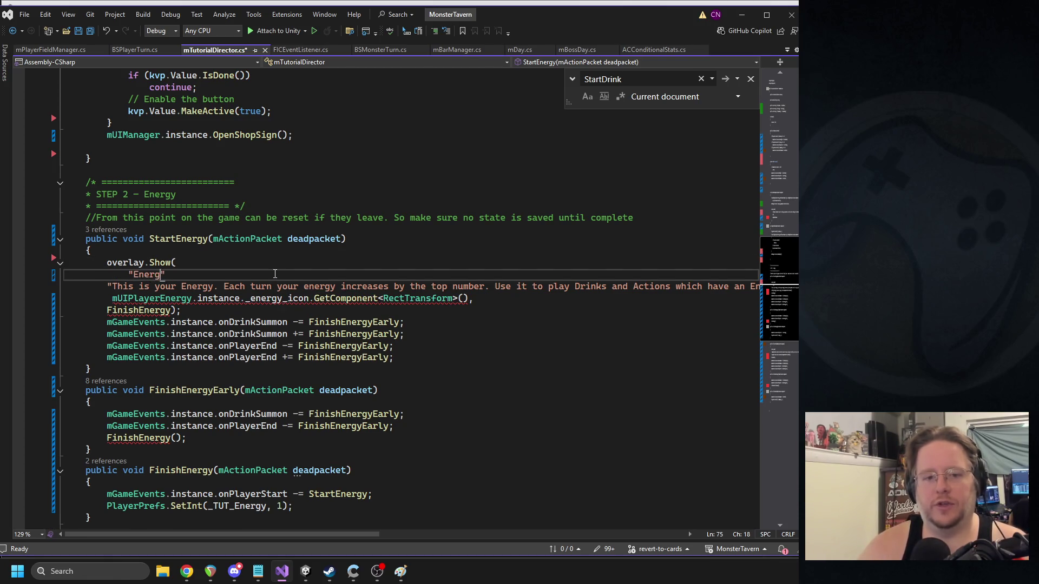
scroll(225, 268, up, 10)
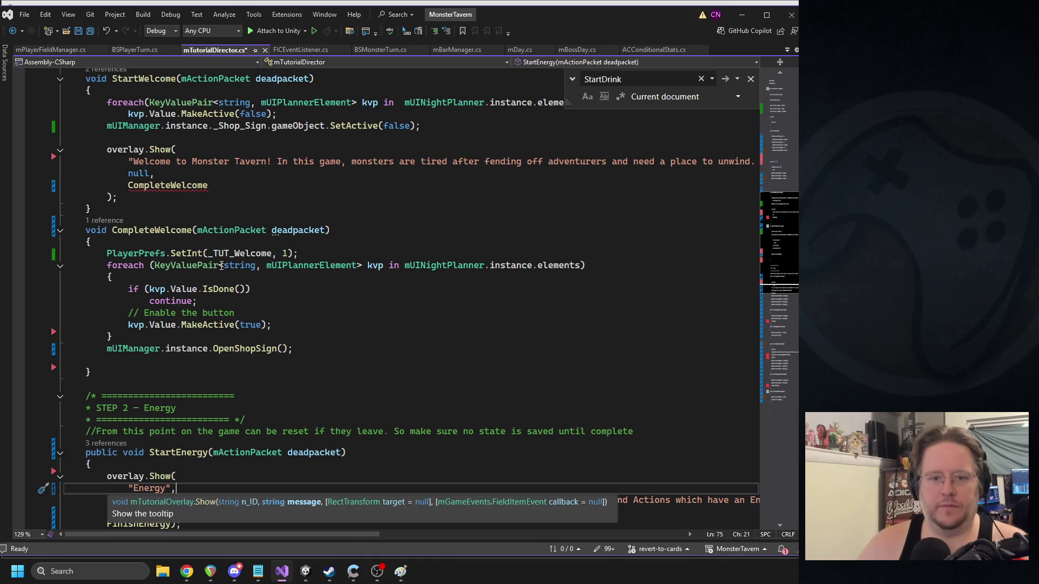
double_click(183, 329)
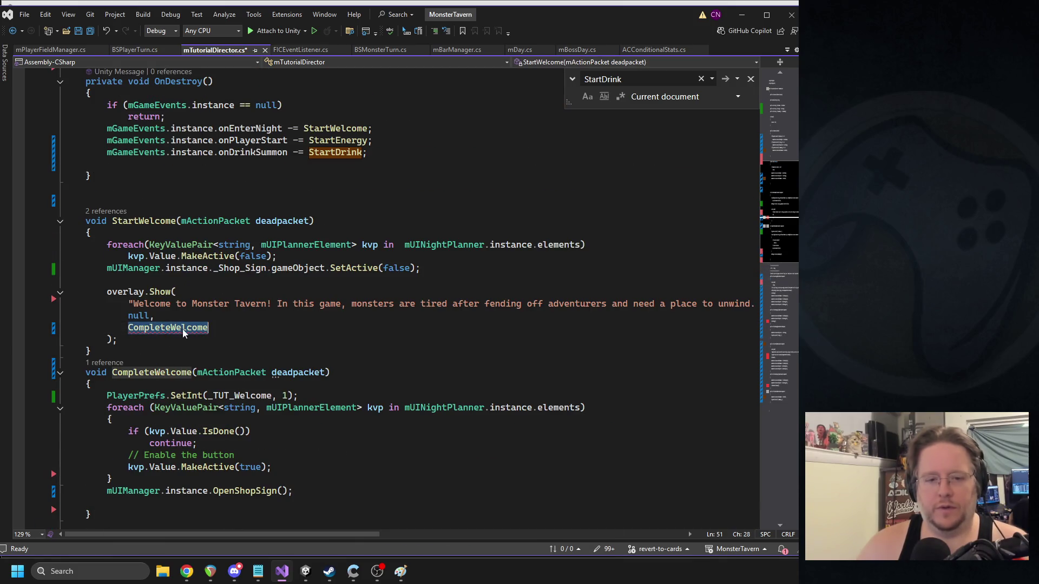
click(192, 292)
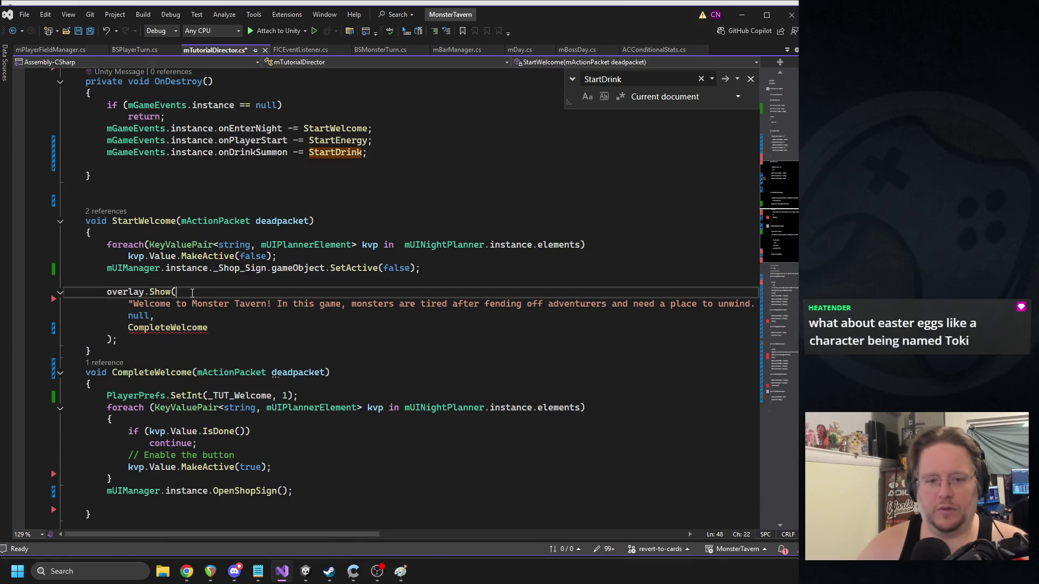
key(Return)
text(Welcome",)
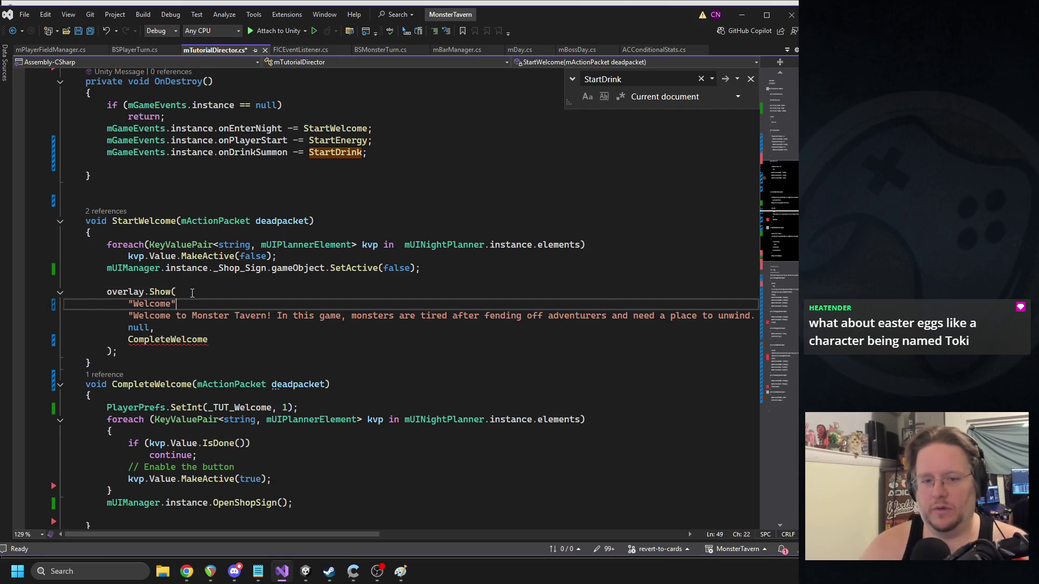
- Insert "Drink" as the first argument of StartDrink's overlay.Show call and fix its indentation
scroll(189, 288, down, 16)
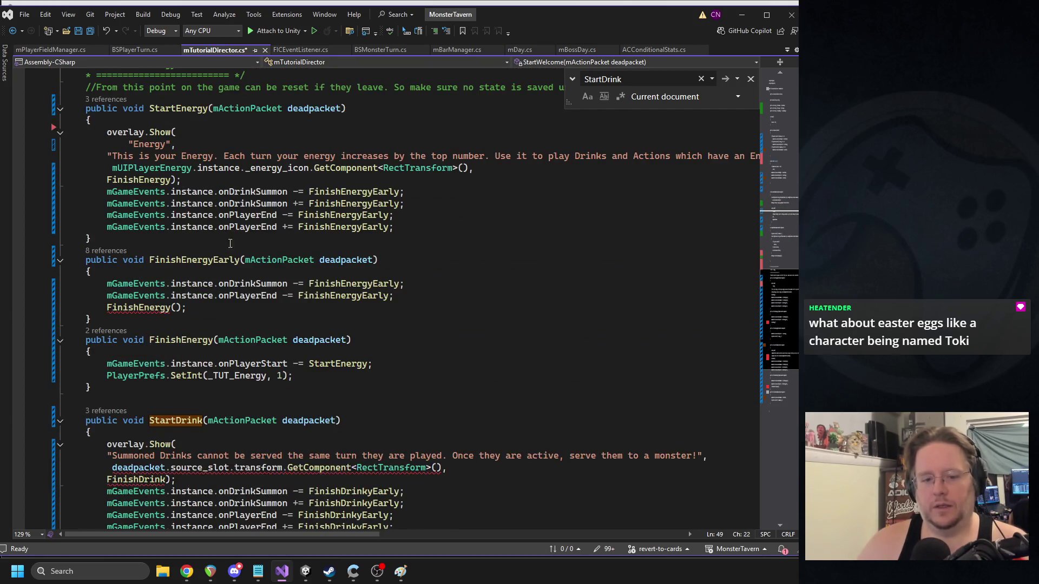
click(197, 342)
key(Return)
text(")
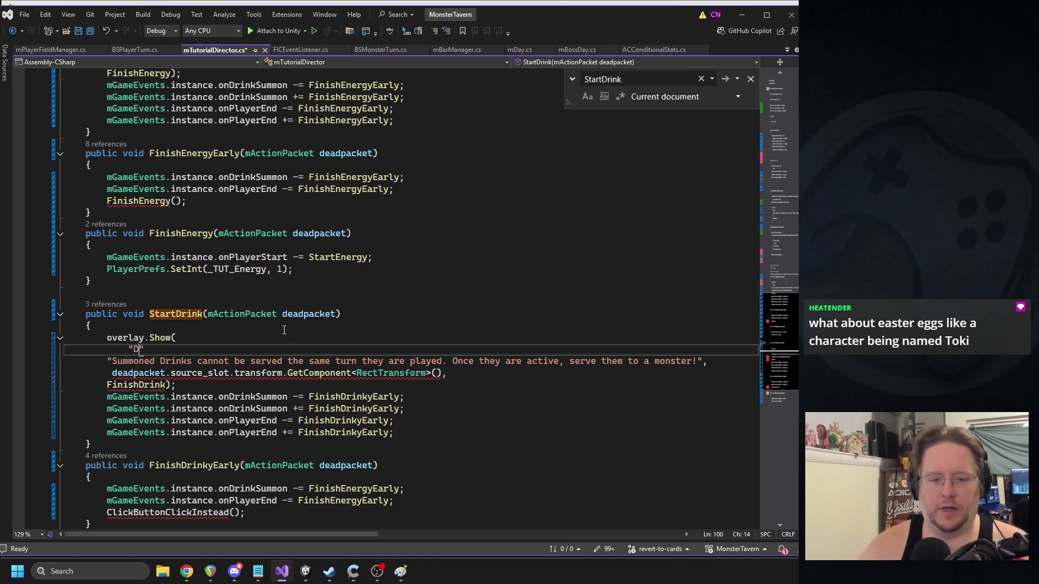
text(Drink",)
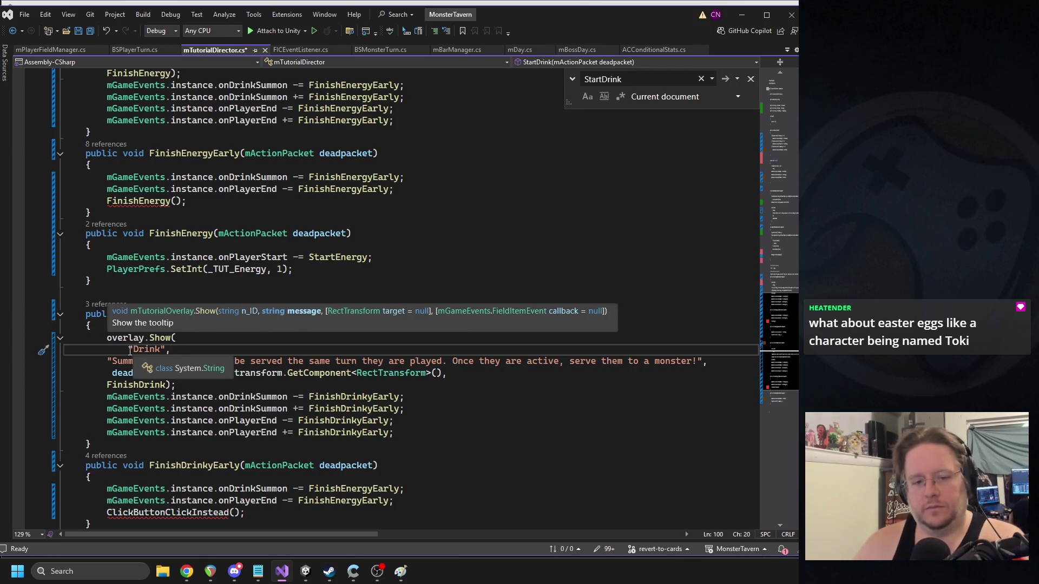
drag(129, 350, 114, 351)
key(BackSpace)
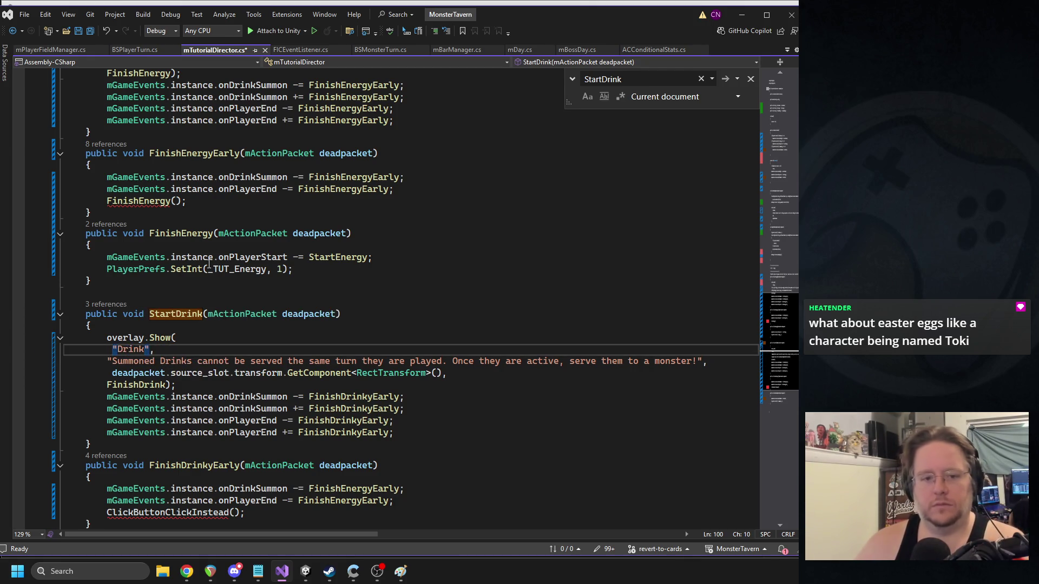
click(157, 202)
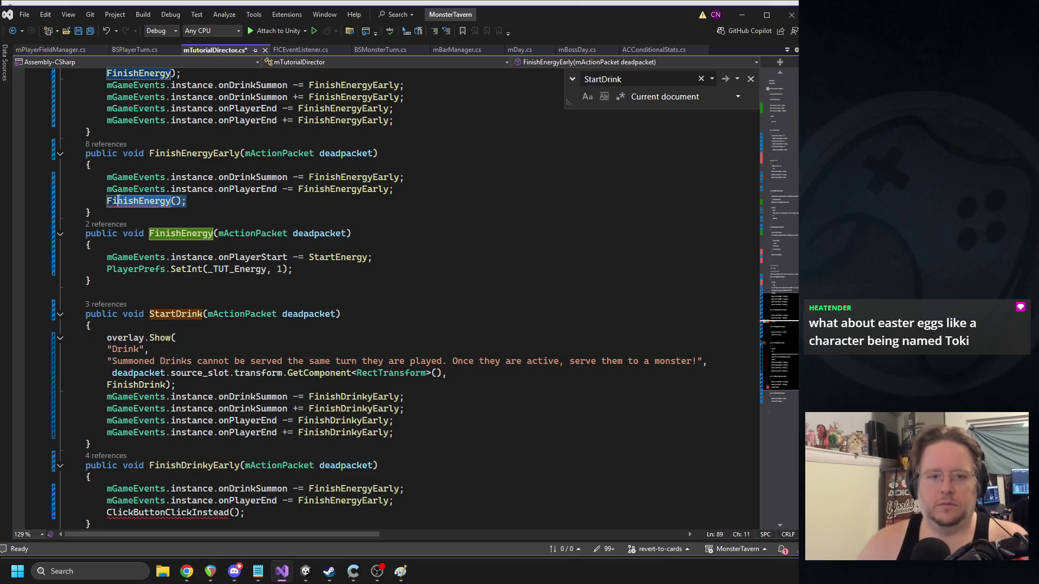
- Type a partial if(overlay._ID) condition above FinishEnergy() in FinishEnergyEarly, checking overlay's declaration
click(403, 194)
key(Return)
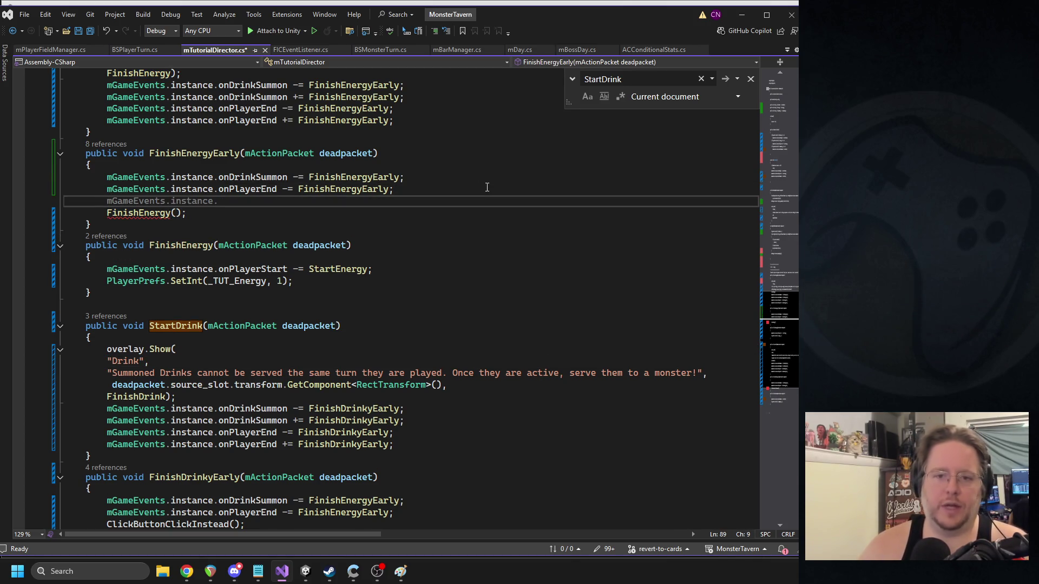
text(if()
key(Escape)
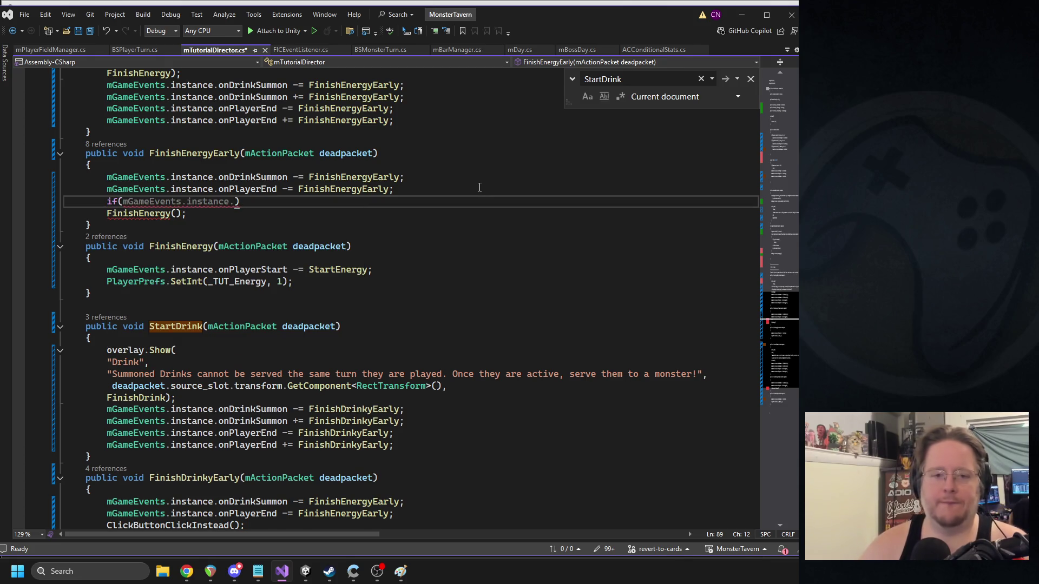
scroll(457, 187, up, 4)
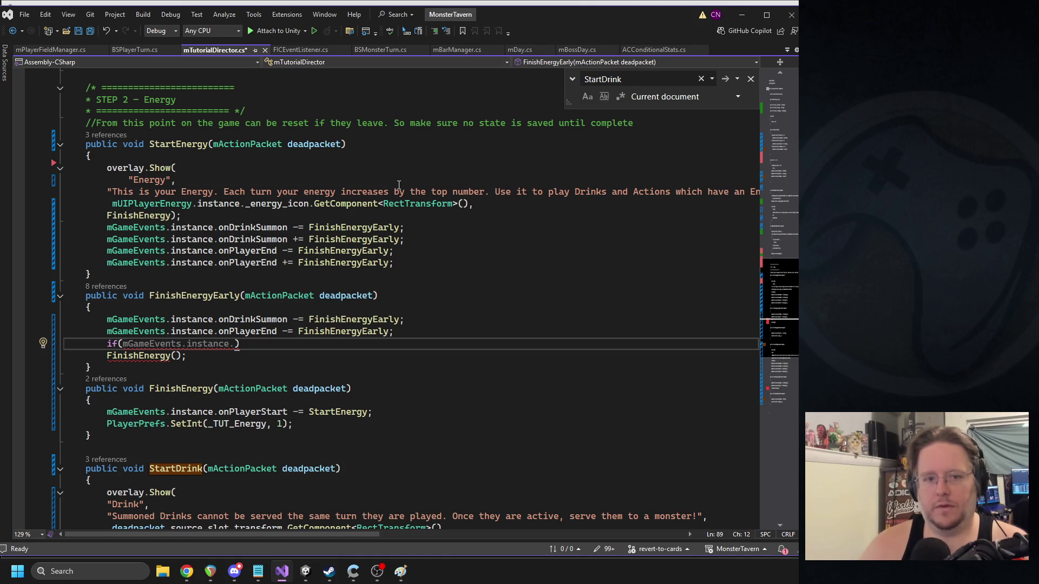
text(overlay.ID)
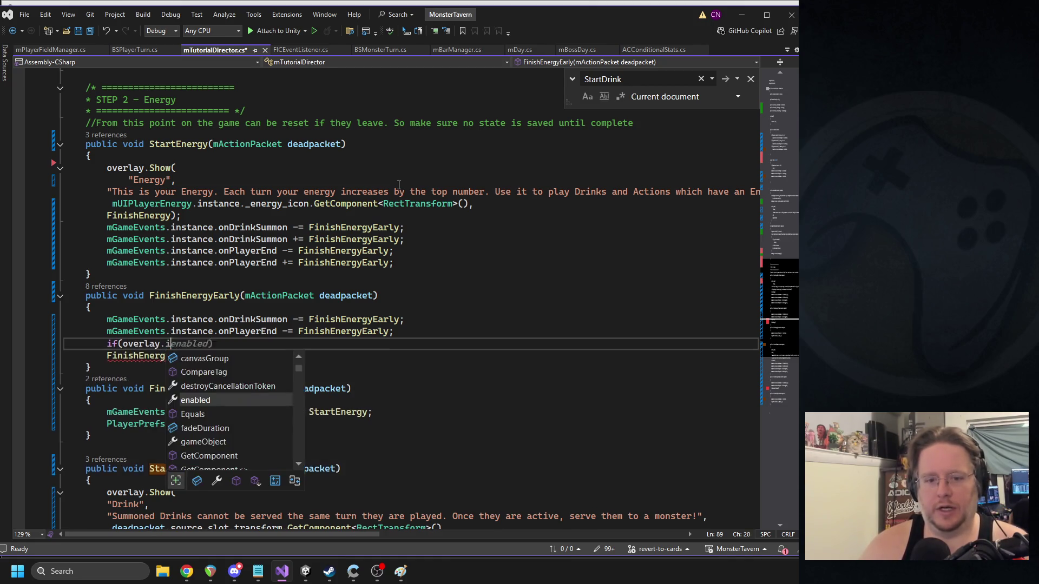
key(BackSpace)
key(BackSpace)
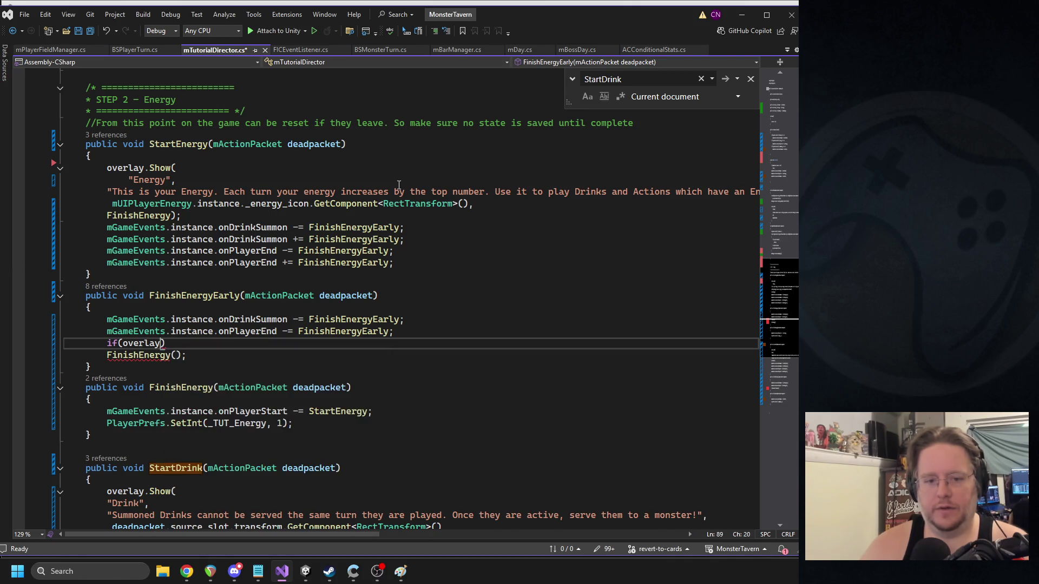
text(_D)
text(ID)
key(Escape)
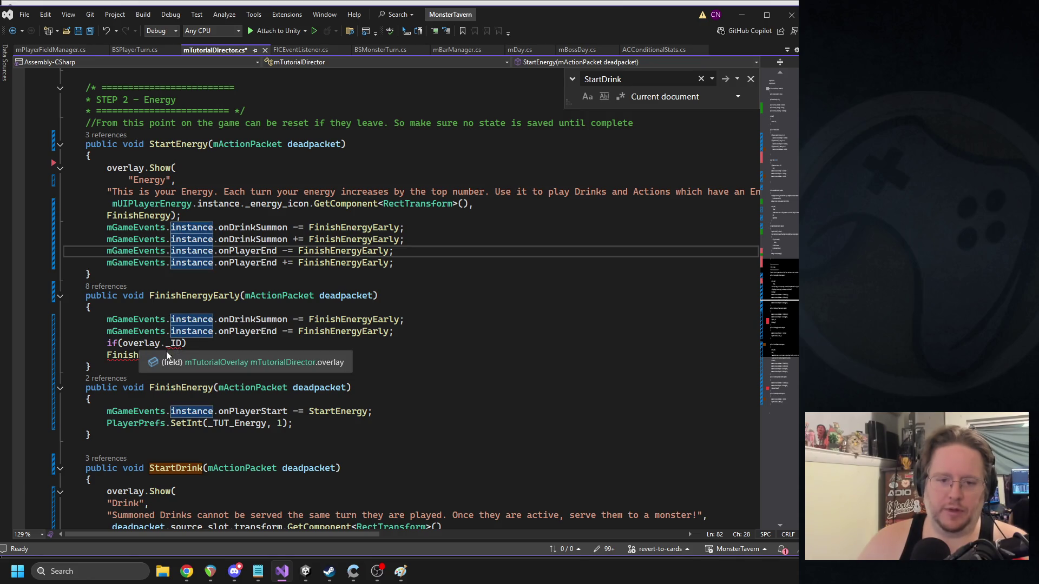
ctrl+click(154, 345)
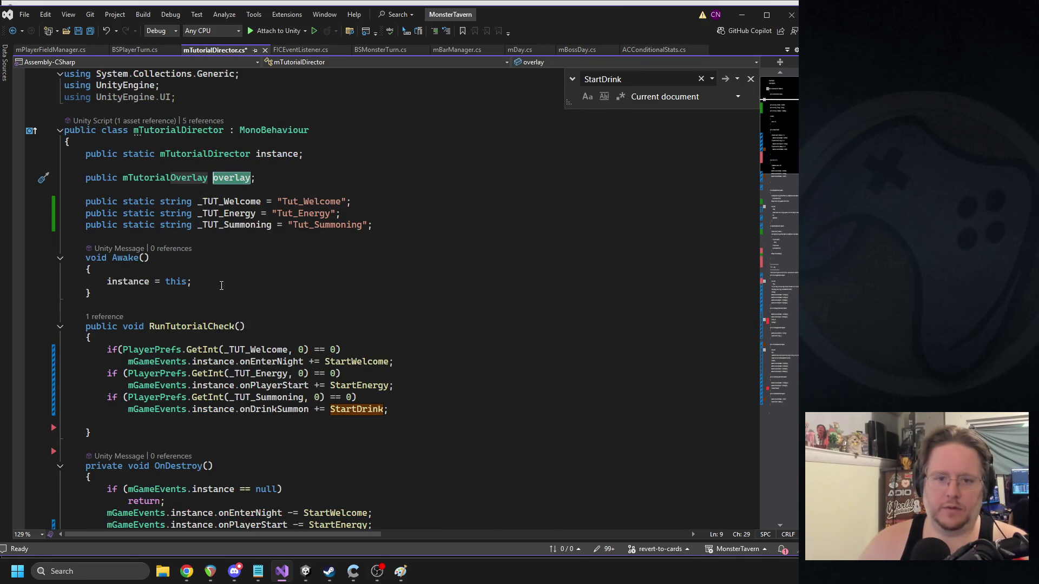
key(ctrl+minus)
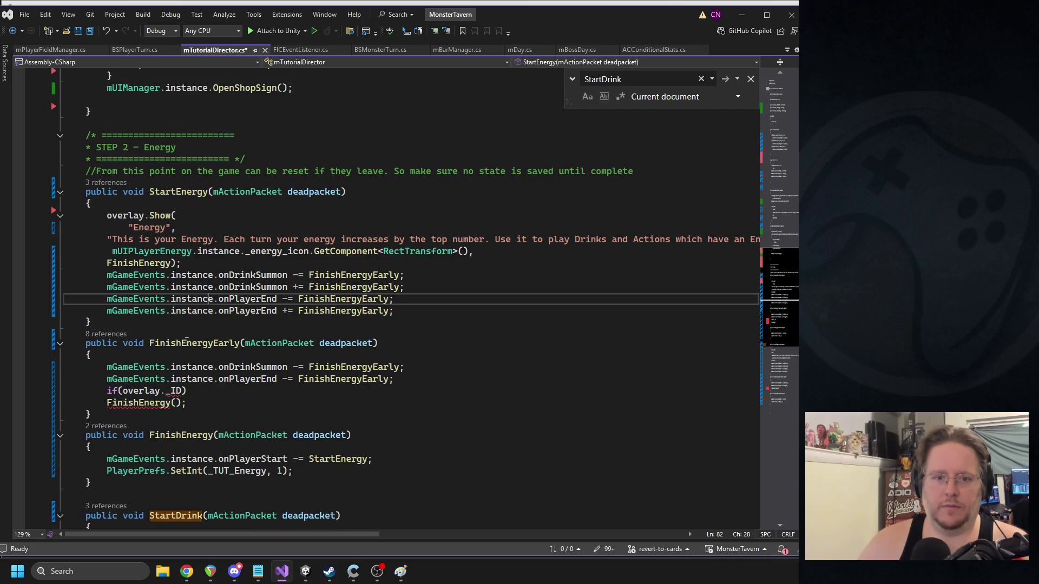
- Add a public string GetID() { return _ID; } accessor beside the _ID field in mTutorialOverlay.cs and save
mouse_move(120, 214)
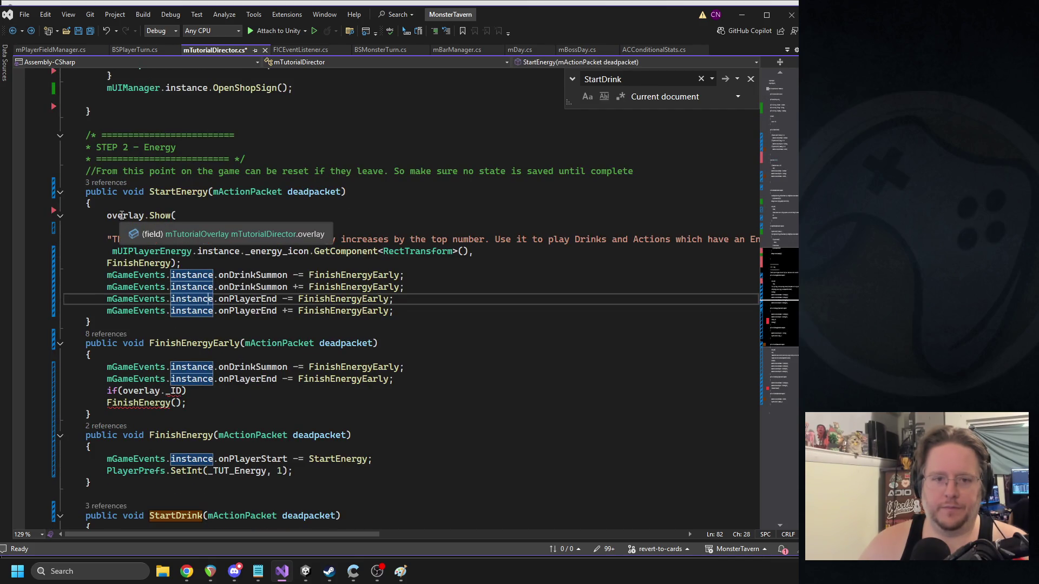
click(186, 234)
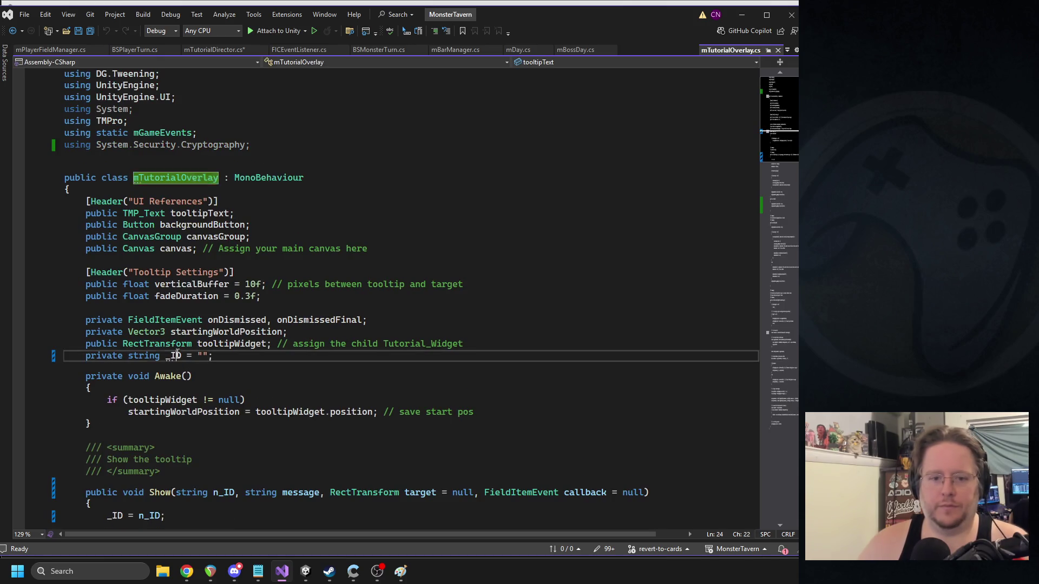
double_click(103, 355)
text(public)
click(160, 355)
key(ctrl+z)
click(259, 356)
text(pu)
key(Tab)
text(s)
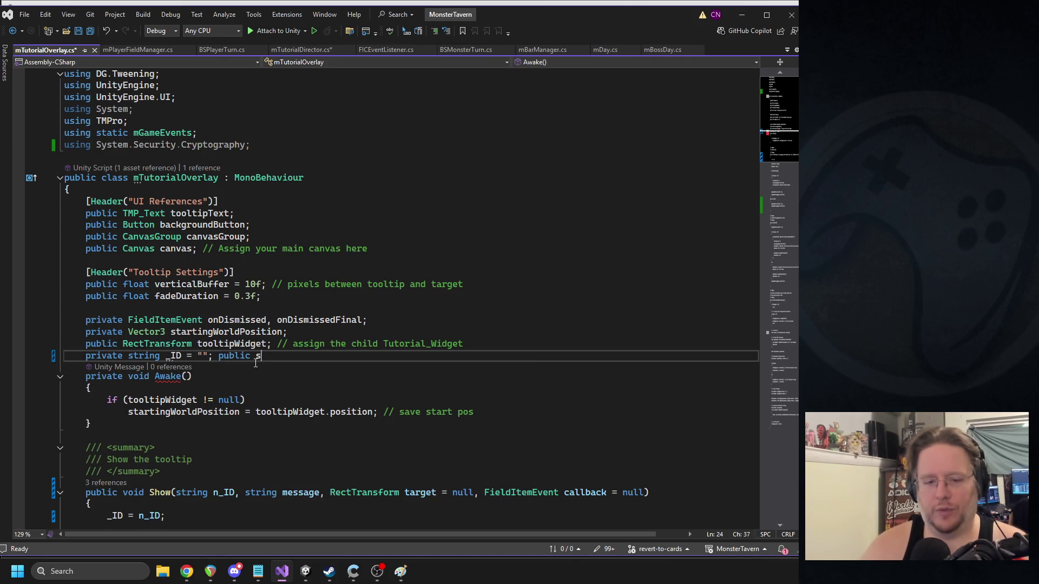
text(tring GetID)
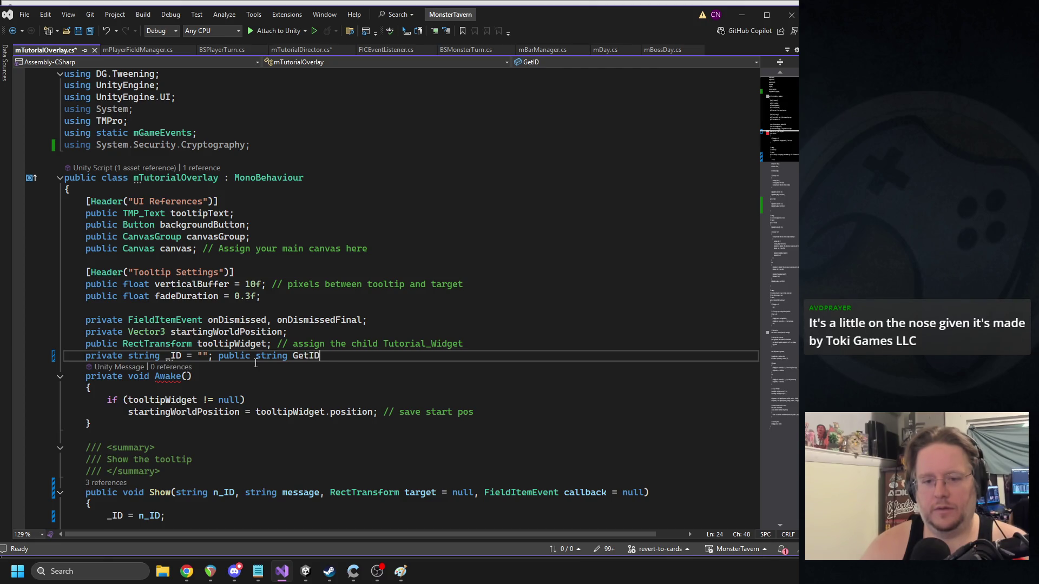
text((); { return)
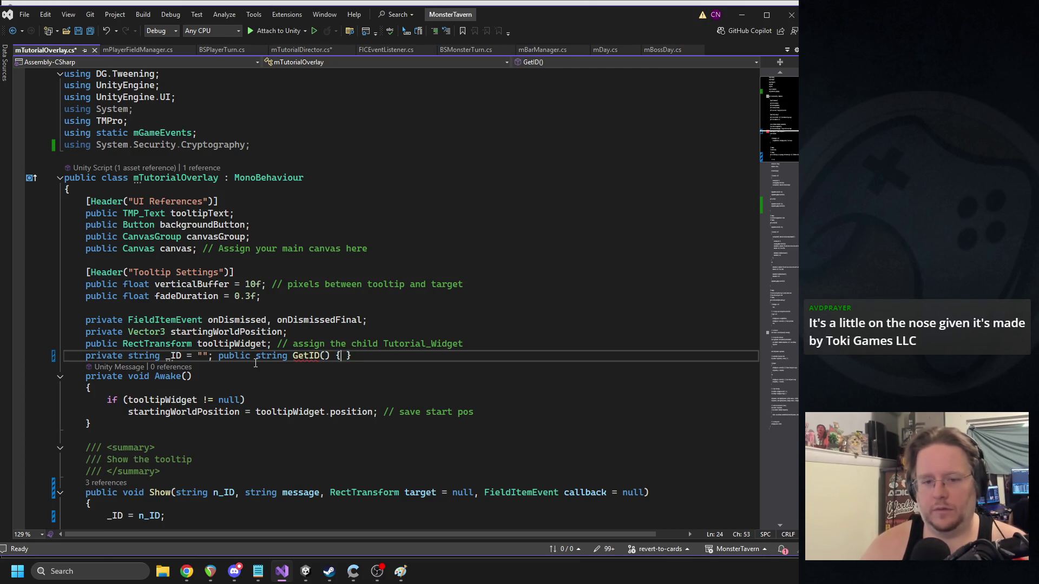
text( _ID;)
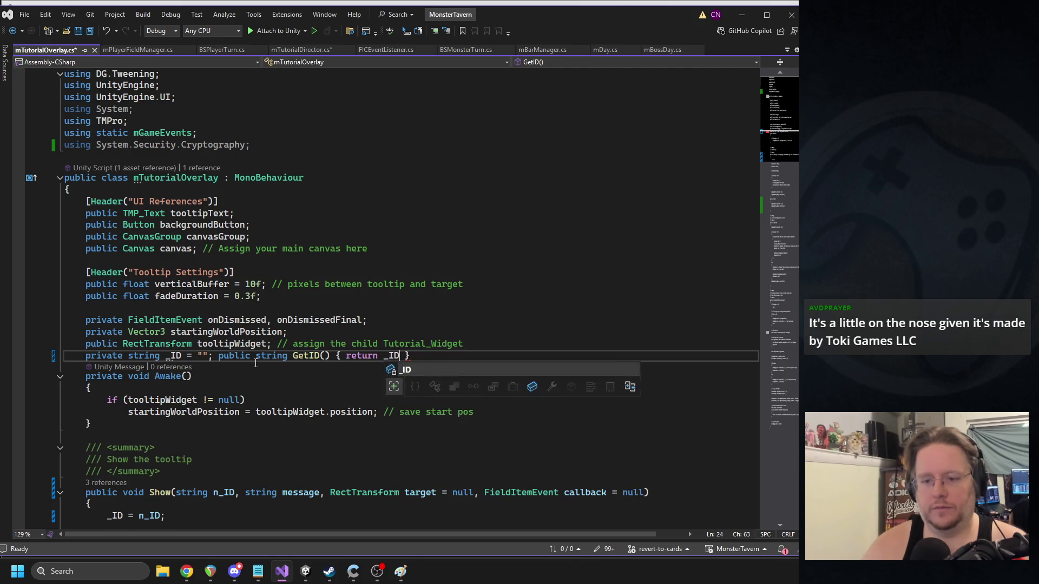
key(ctrl+s)
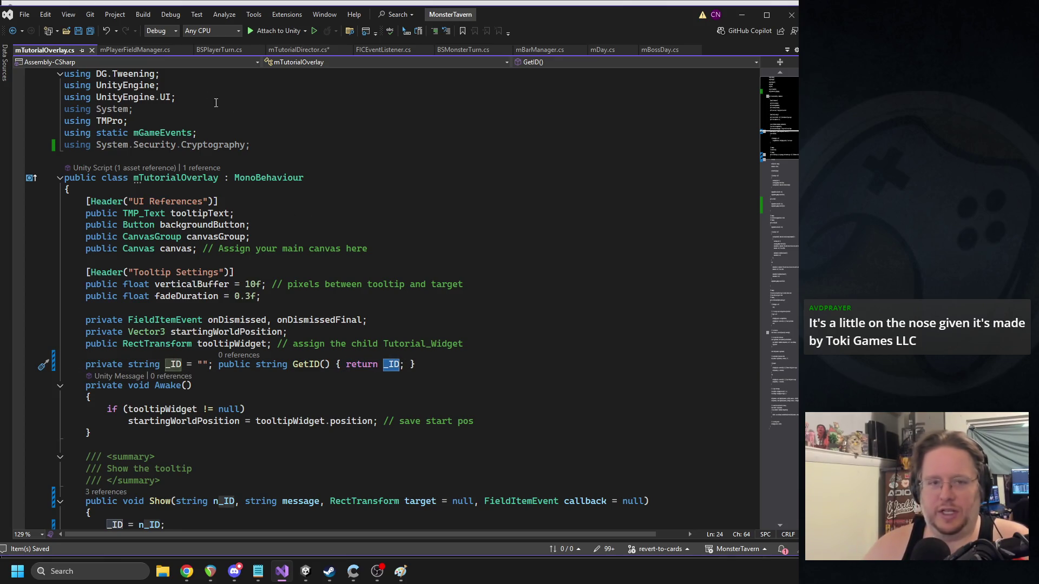
- Make the condition overlay.GetID() == "Energy" with overlay.Hide(); inside it, then save mTutorialDirector.cs
click(291, 53)
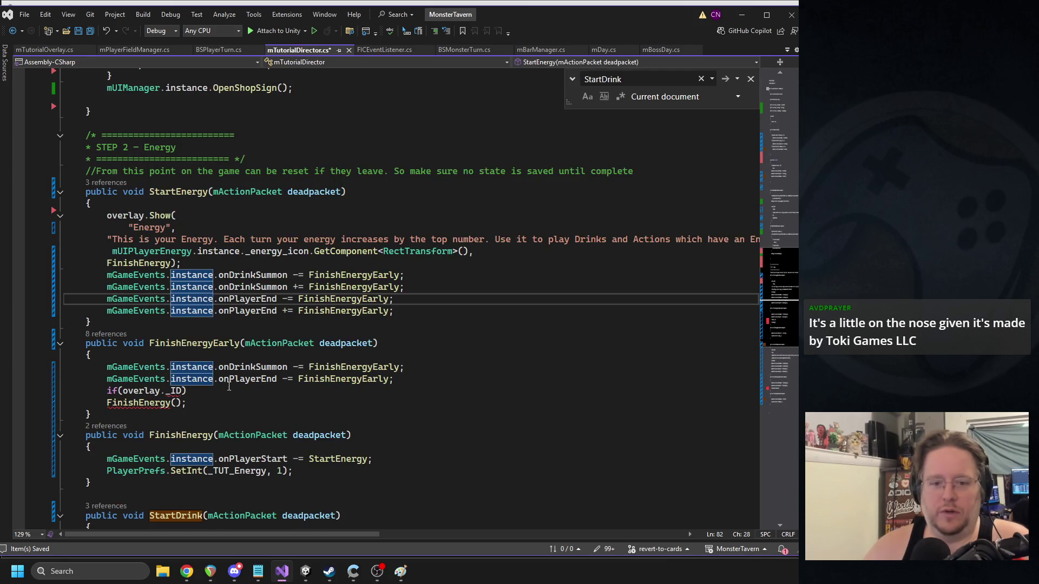
double_click(179, 391)
text(GetID()
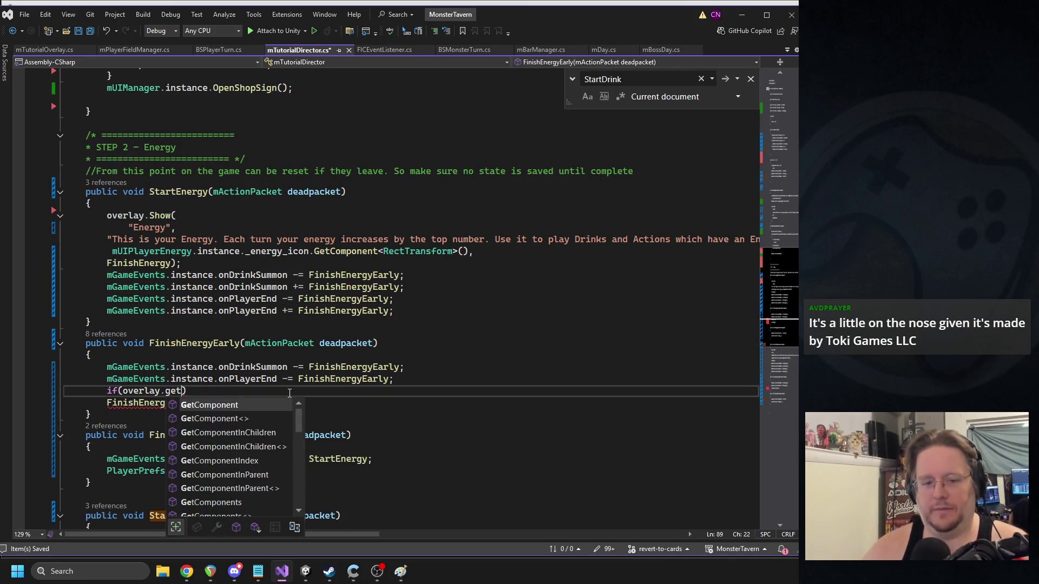
text() == "Energ)
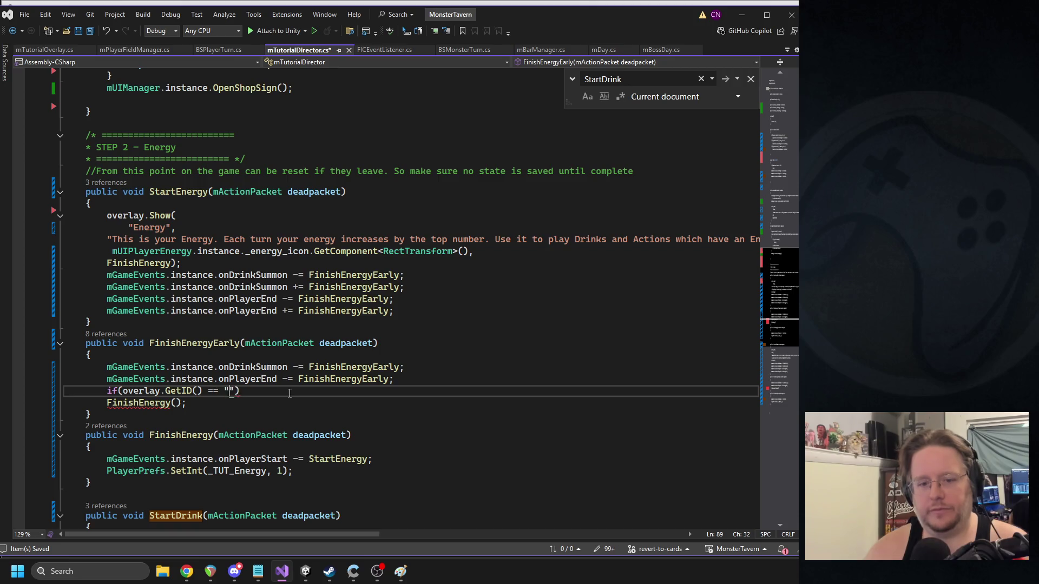
text(y"))
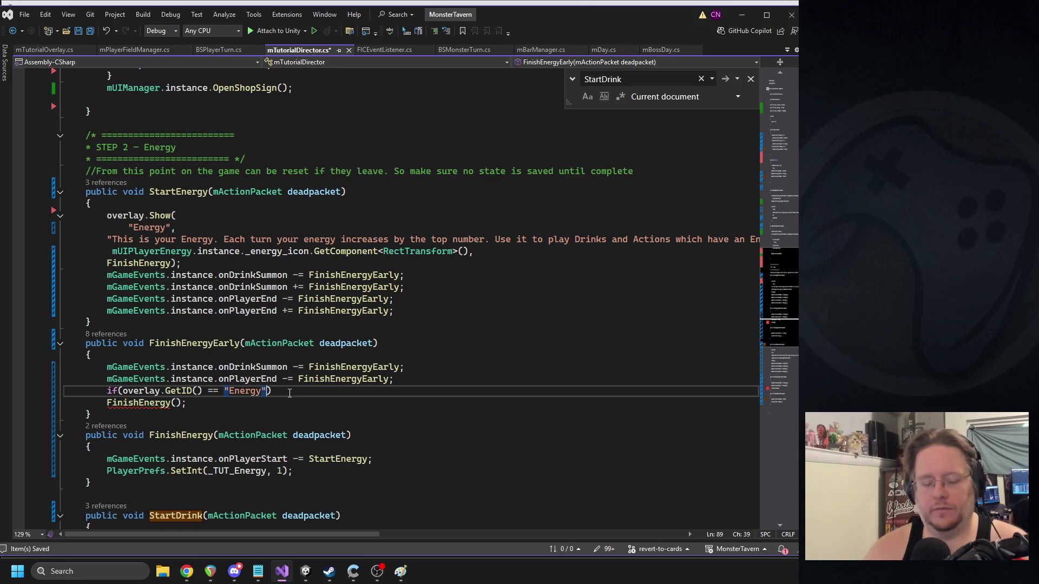
double_click(210, 390)
text(!=)
click(277, 386)
key(Return)
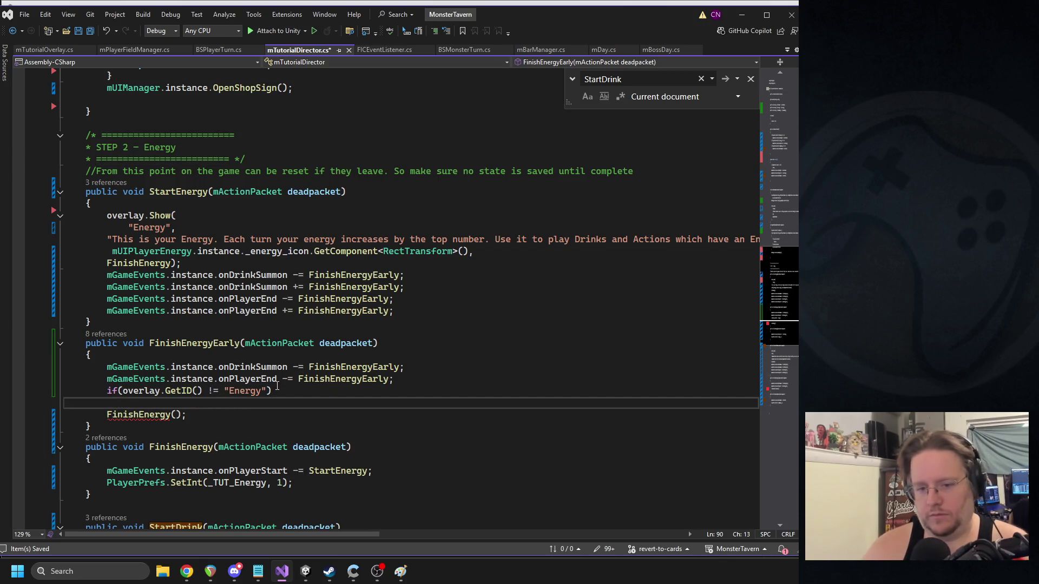
double_click(214, 391)
text(==)
click(309, 402)
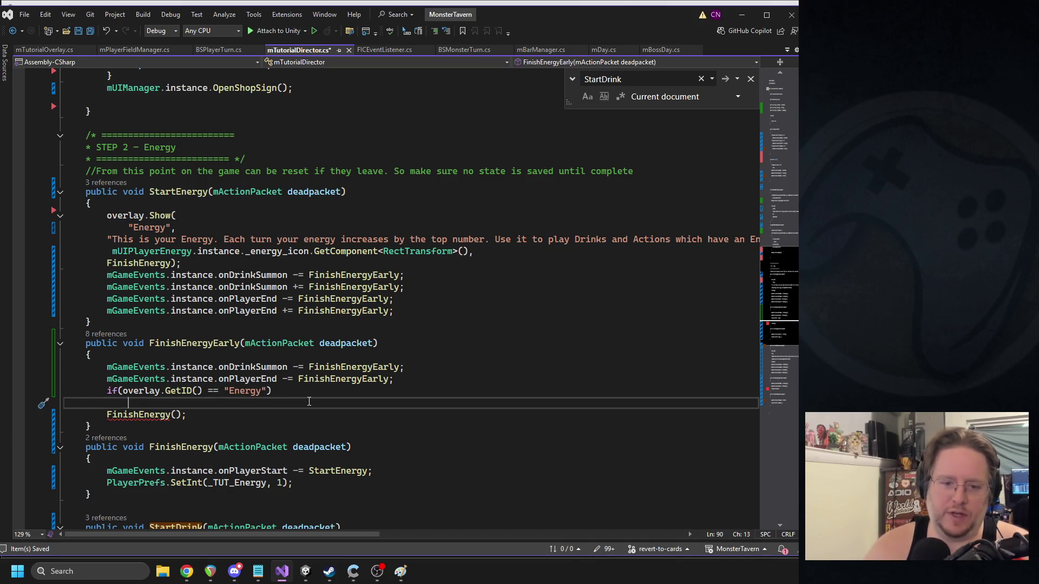
text(overlay.)
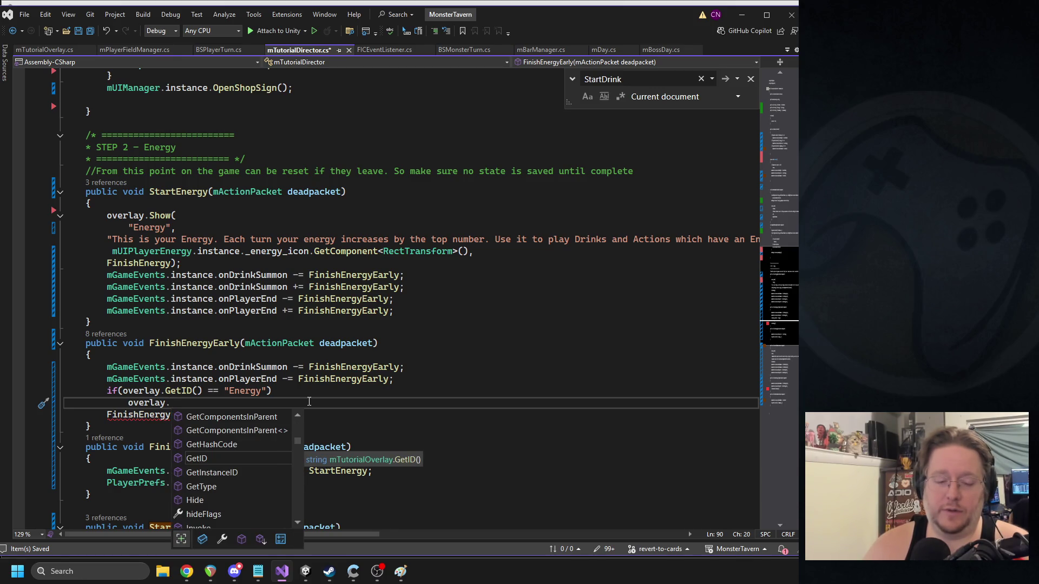
text(Hide();)
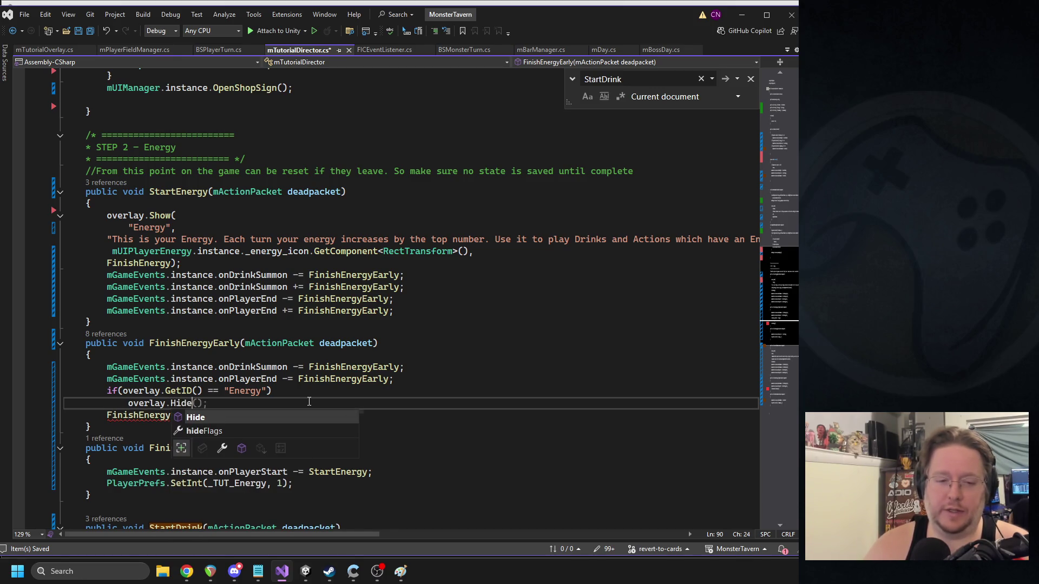
key(ctrl+s)
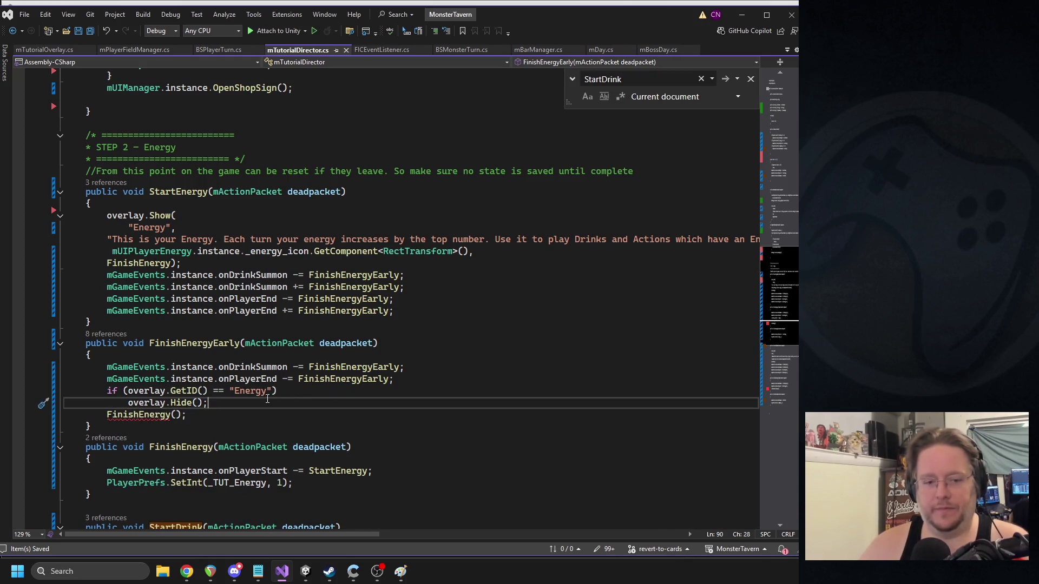
- Pass deadpacket into the FinishEnergy call and select the new overlay-check lines
double_click(337, 343)
key(ctrl+c)
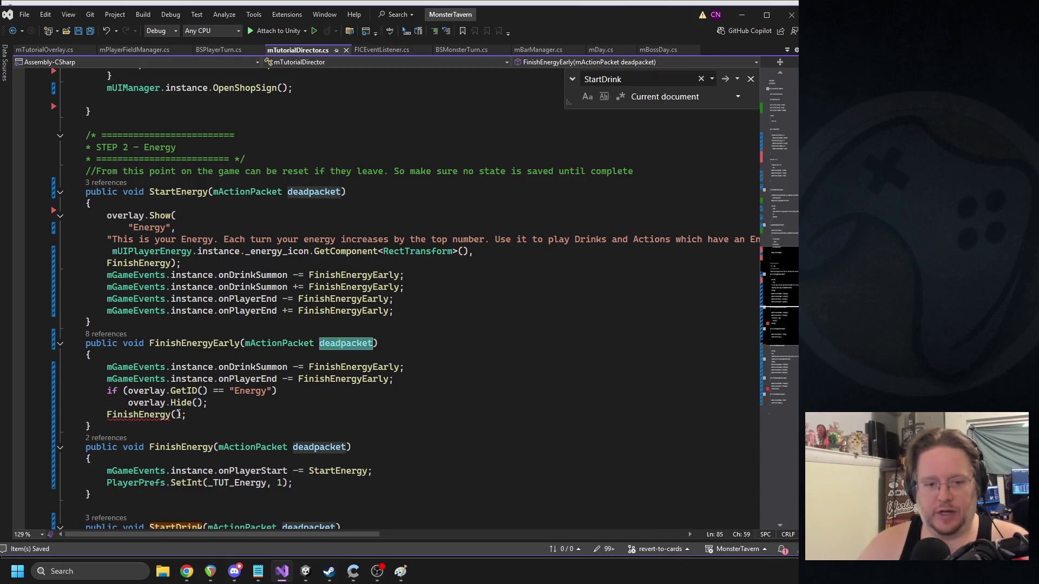
click(175, 414)
key(ctrl+v)
drag(237, 415, 38, 390)
- Replace FinishDrinkyEarly's ClickButtonClickInstead call with the copied overlay-check and FinishEnergy lines
scroll(265, 337, up, 7)
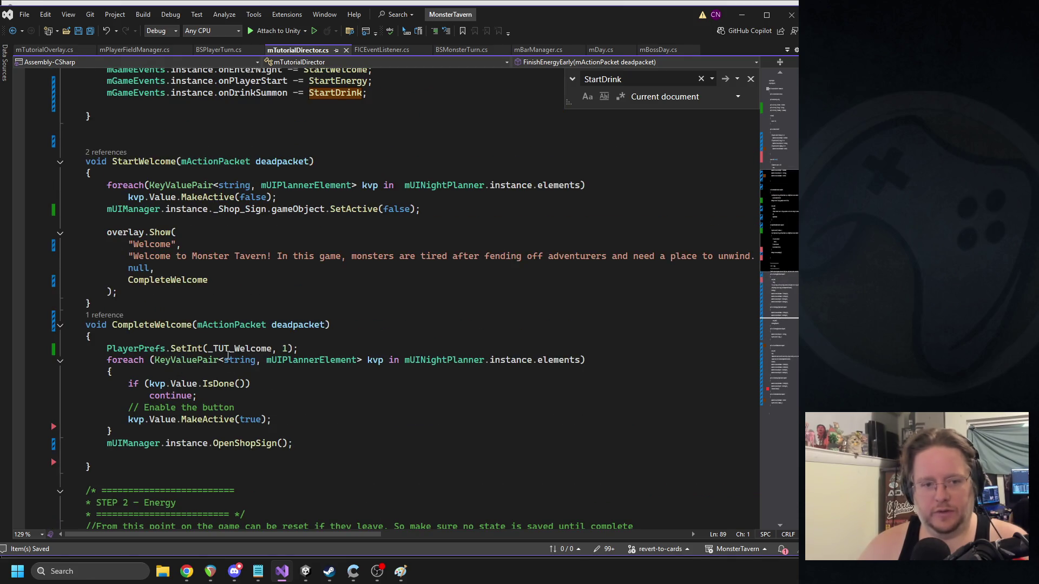
scroll(228, 357, down, 14)
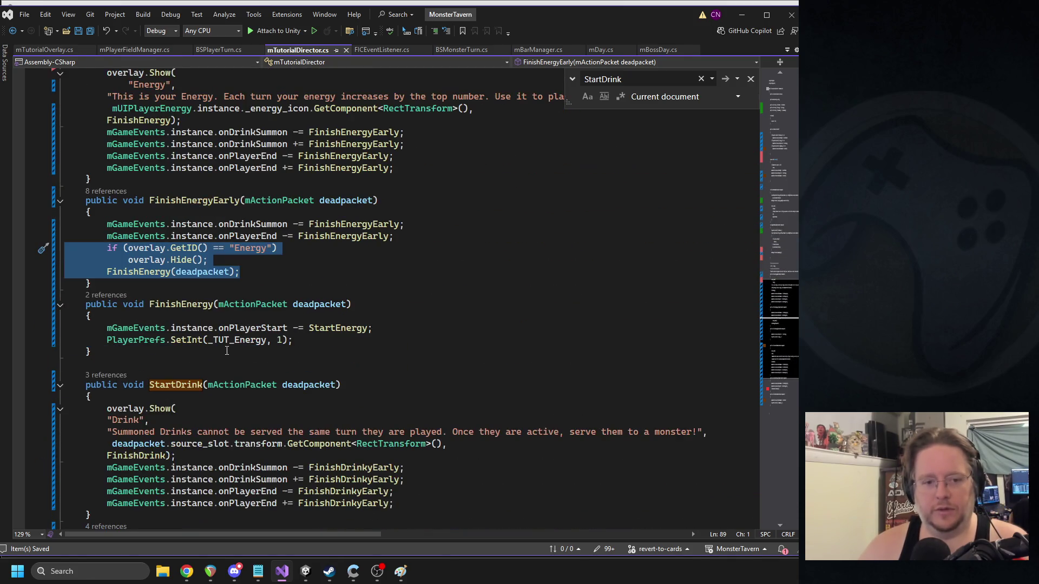
scroll(227, 350, down, 6)
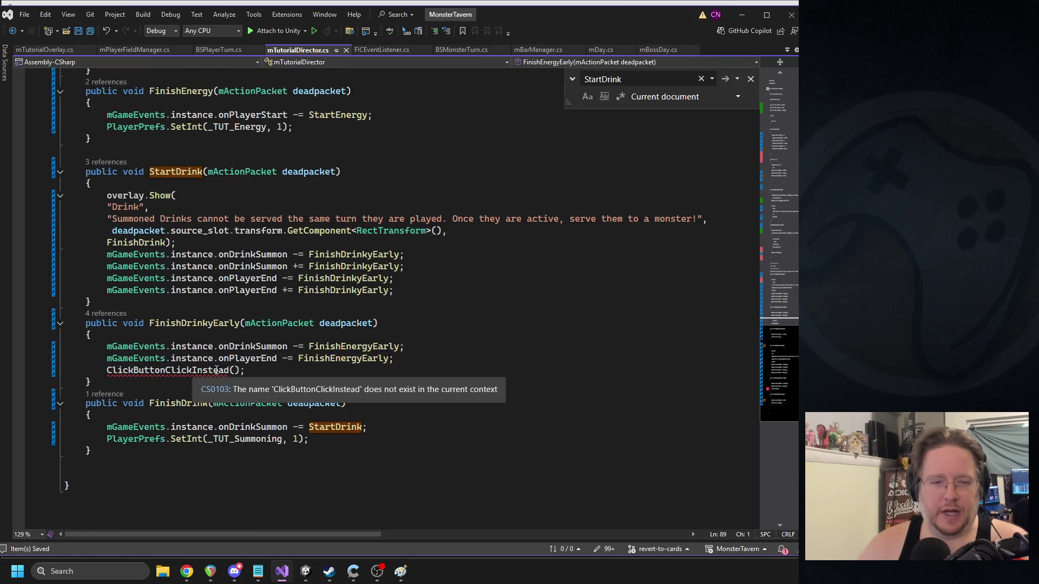
scroll(205, 360, up, 8)
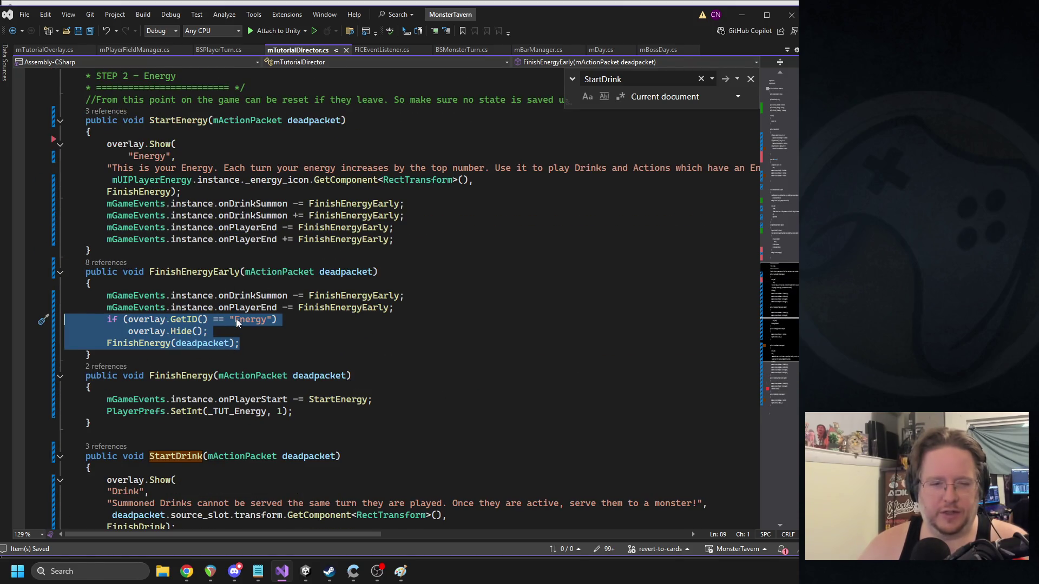
scroll(328, 393, down, 6)
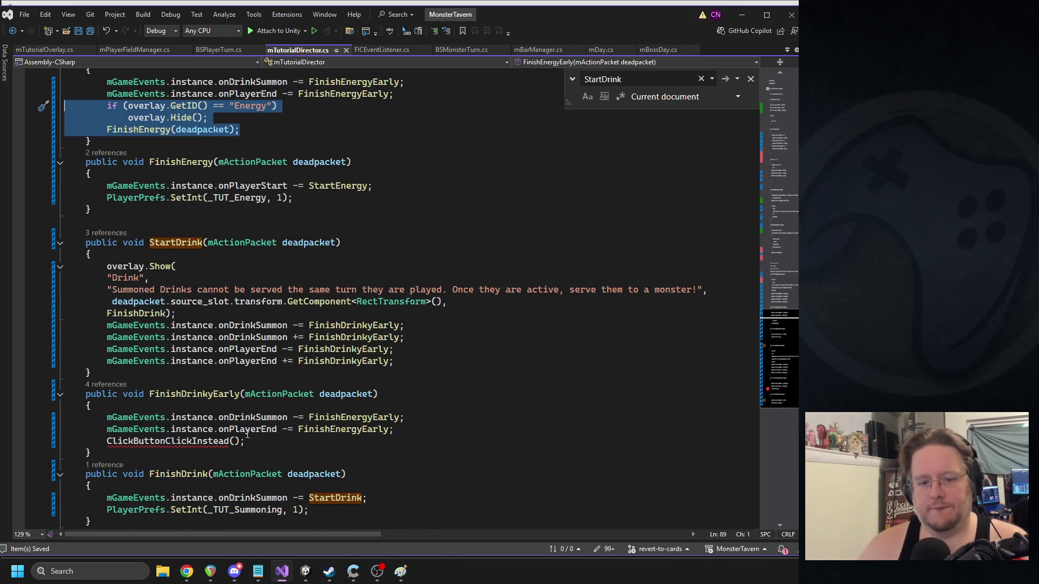
mouse_move(244, 441)
mouse_down()
mouse_move(132, 429)
mouse_move(119, 441)
mouse_move(246, 440)
mouse_up()
key(ctrl+v)
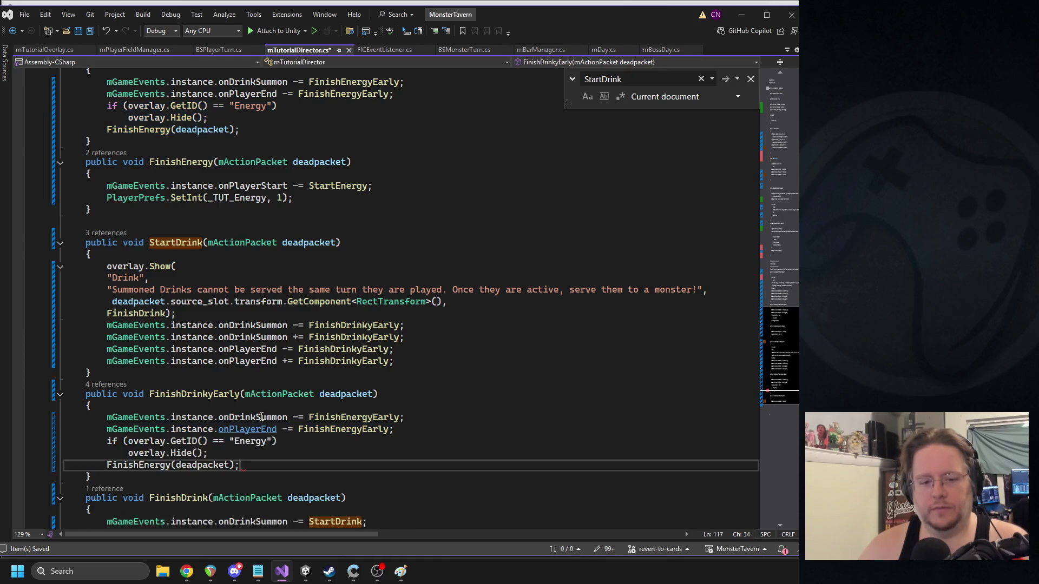
- Change the pasted check to "Drink" and the call to FinishDrink(deadpacket), then save
click(117, 277)
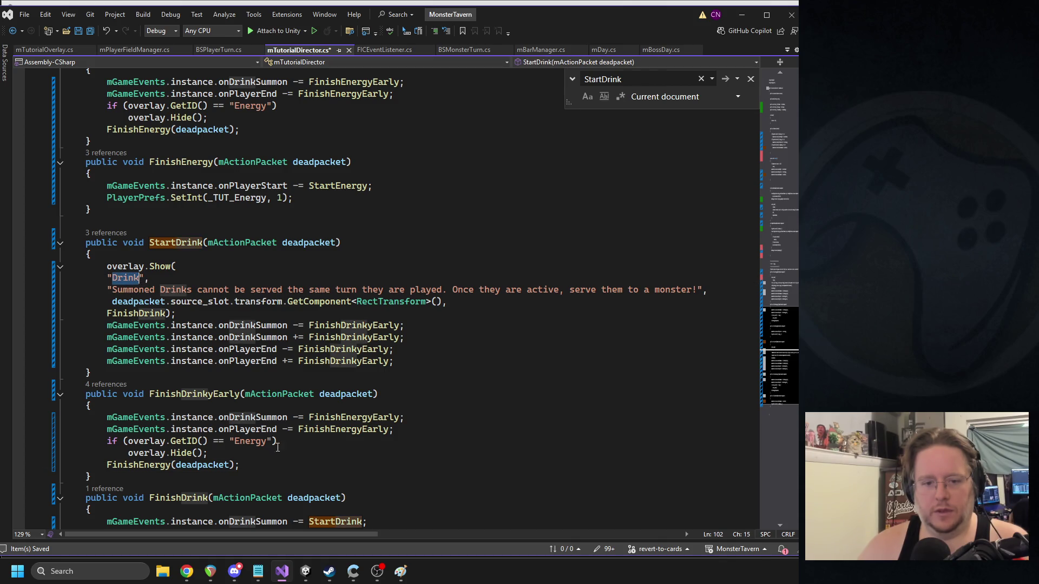
key(ctrl+c)
double_click(246, 441)
key(ctrl+v)
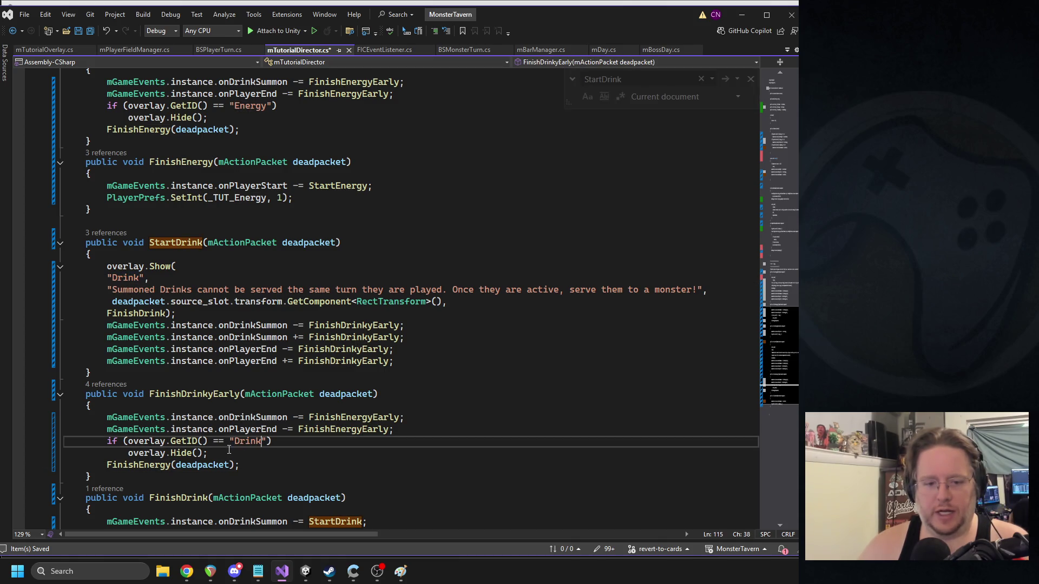
click(178, 498)
double_click(178, 498)
key(ctrl+c)
double_click(138, 465)
key(ctrl+v)
click(314, 222)
key(ctrl+s)
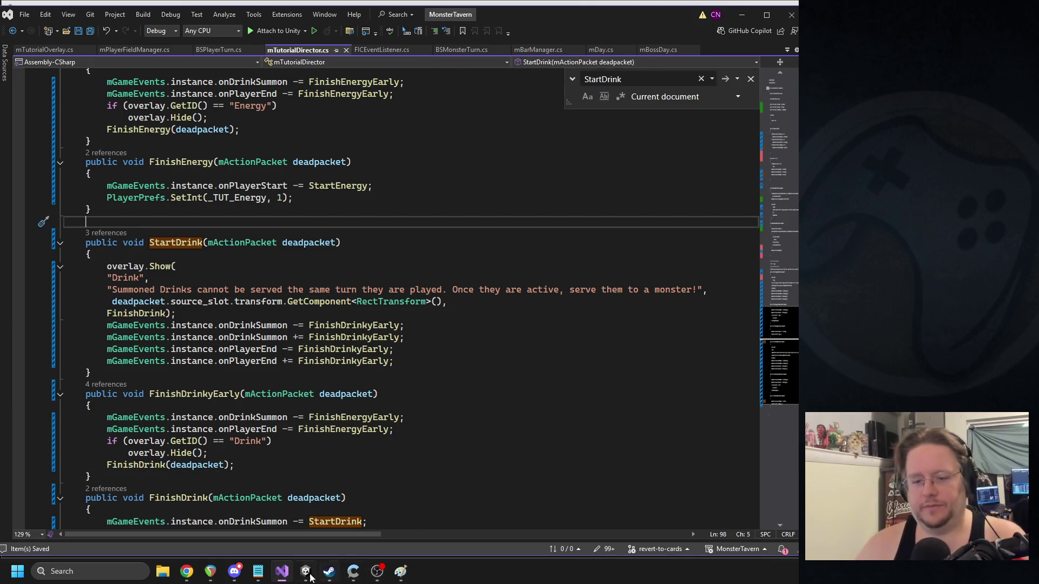
click(305, 571)
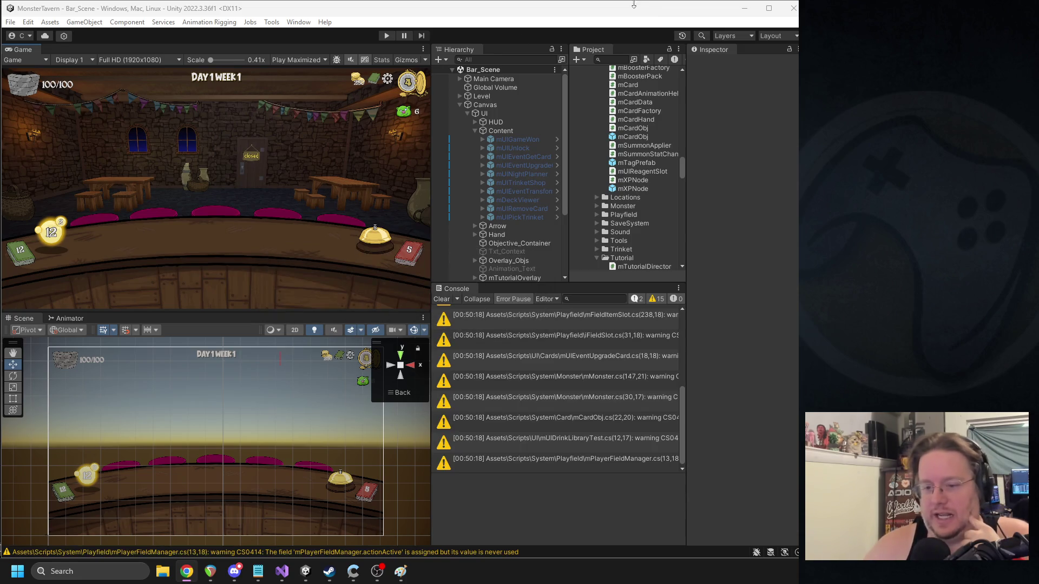
- Enter play mode, return to the main menu, and begin a new run past the welcome tip
click(386, 36)
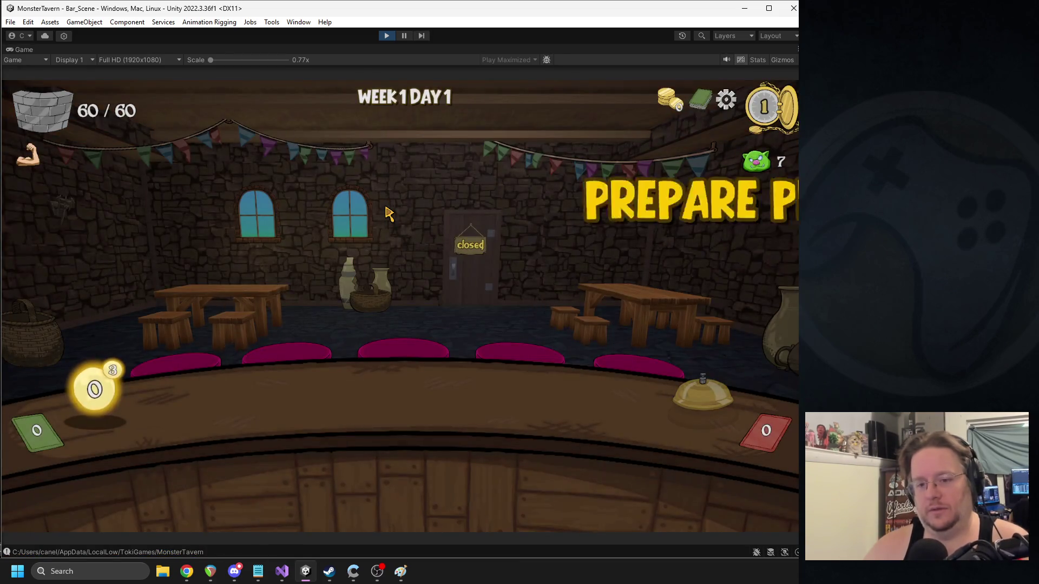
key(Escape)
click(394, 249)
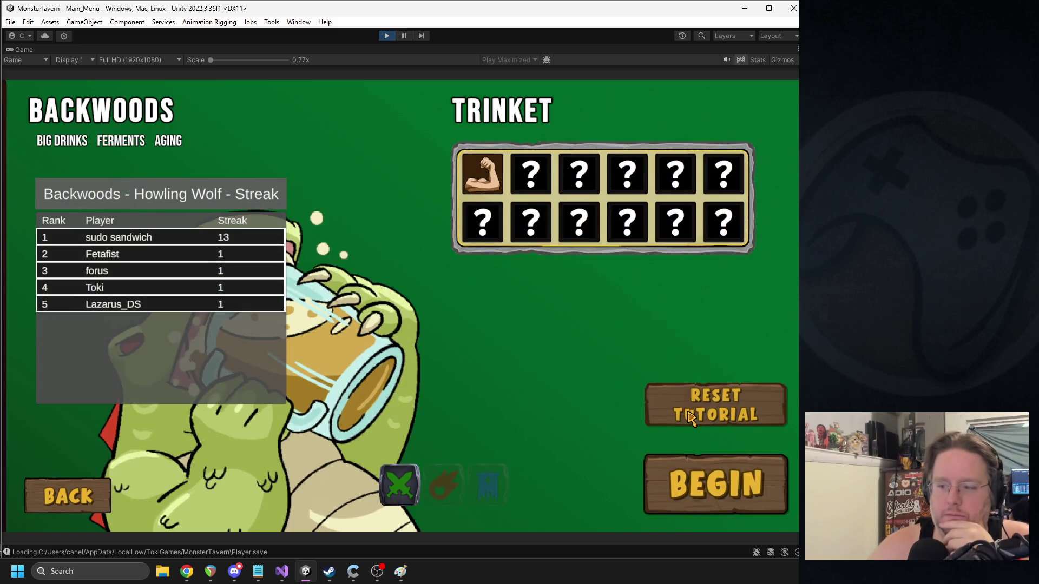
click(696, 489)
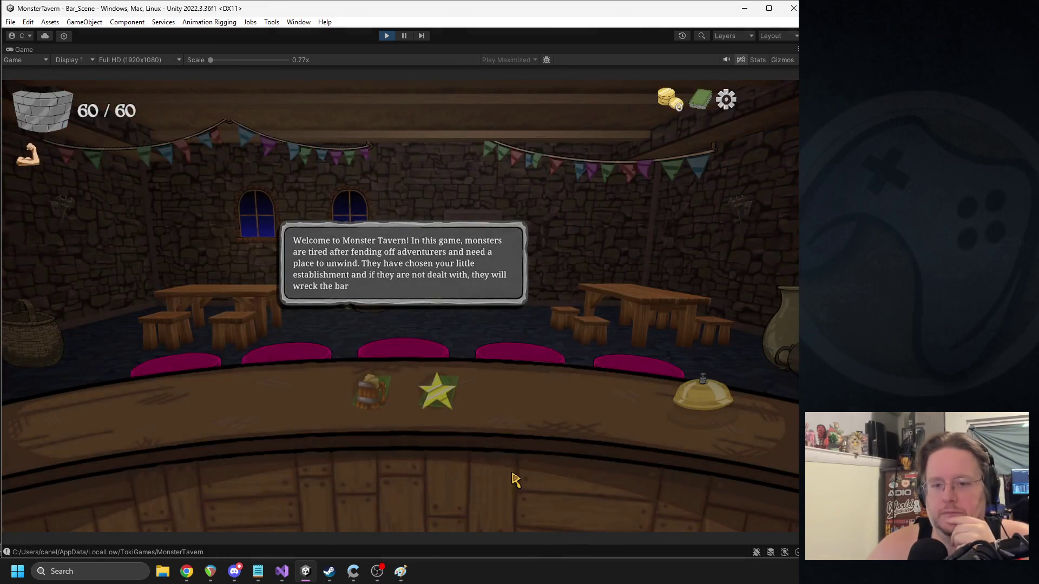
click(413, 292)
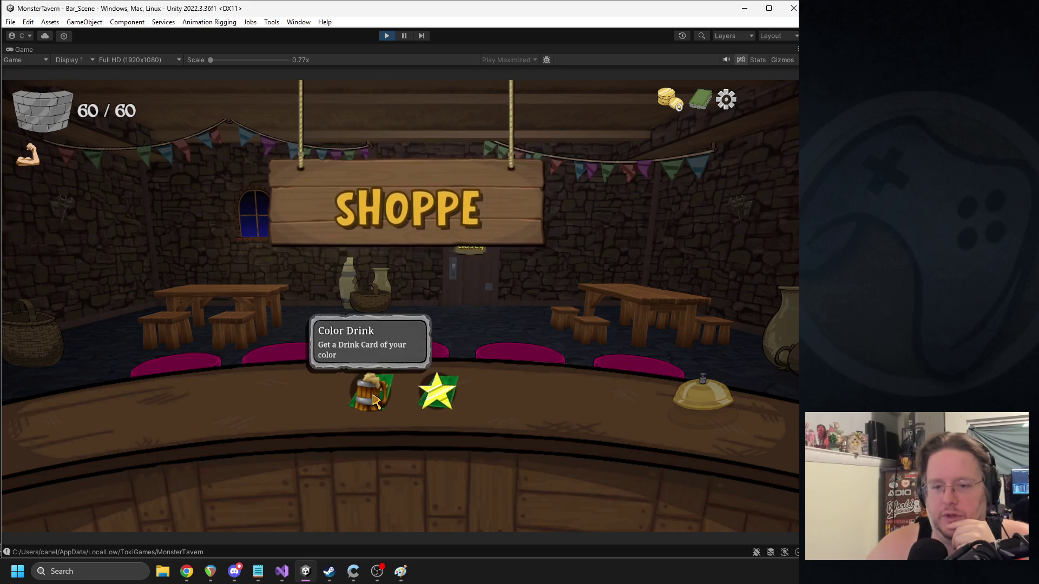
- Take Color Drink and Coffee Shot rewards, play Goblin's Fermented Socks and another drink, then stop
click(376, 401)
click(671, 467)
click(436, 399)
click(681, 466)
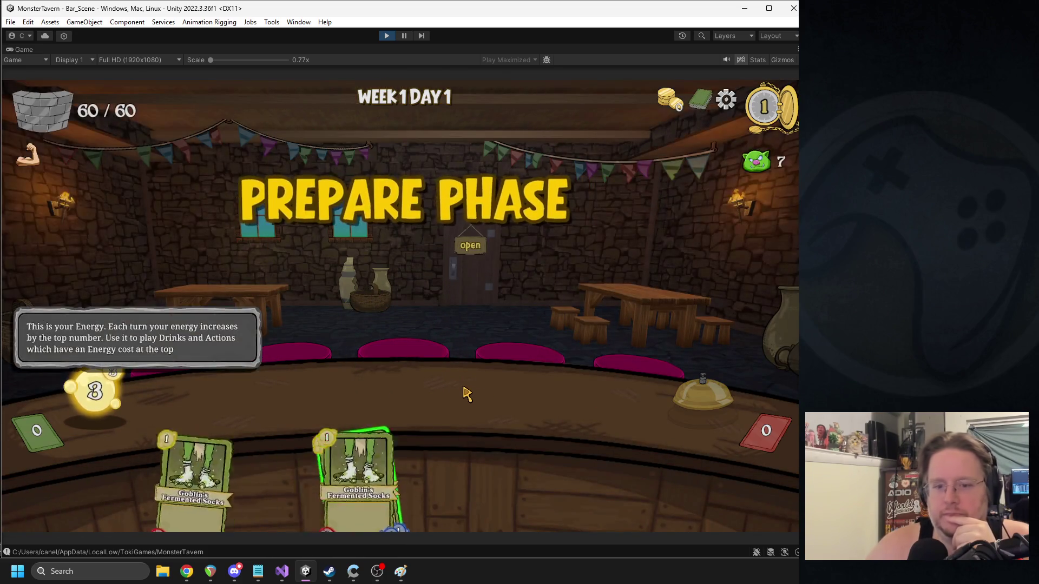
mouse_move(392, 466)
mouse_down()
mouse_move(395, 387)
mouse_move(409, 393)
mouse_up()
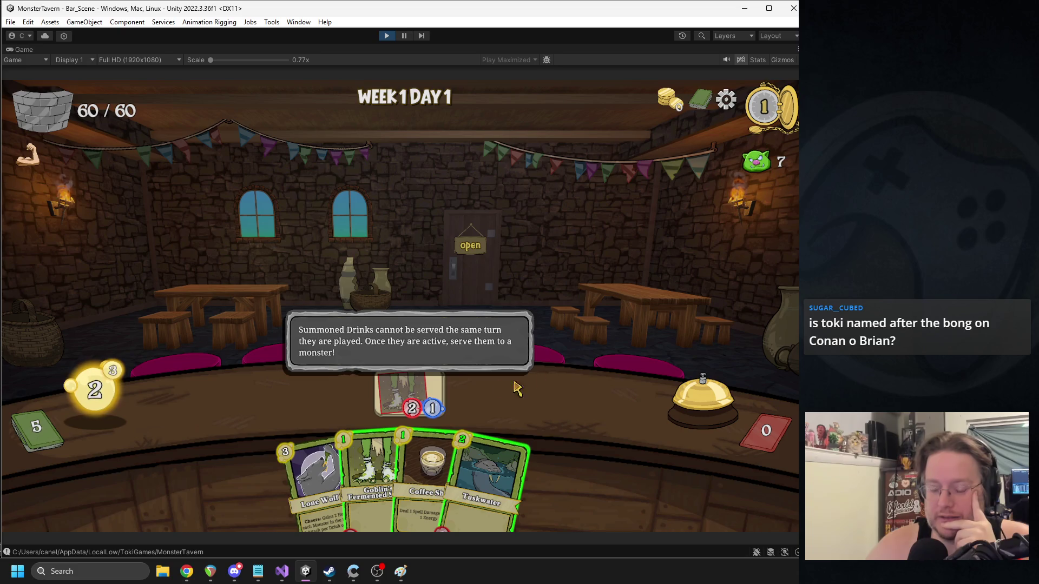
drag(367, 465, 220, 405)
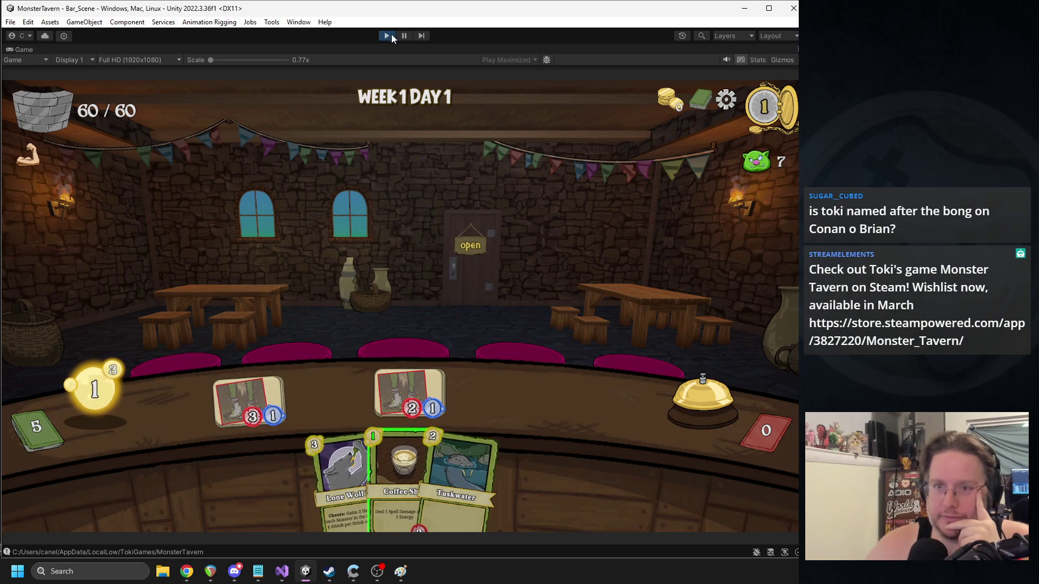
click(389, 37)
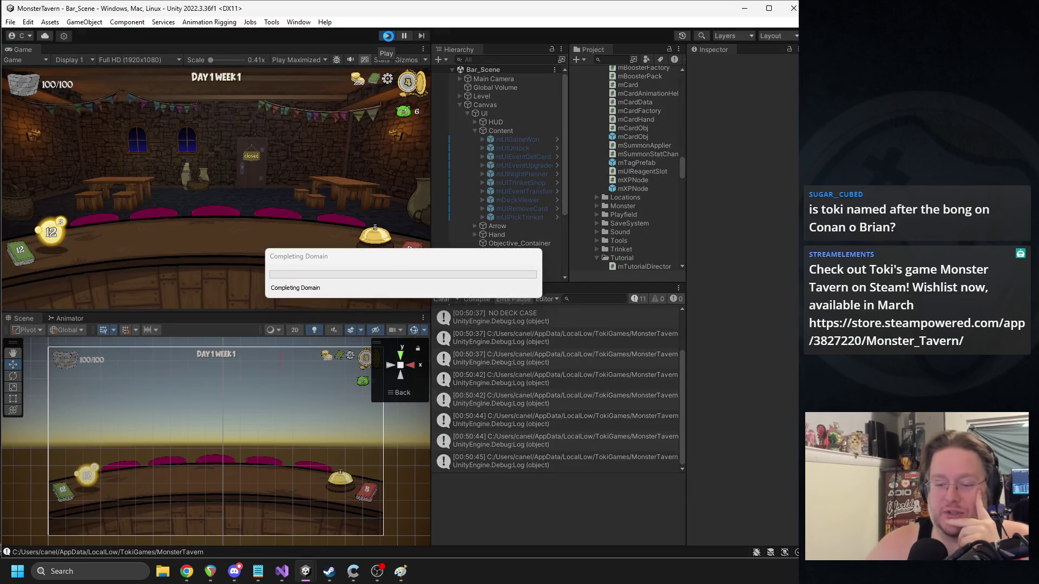
- Start play mode, drag Goblin's Fermented Socks and Tuskwater onto the bar, then stop playing
click(388, 37)
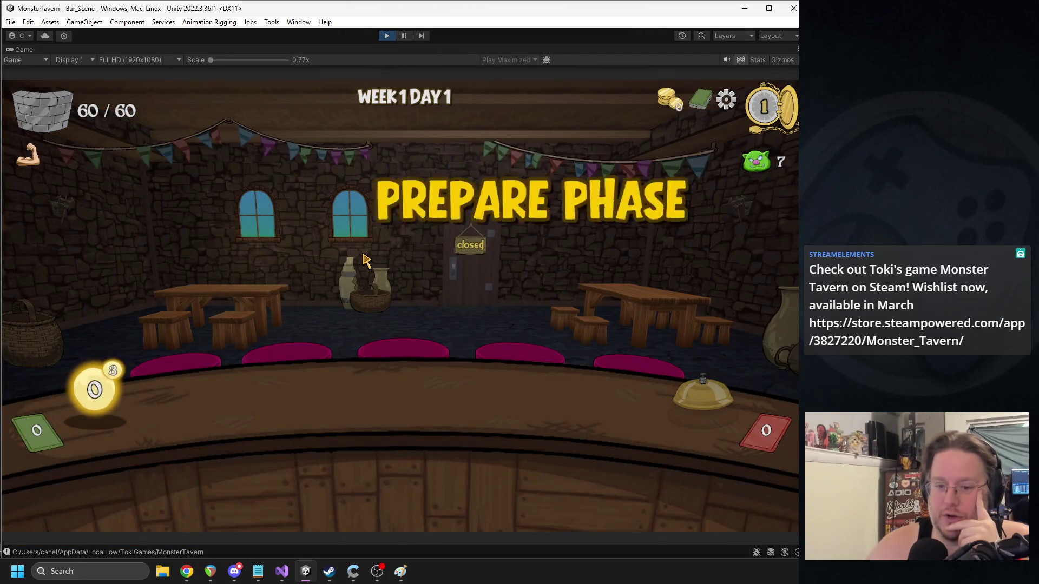
drag(317, 476, 330, 398)
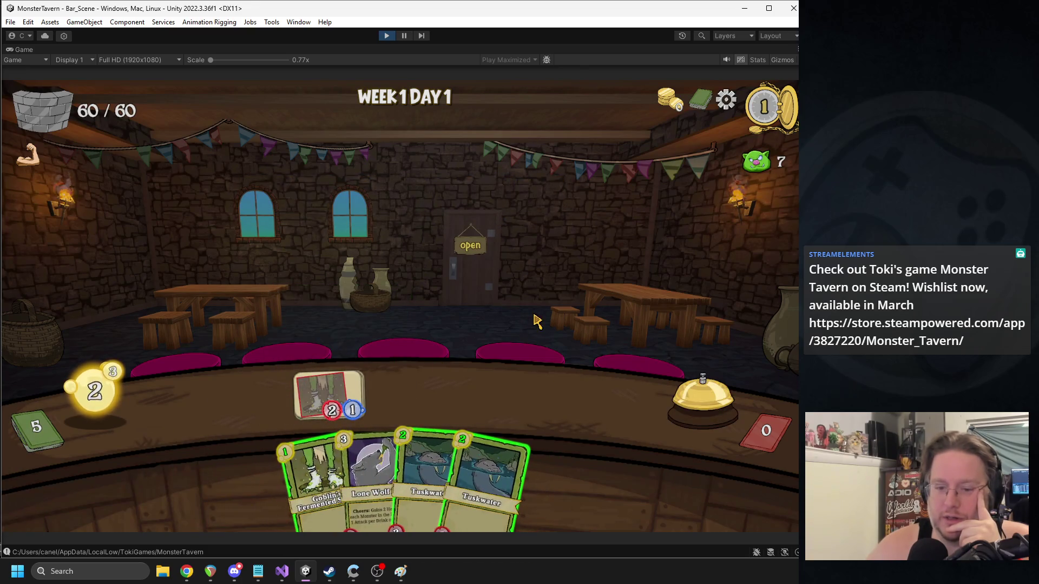
drag(427, 471, 262, 405)
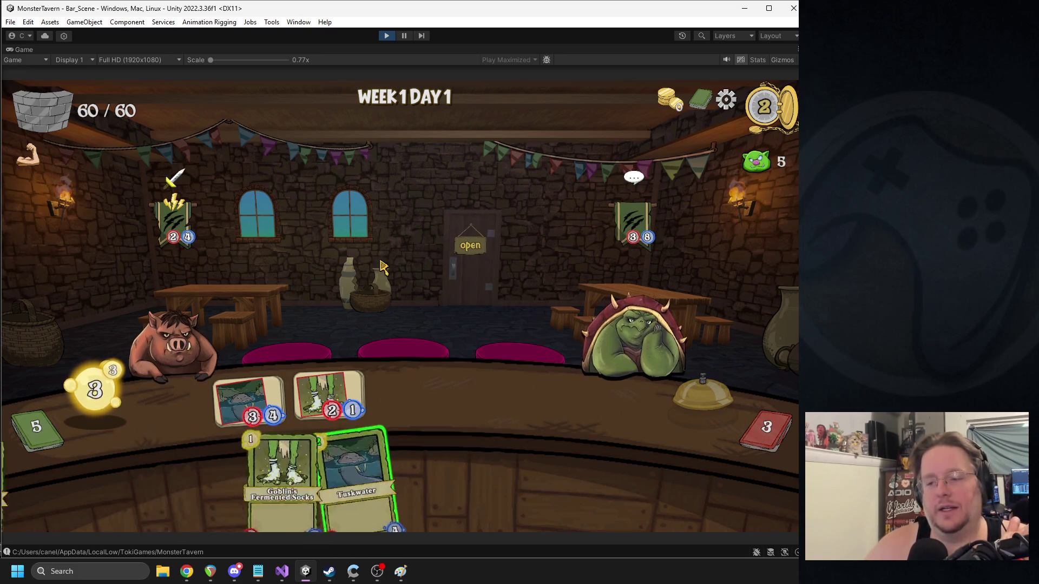
click(386, 35)
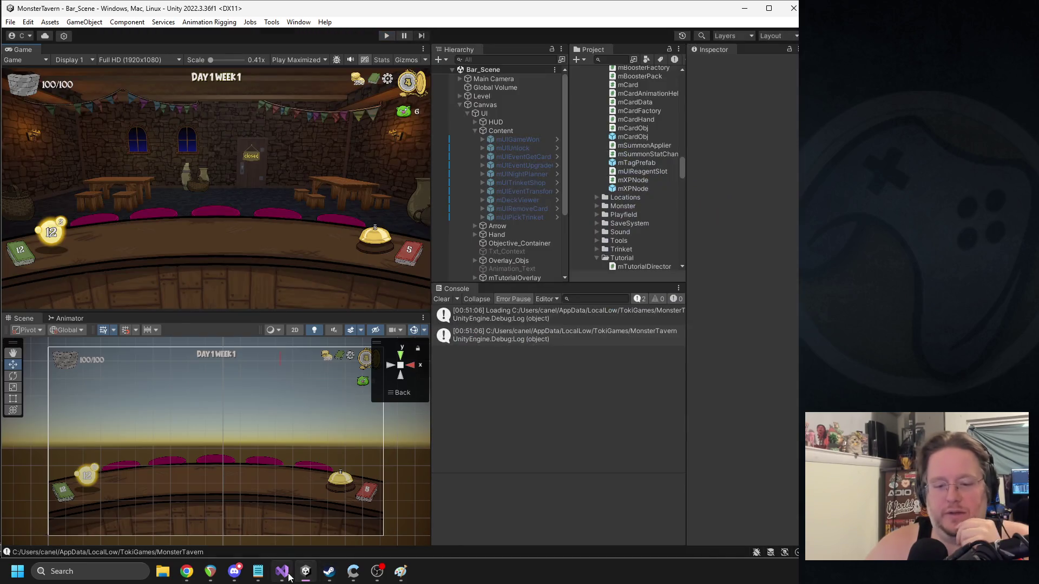
click(288, 576)
scroll(379, 403, down, 5)
scroll(363, 391, up, 10)
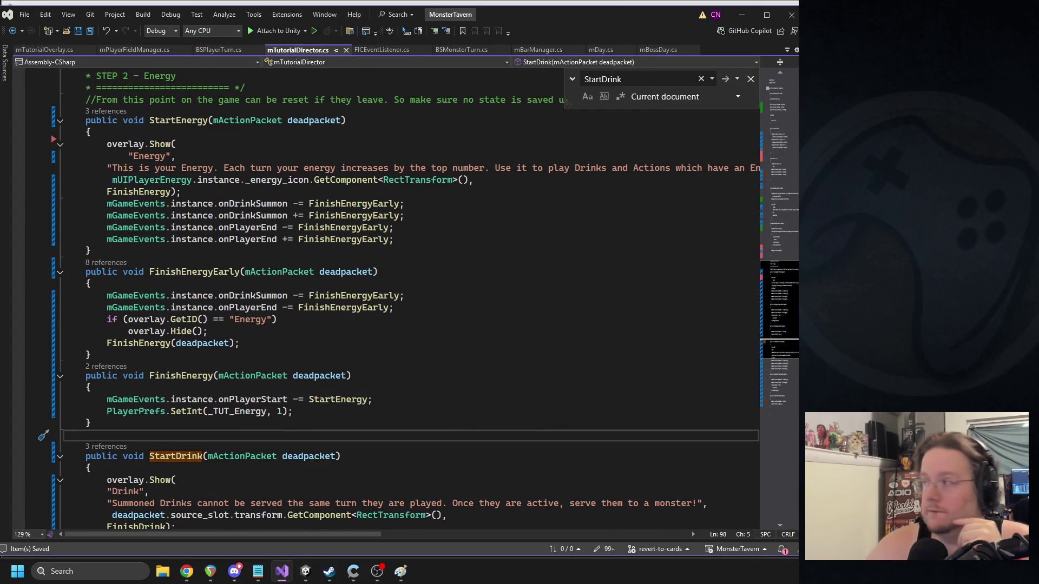
key(alt+Tab)
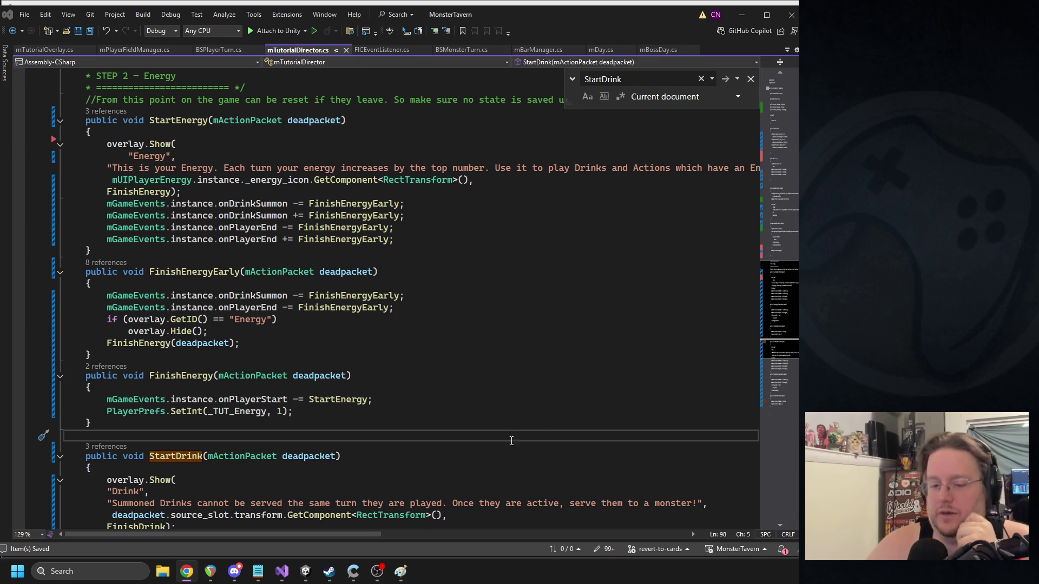
click(305, 572)
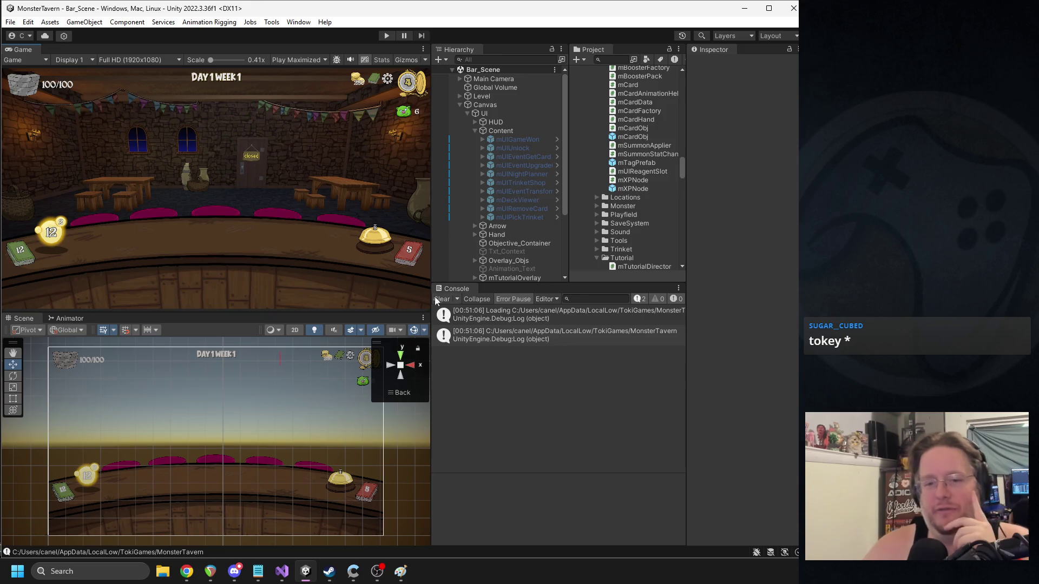
- Clear the Console's log entries, select Deck_Button in the Scene, and expand the coin image's text child
click(446, 299)
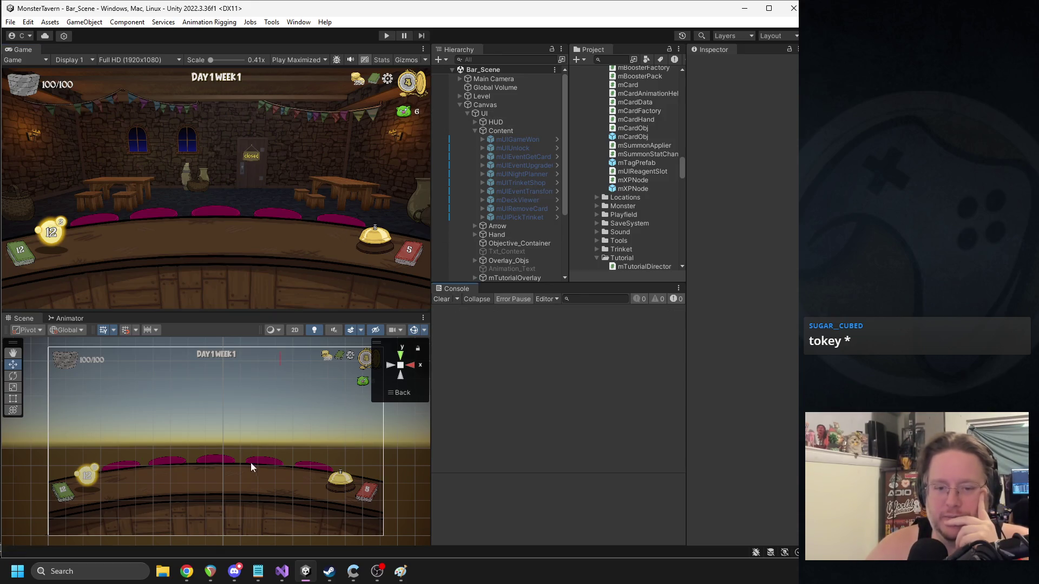
scroll(247, 458, down, 2)
scroll(213, 443, up, 2)
click(244, 384)
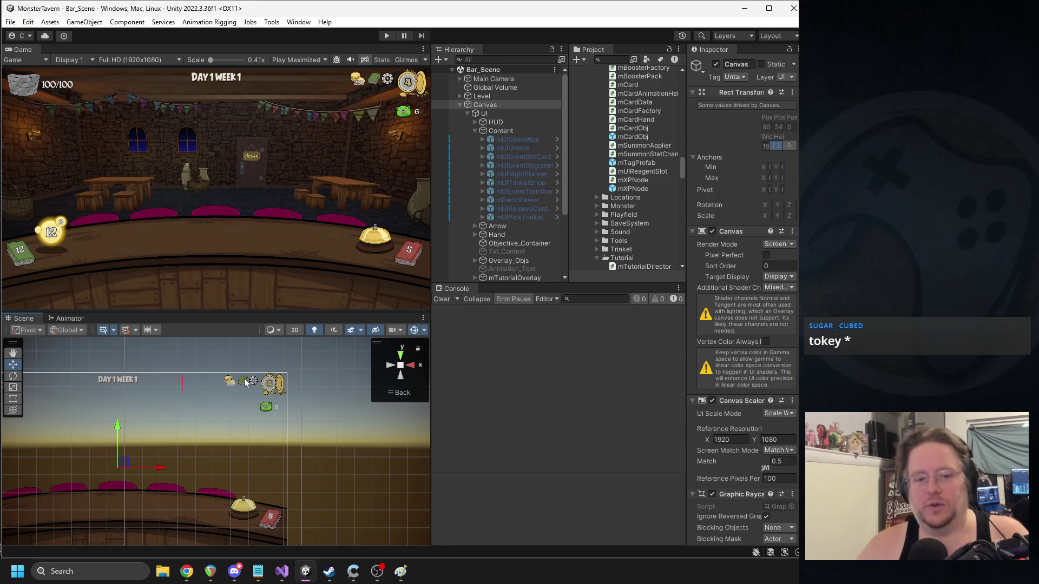
scroll(241, 389, up, 3)
scroll(242, 389, up, 4)
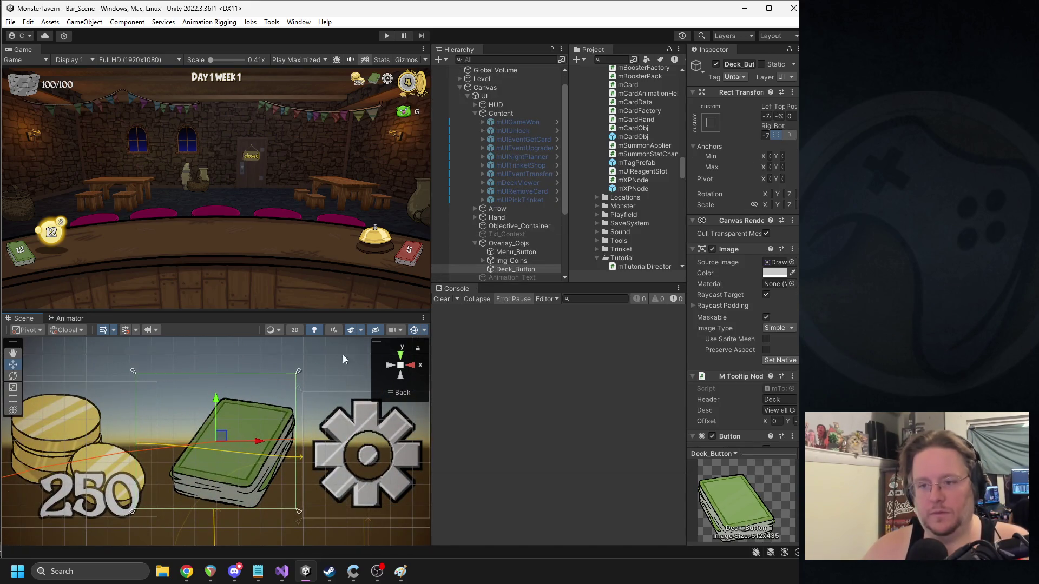
scroll(501, 238, down, 3)
key(alt+Tab)
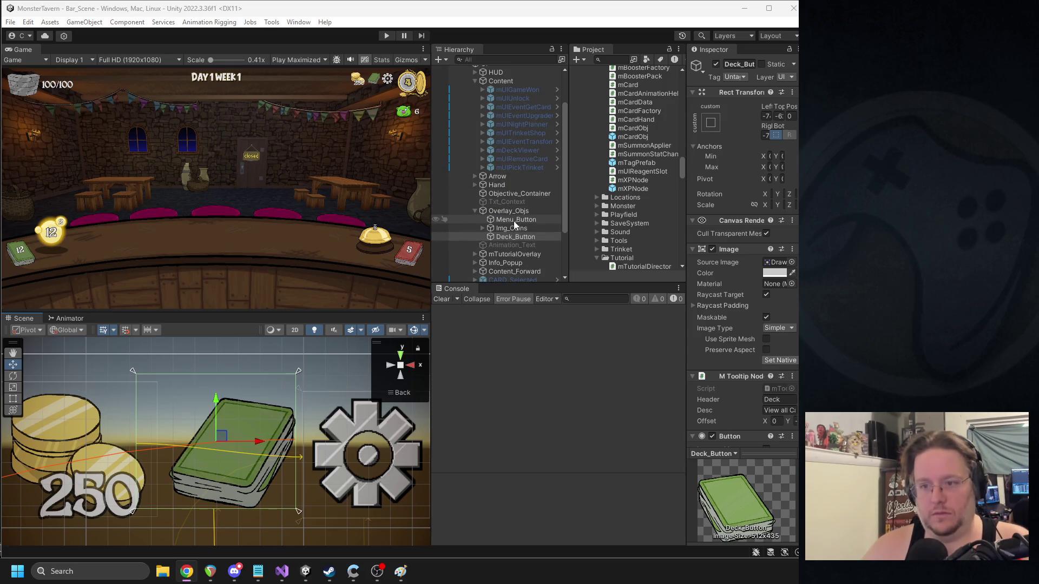
click(482, 229)
- Copy _Txt_Coins and paste the copy as a child of Deck_Button
right_click(518, 238)
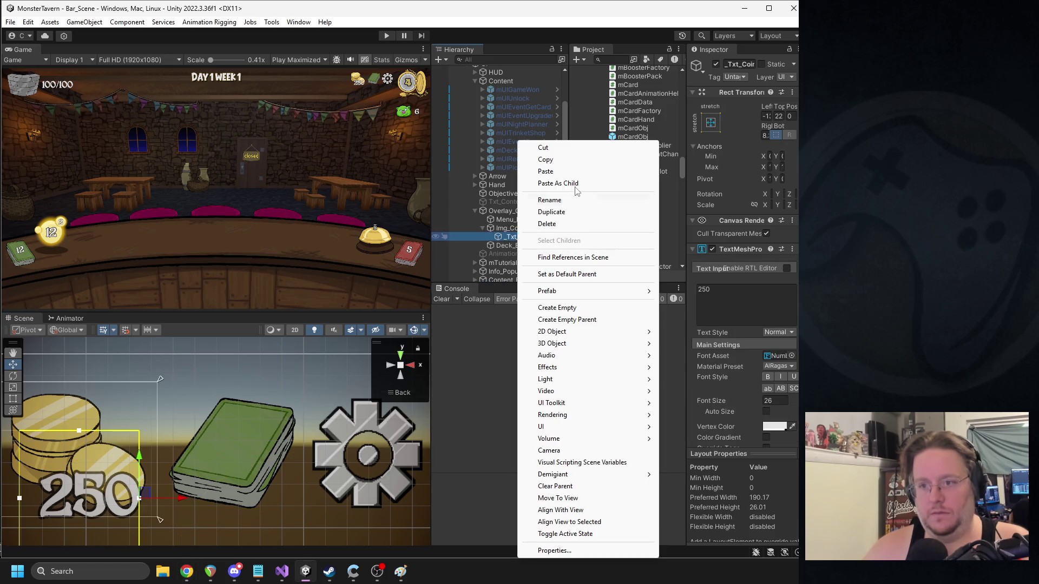
click(508, 239)
click(505, 246)
right_click(505, 248)
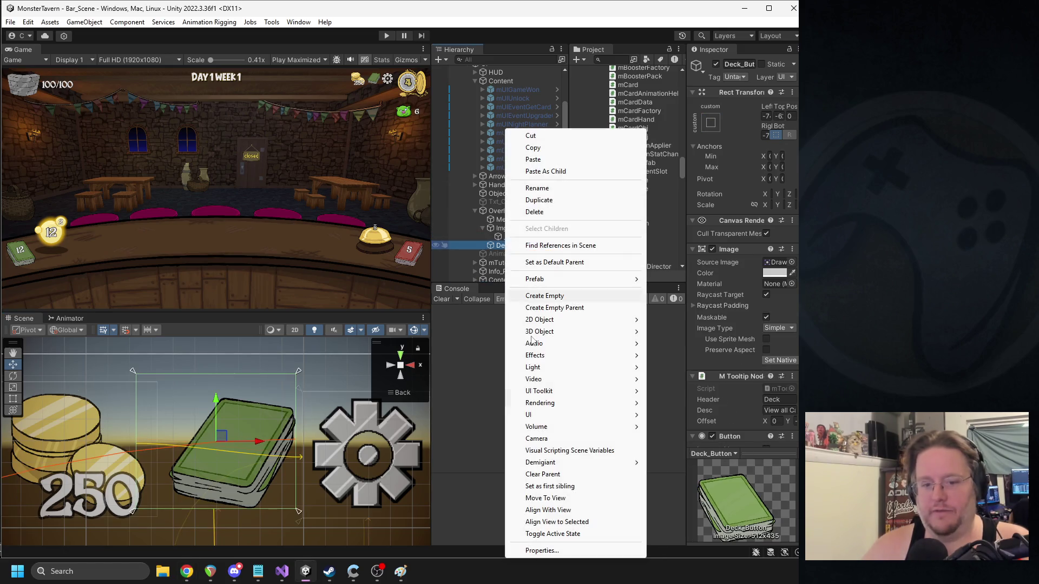
click(546, 171)
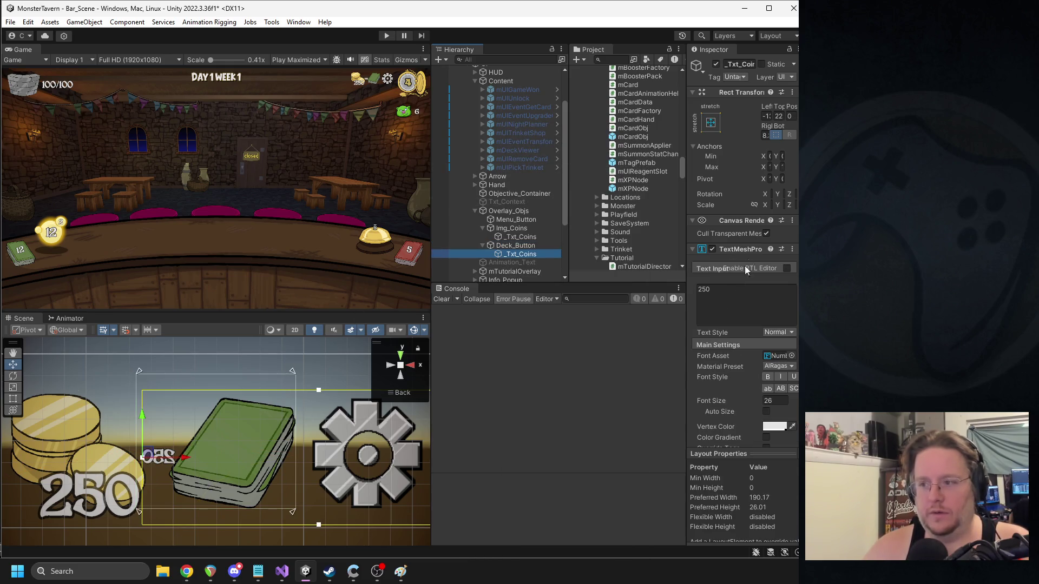
- Set the copied label's scale X to -1 and move it to the deck icon's lower right
drag(686, 173, 383, 191)
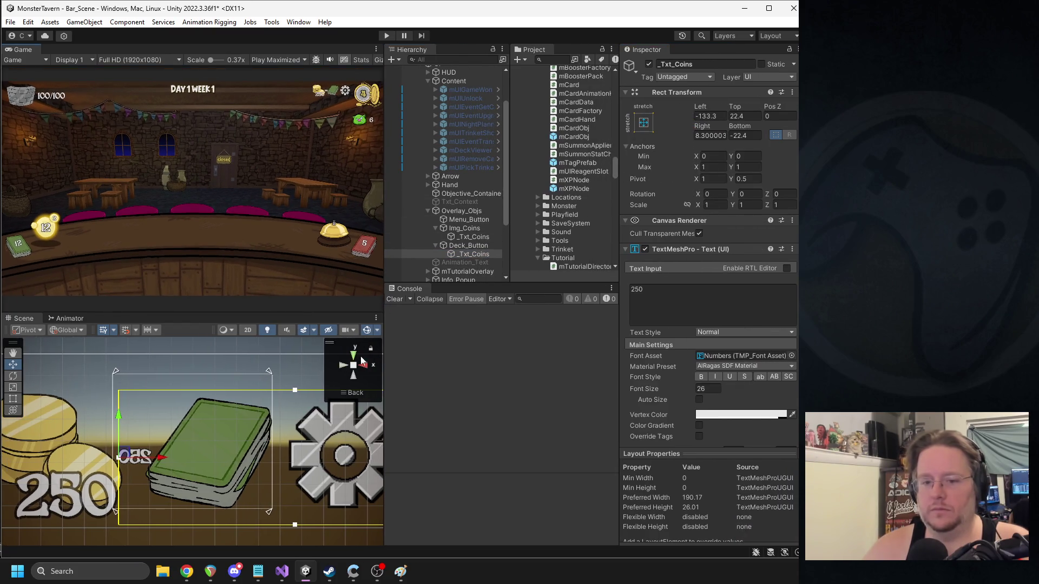
click(712, 205)
text(-1)
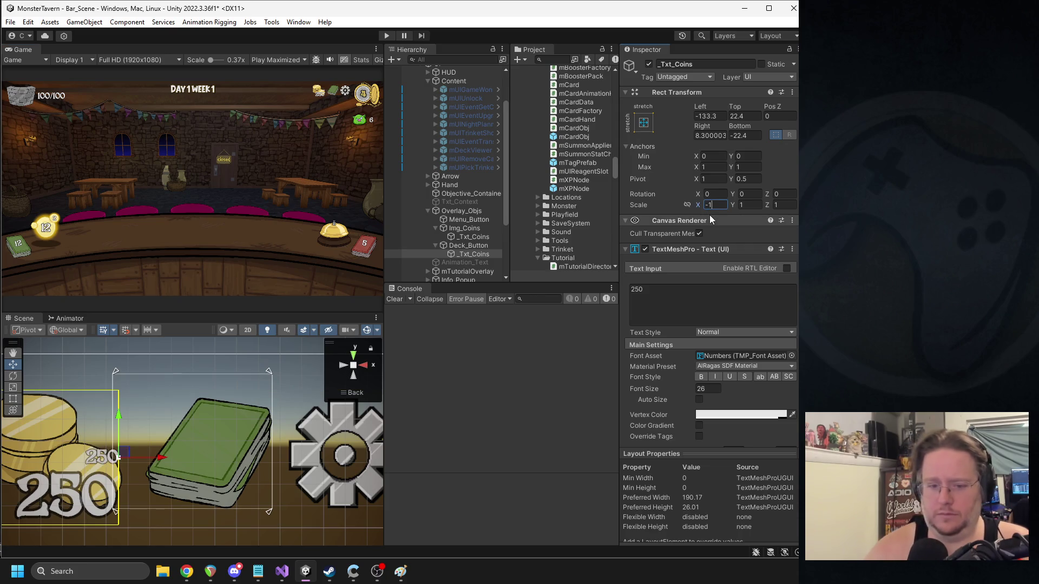
drag(106, 443, 264, 474)
click(466, 245)
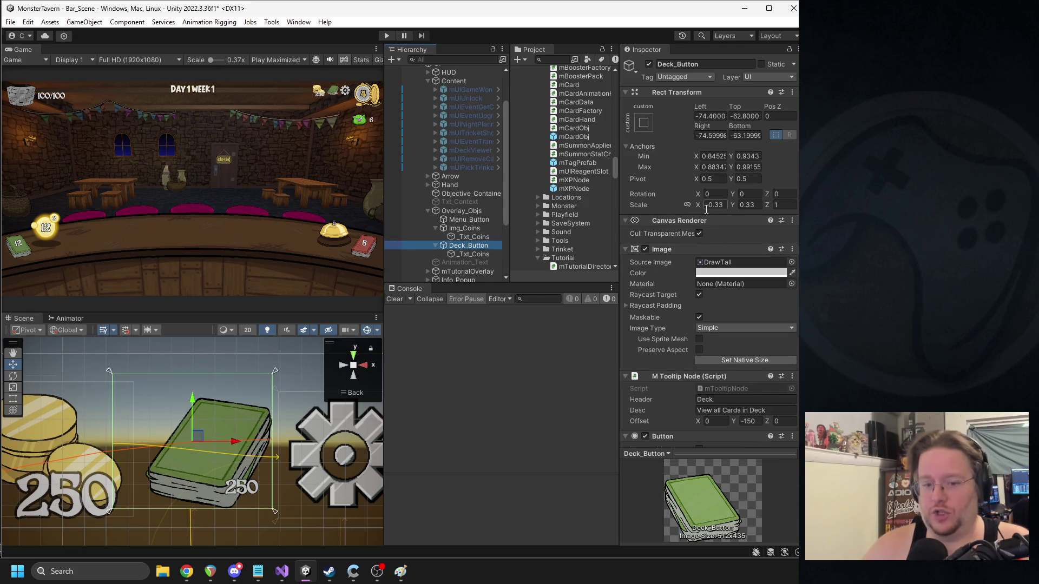
key(Down)
click(720, 203)
click(466, 245)
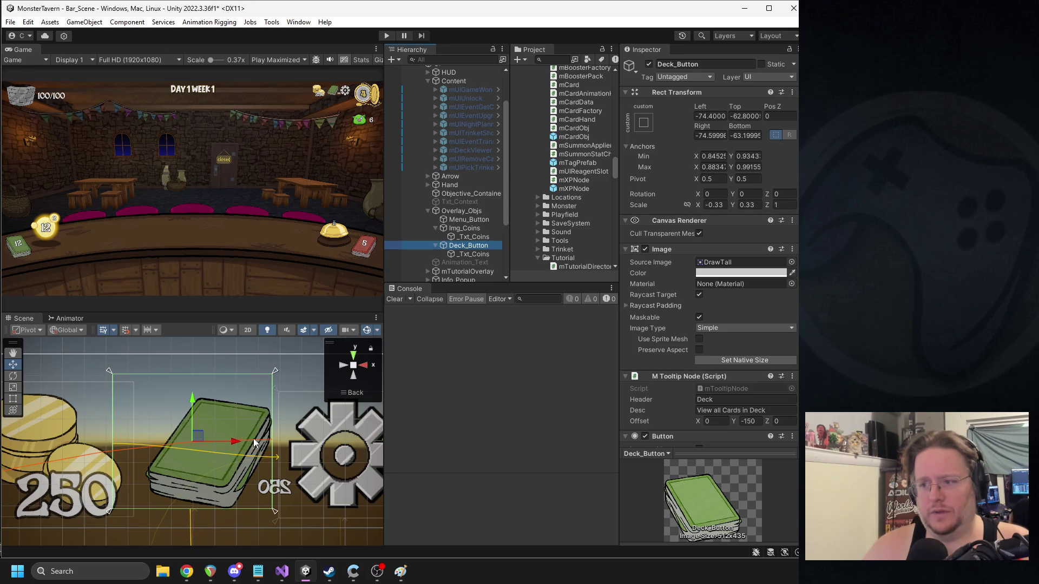
scroll(155, 482, down, 2)
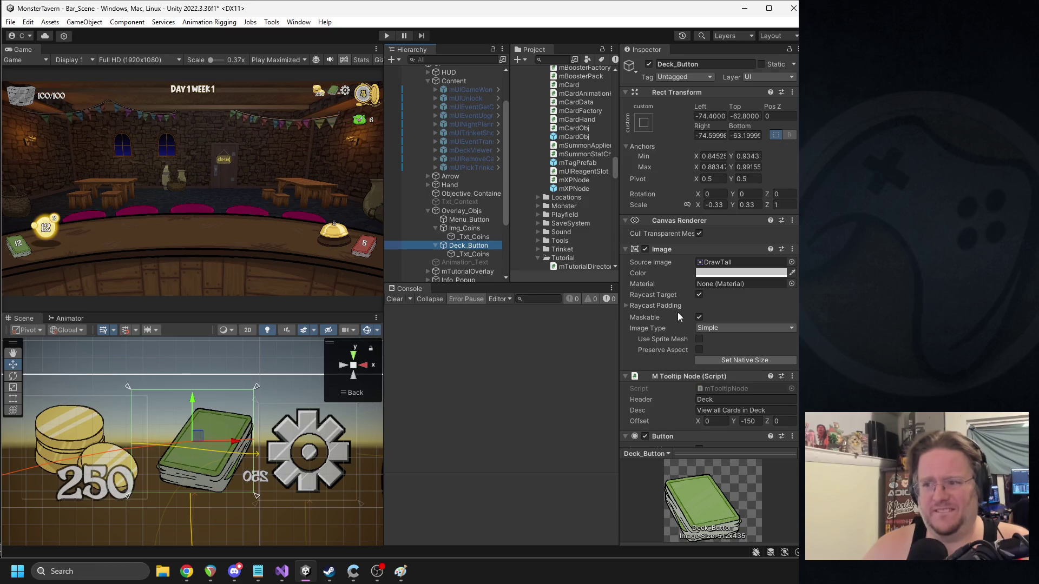
click(470, 254)
- Set the count label's scale to -3, 3, 3 so it is unmirrored at triple size
click(743, 204)
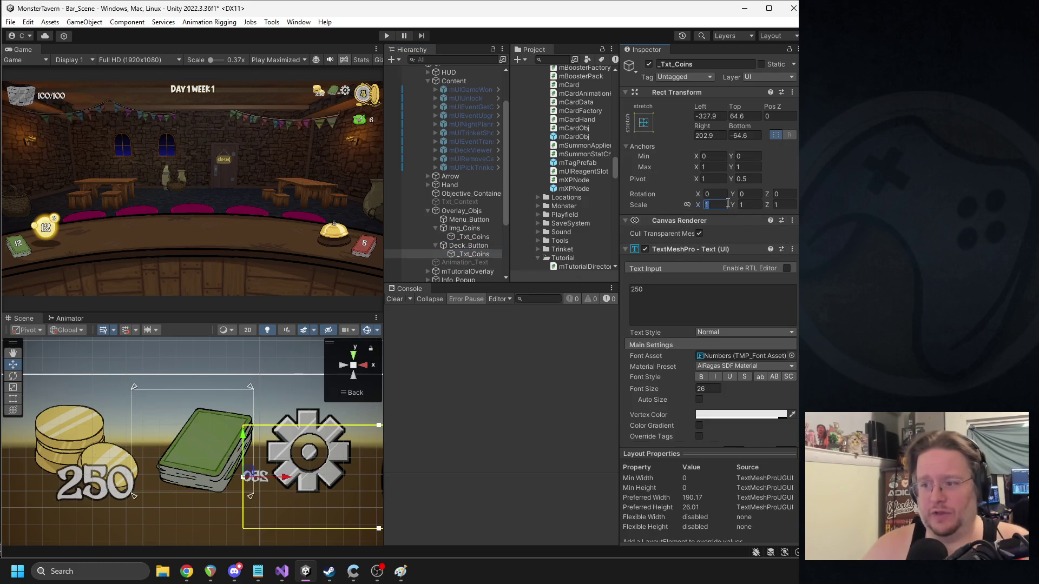
text(3)
key(Tab)
text(3)
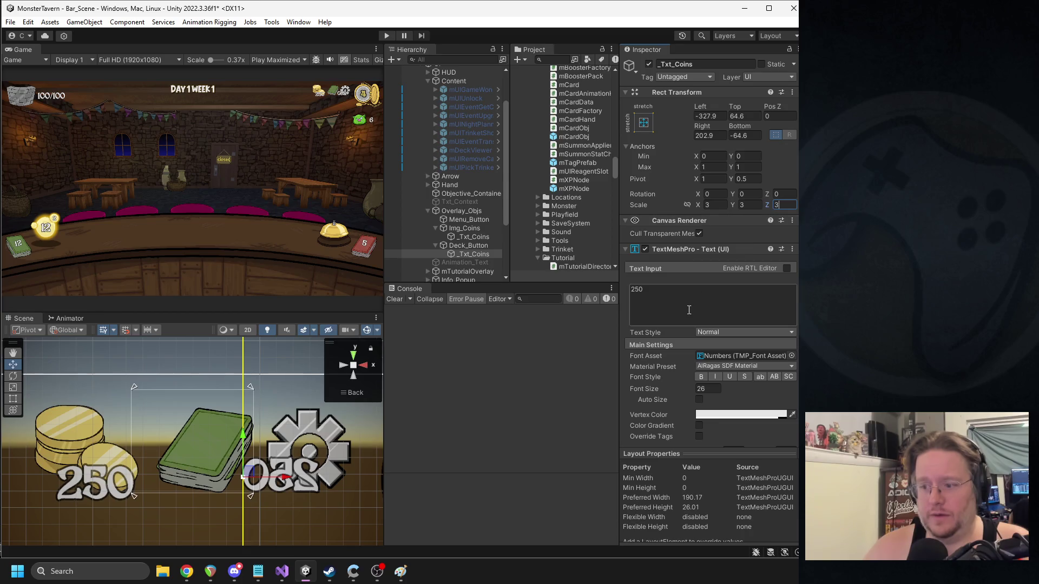
click(709, 205)
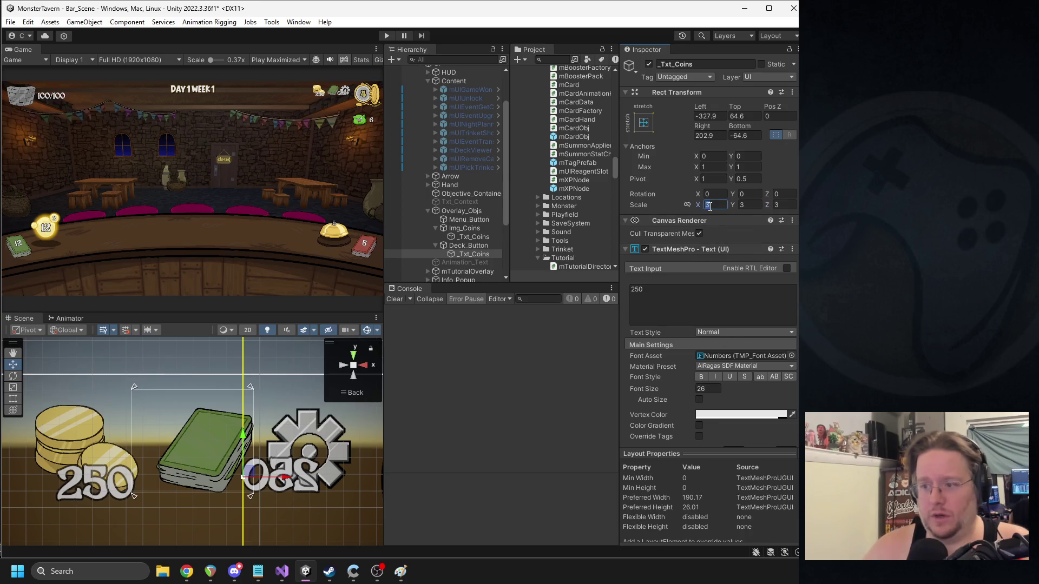
text(-3)
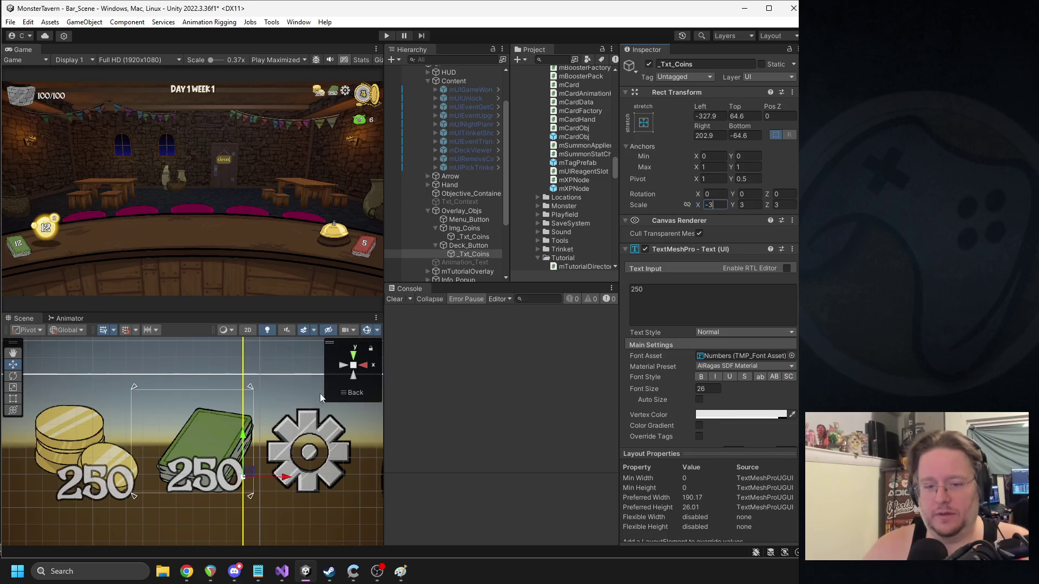
scroll(281, 455, up, 1)
- Change the label text to 25 and move it to the deck icon's lower right
click(677, 304)
key(BackSpace)
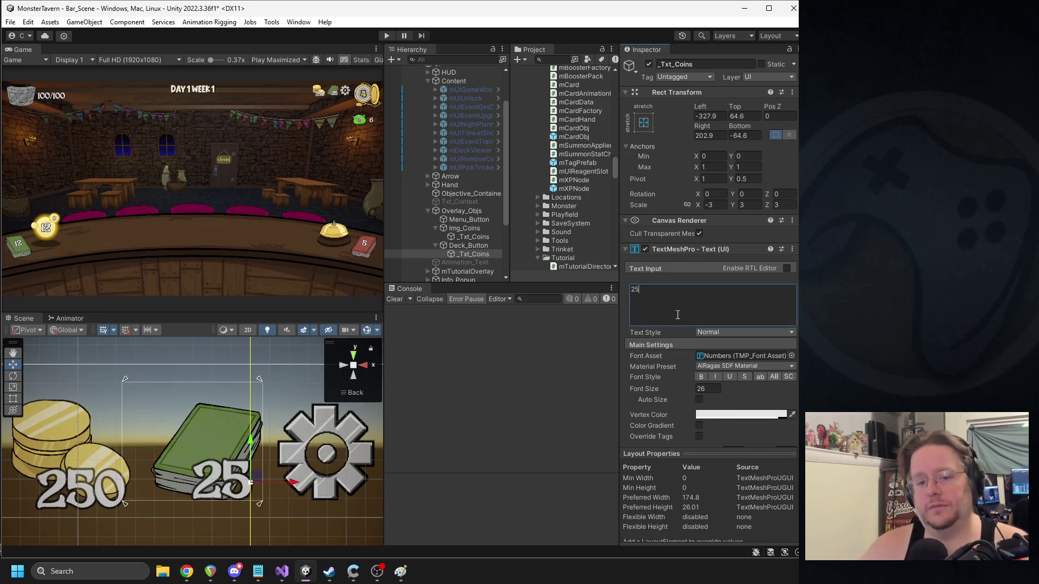
scroll(247, 430, up, 2)
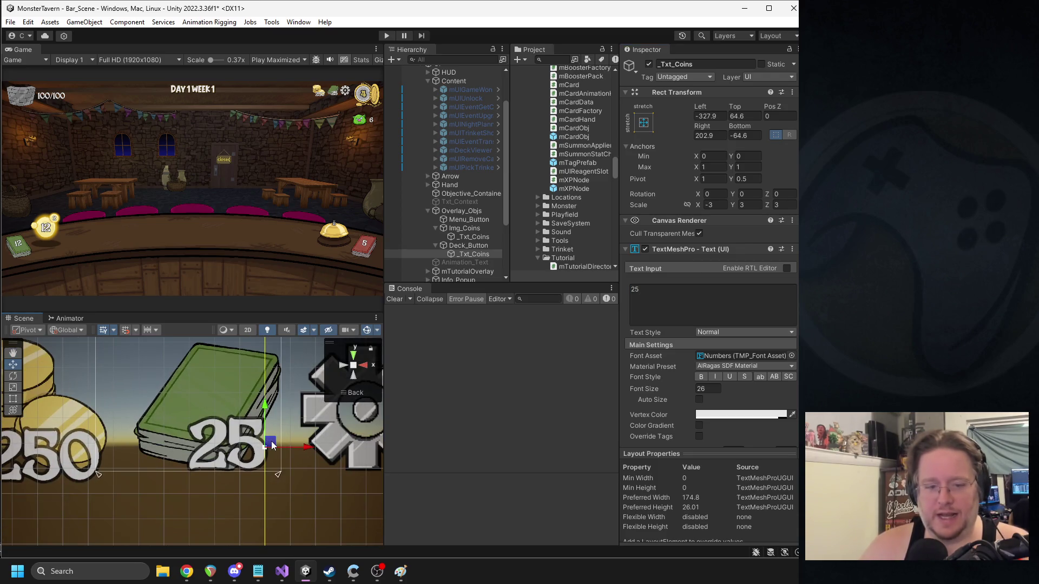
mouse_move(272, 446)
mouse_down()
mouse_move(282, 458)
mouse_move(268, 450)
mouse_move(144, 453)
mouse_up()
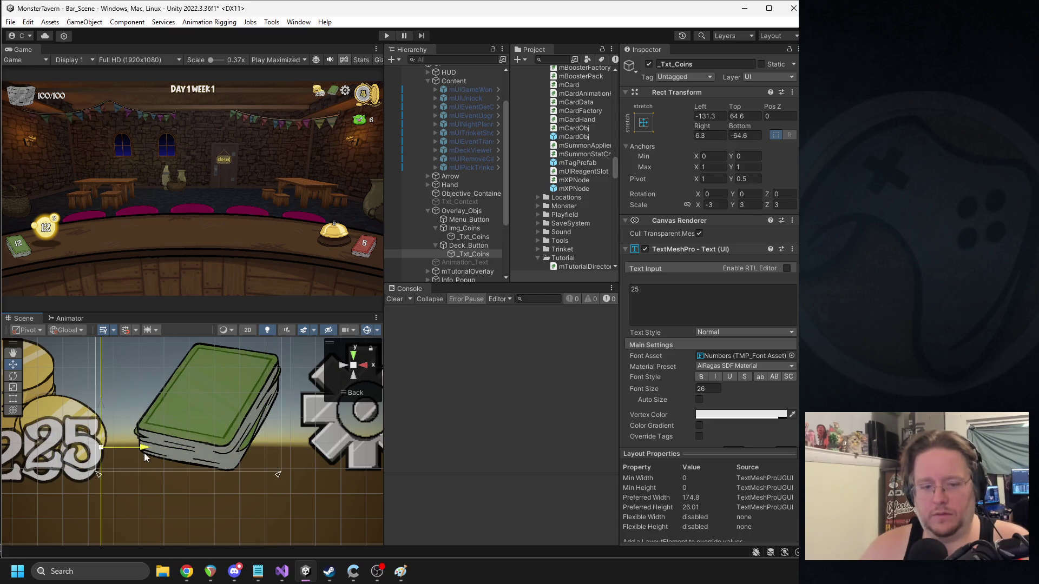
mouse_move(199, 410)
mouse_down()
mouse_move(200, 422)
mouse_move(396, 455)
mouse_up()
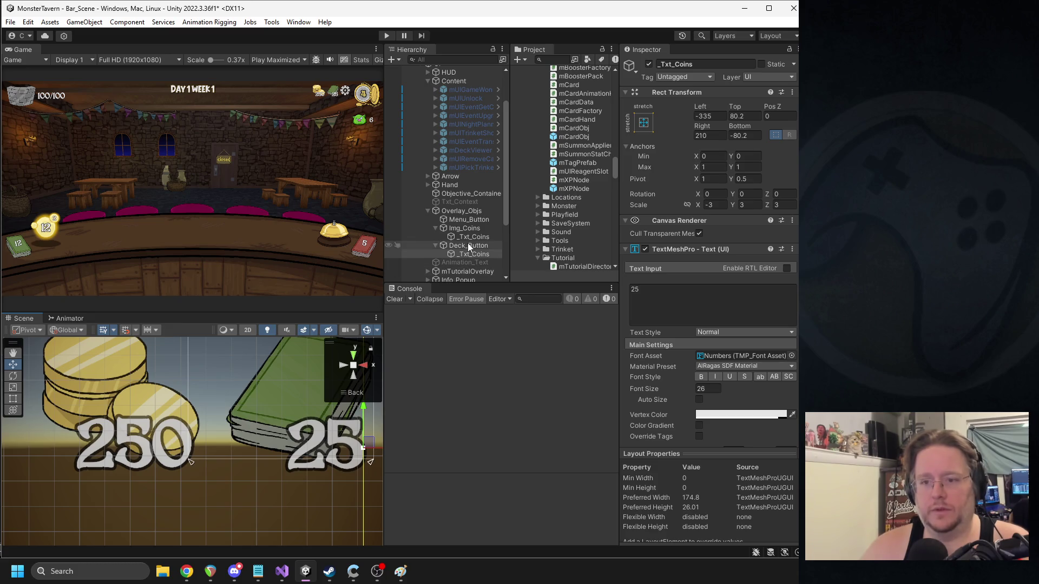
- Select the UI object and bring up options for its UI manager script
click(468, 244)
scroll(460, 216, up, 3)
click(438, 113)
right_click(668, 250)
- In mUIManager.cs, duplicate the onGoldUpdated subscription line as onDeckChange
click(683, 378)
key(ctrl+f)
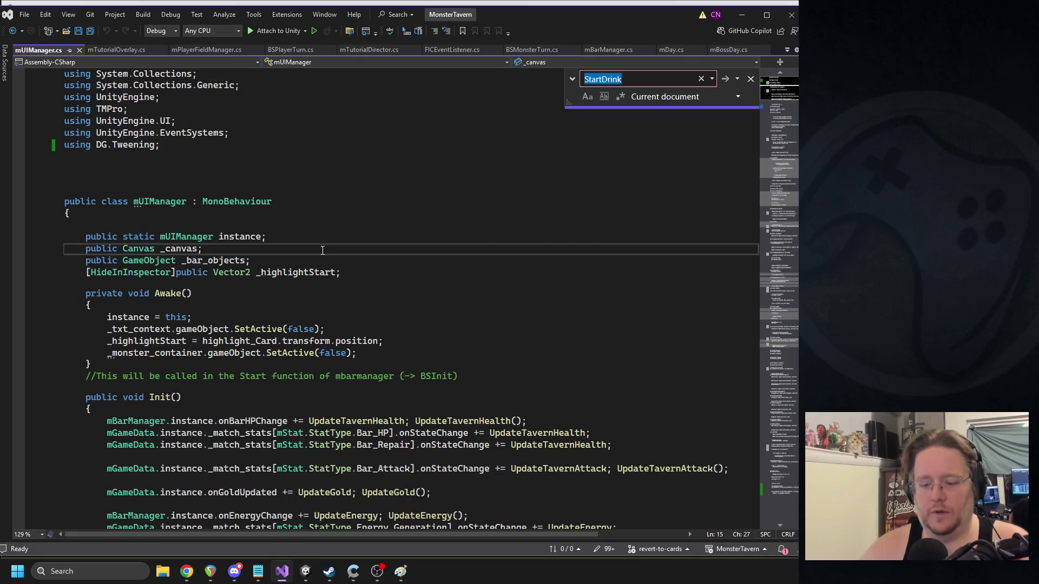
text(gold)
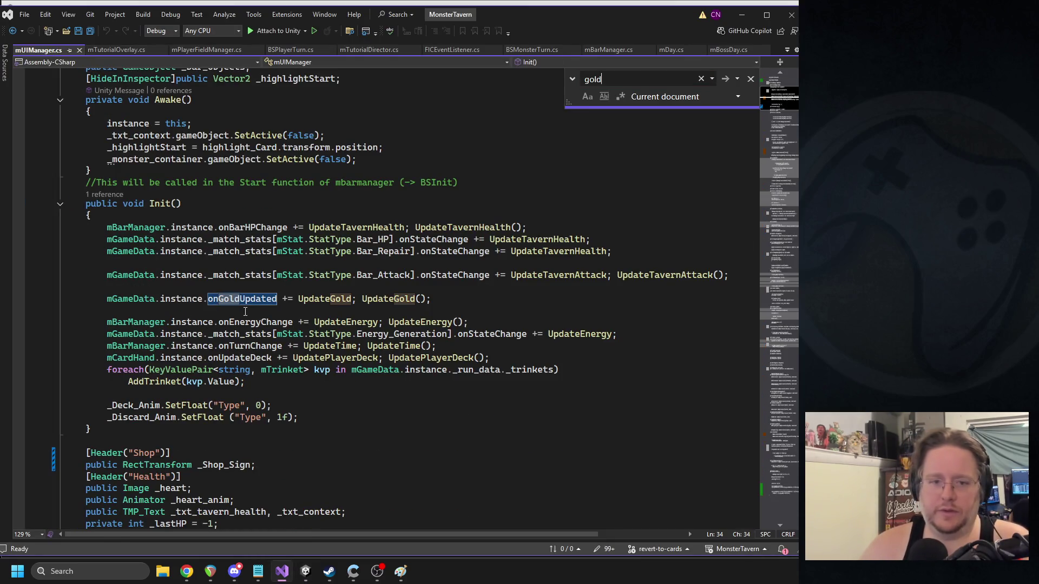
scroll(249, 281, up, 1)
triple_click(228, 335)
key(ctrl+c)
click(223, 355)
key(ctrl+v)
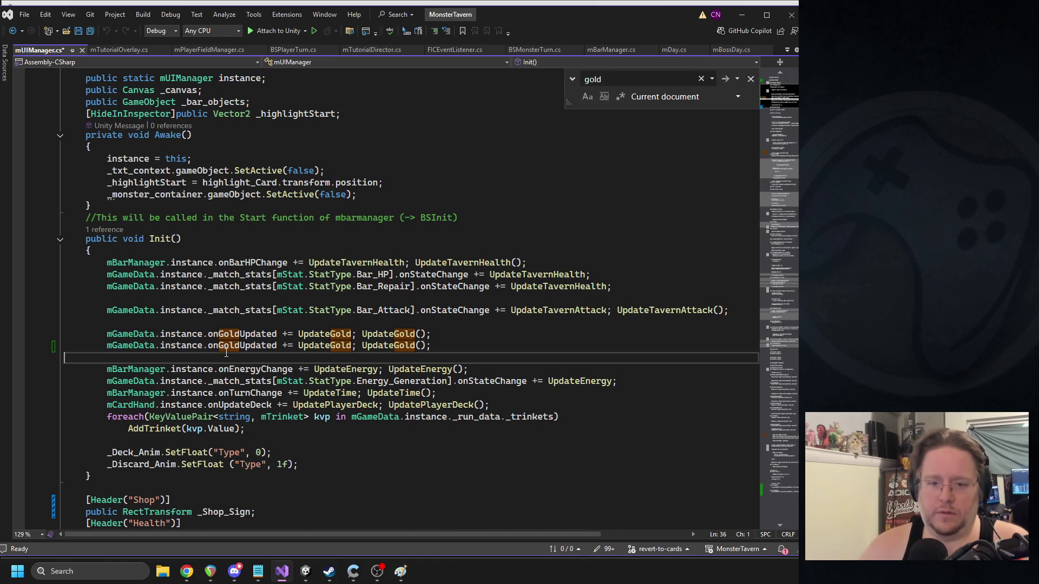
double_click(242, 345)
text(onDec)
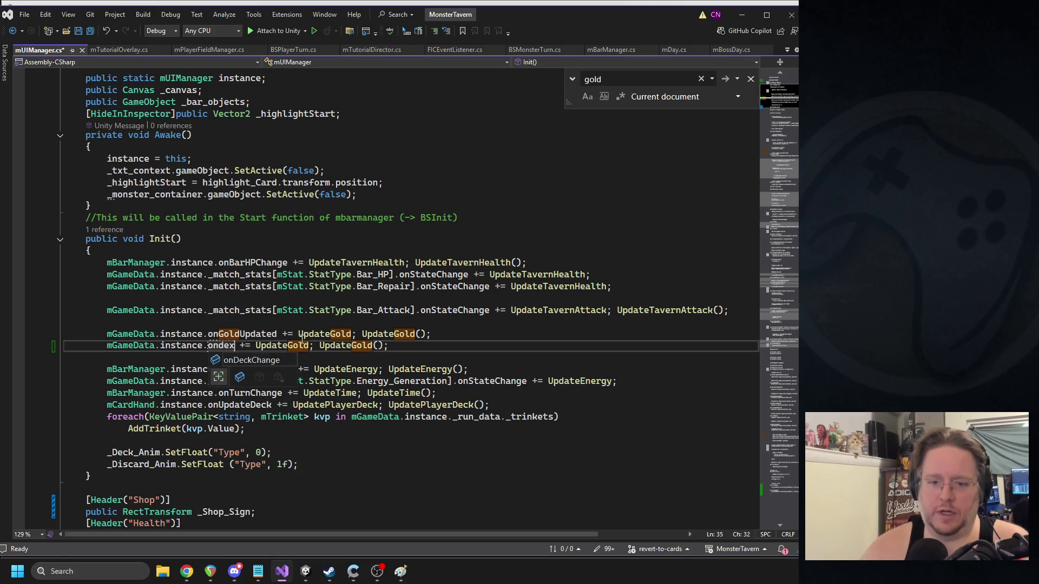
key(Tab)
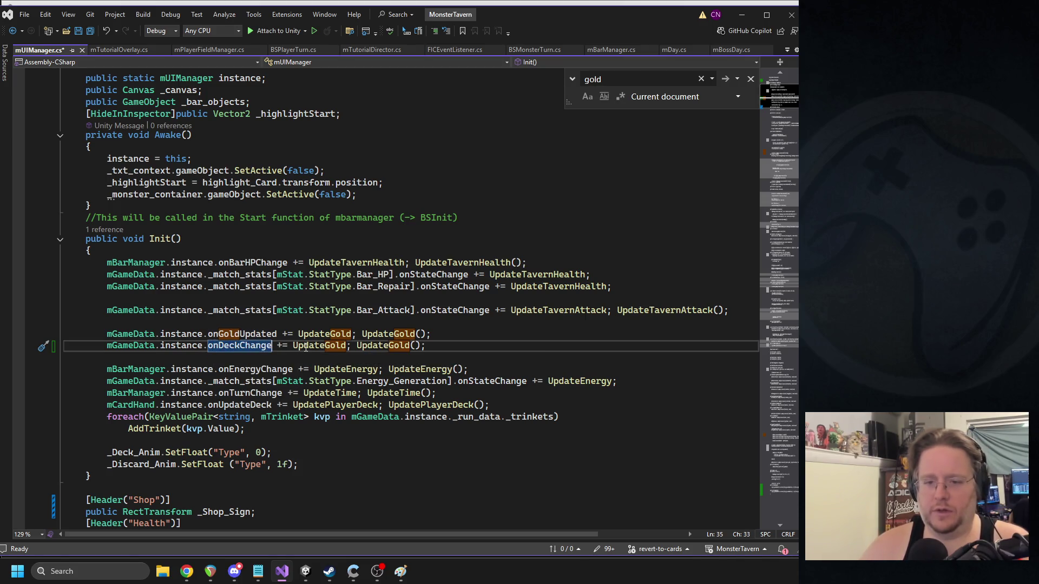
- Duplicate the UpdateGold method and rename the copy UpdateDeck
ctrl+click(381, 346)
drag(131, 332, 56, 309)
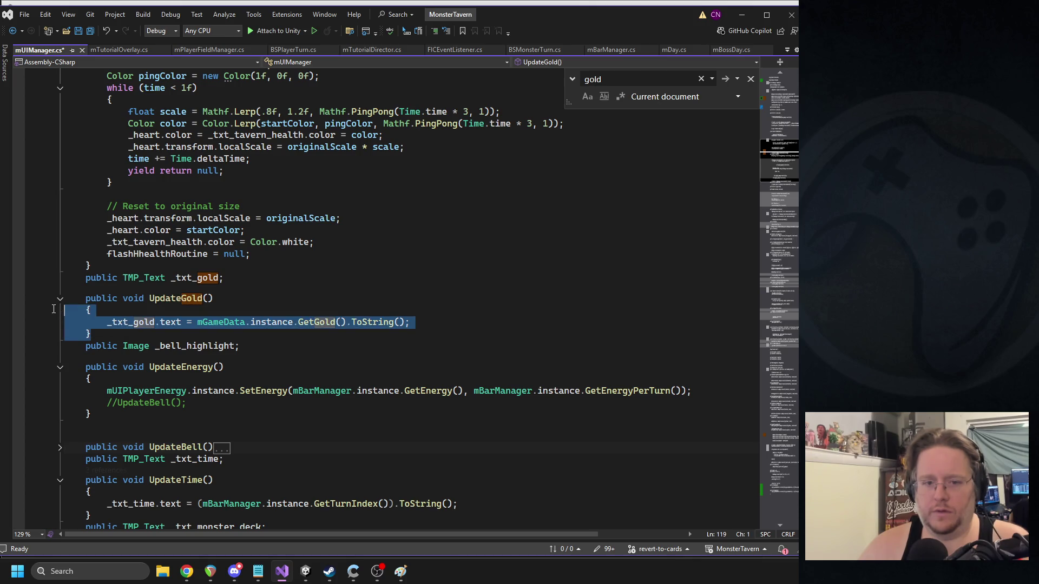
drag(103, 333, 82, 298)
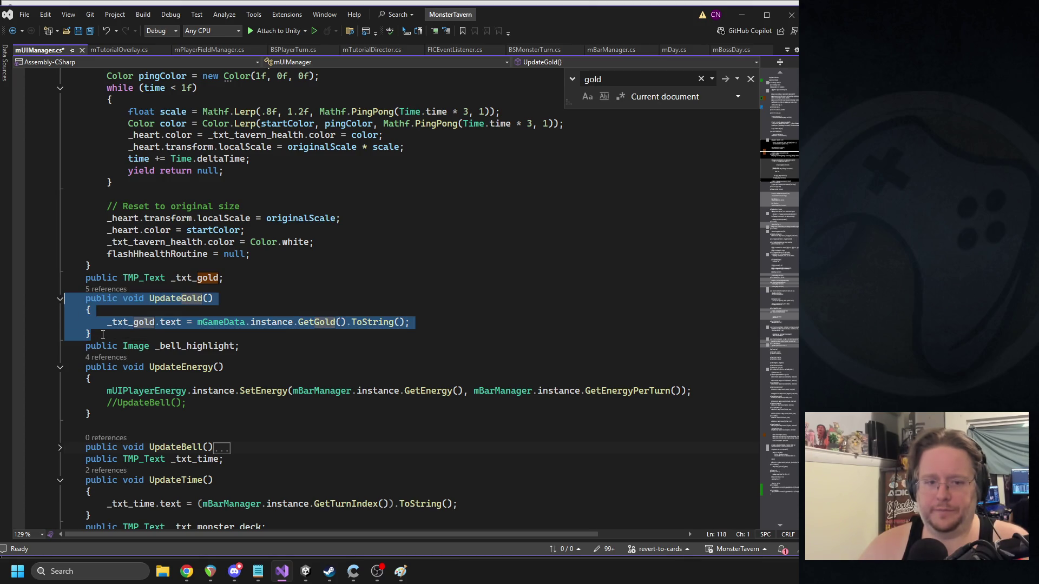
click(102, 335)
key(Return)
key(ctrl+v)
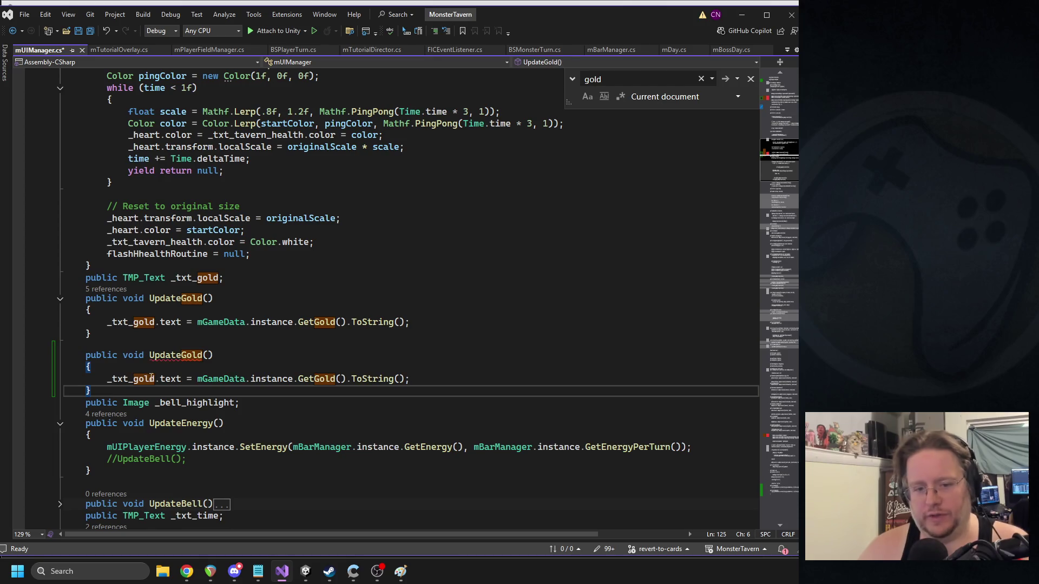
double_click(139, 380)
click(223, 357)
double_click(175, 355)
text(Up)
text(ck)
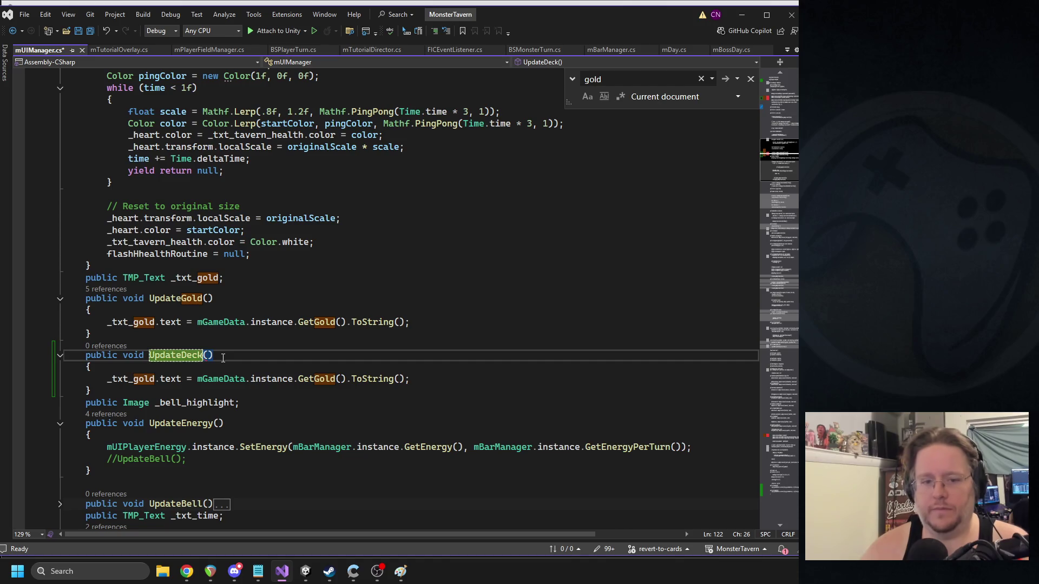
- Add a deck-size text field by copying the _txt_gold declaration
click(119, 366)
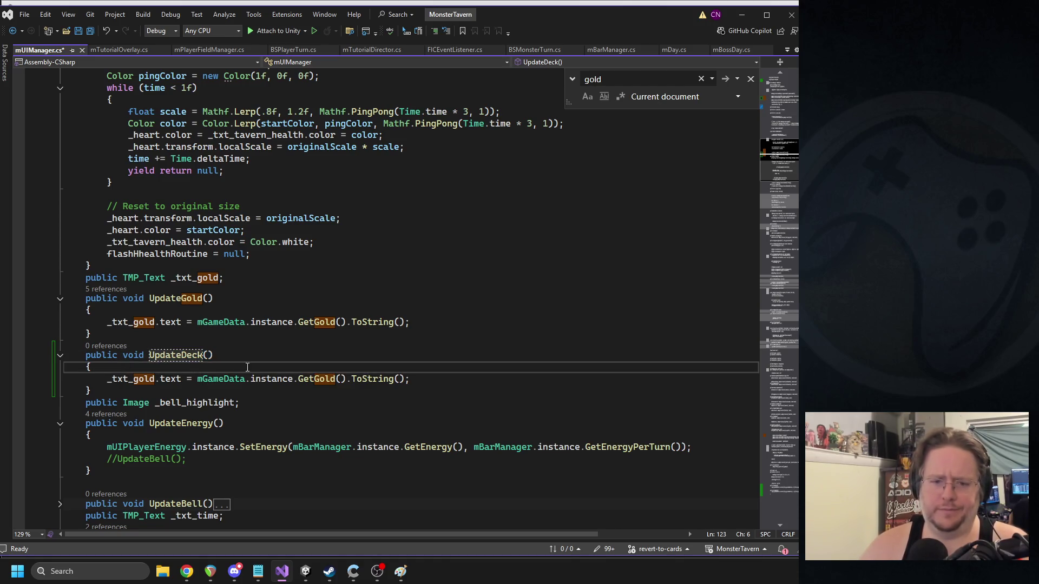
double_click(134, 379)
key(ctrl+f)
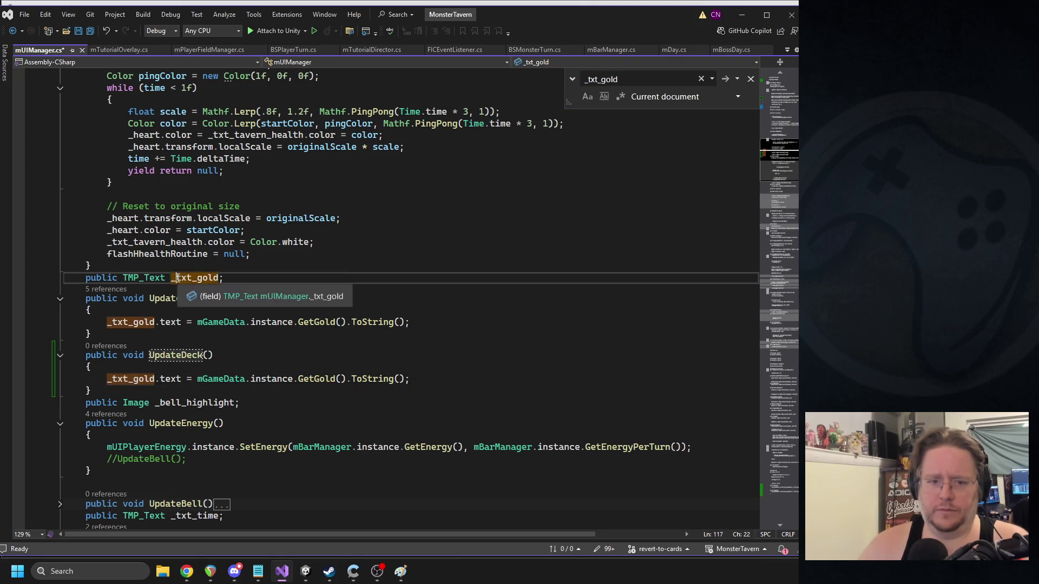
triple_click(221, 282)
key(ctrl+c)
click(119, 339)
key(Return)
key(ctrl+v)
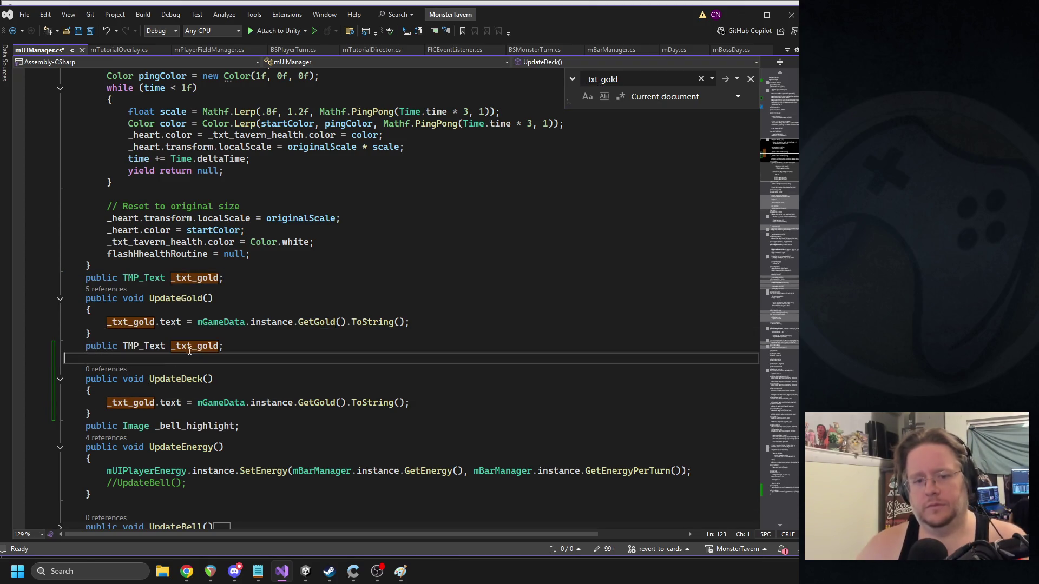
click(219, 349)
text(deckSize)
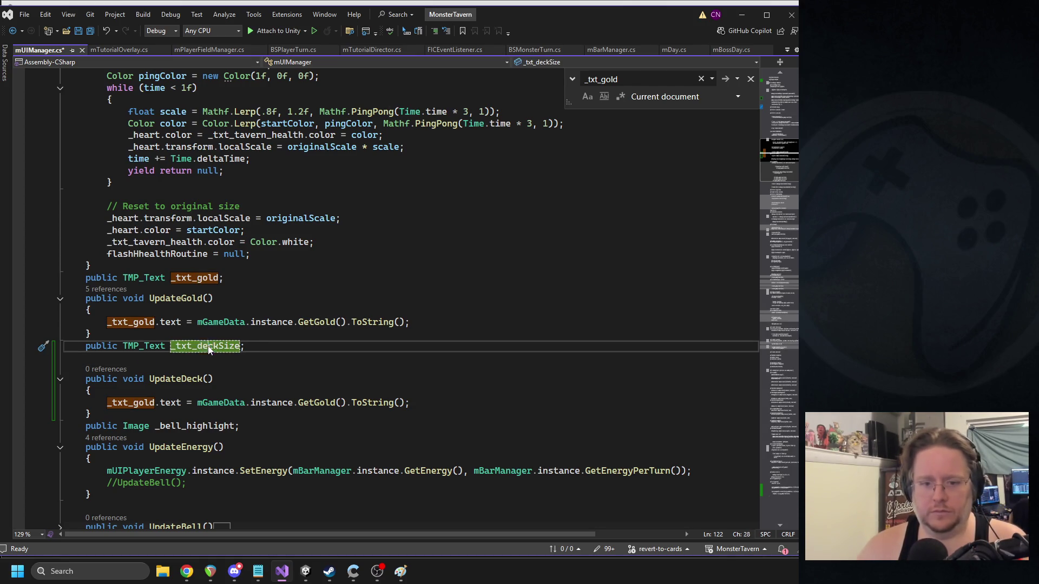
- Make UpdateDeck set _txt_deckSize to the run data's _Deck.Count, and save the script
double_click(130, 403)
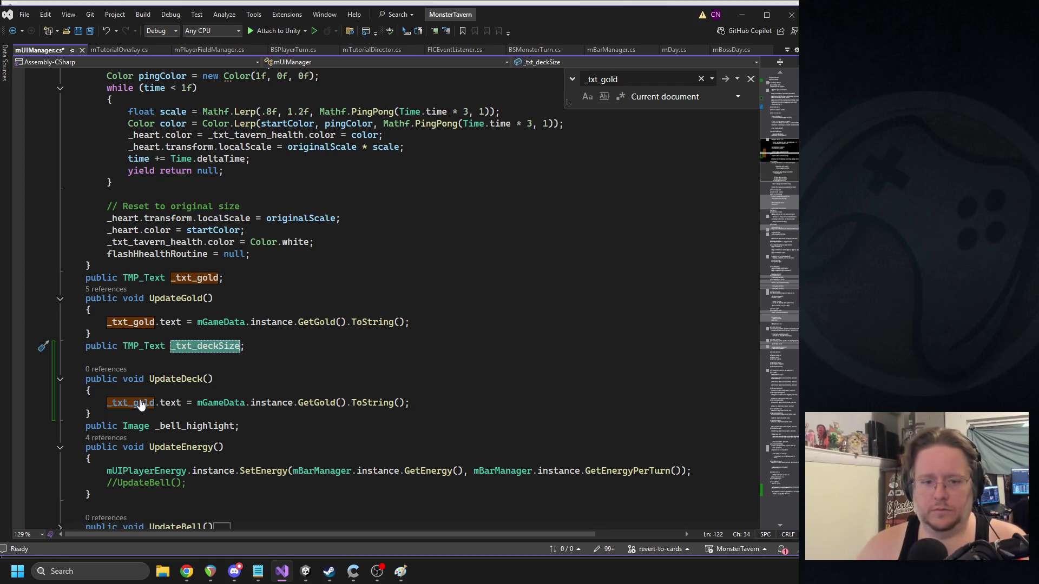
text(_txt_deckSize)
click(338, 403)
double_click(338, 403)
text(gamed)
key(BackSpace)
key(BackSpace)
key(BackSpace)
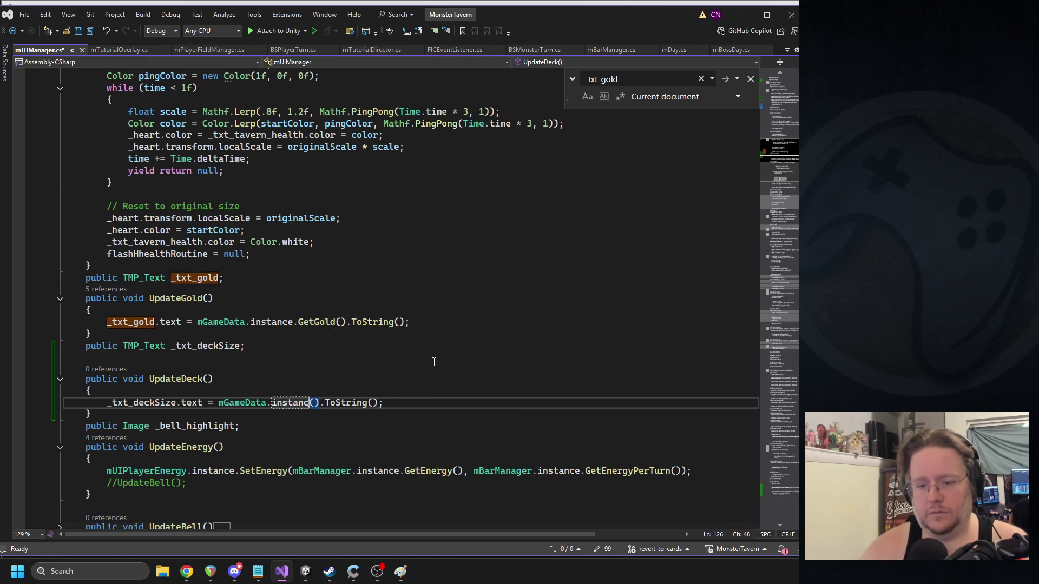
text(e._run_data.)
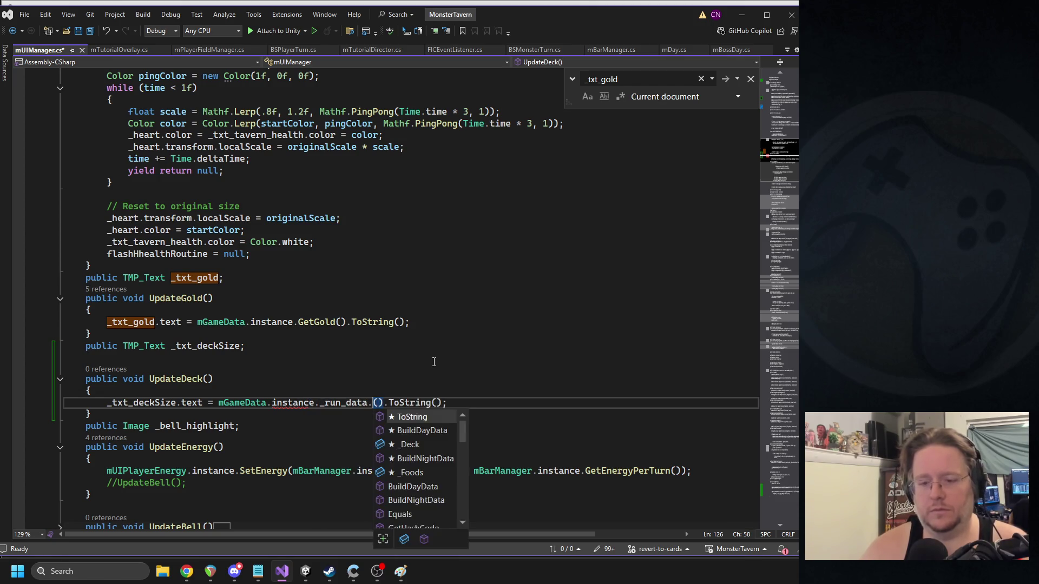
text(_Deck.cou)
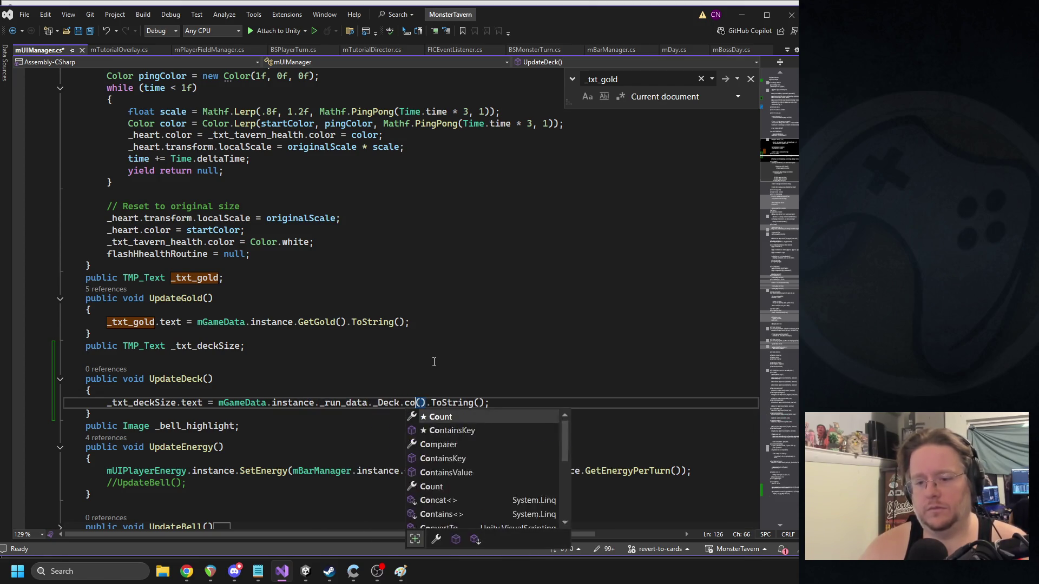
key(Tab)
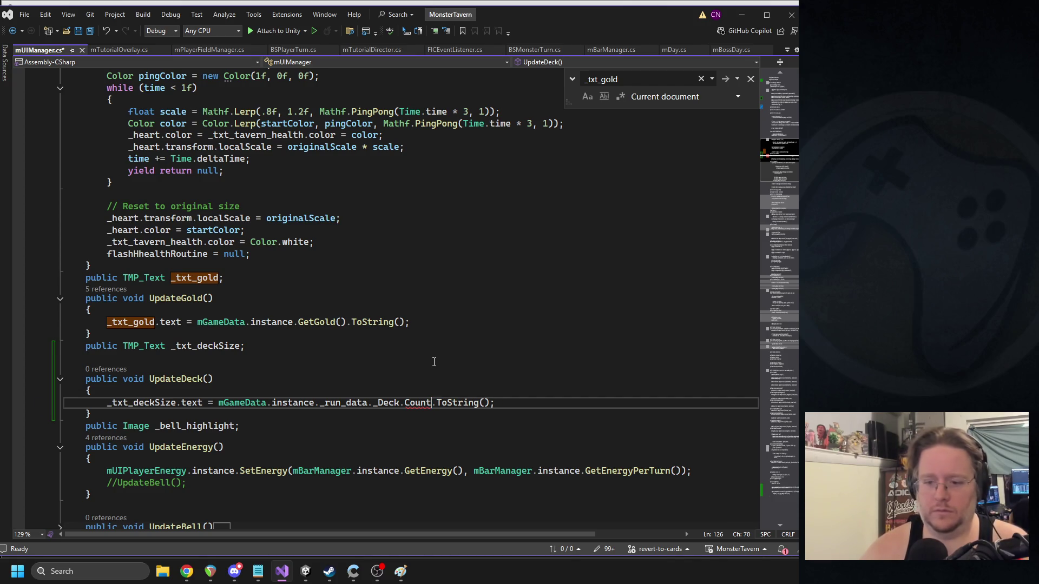
click(203, 379)
key(ctrl+s)
- Search for ondeck and select the handler on the onDeckChange line
scroll(265, 290, up, 7)
scroll(265, 290, down, 6)
click(330, 366)
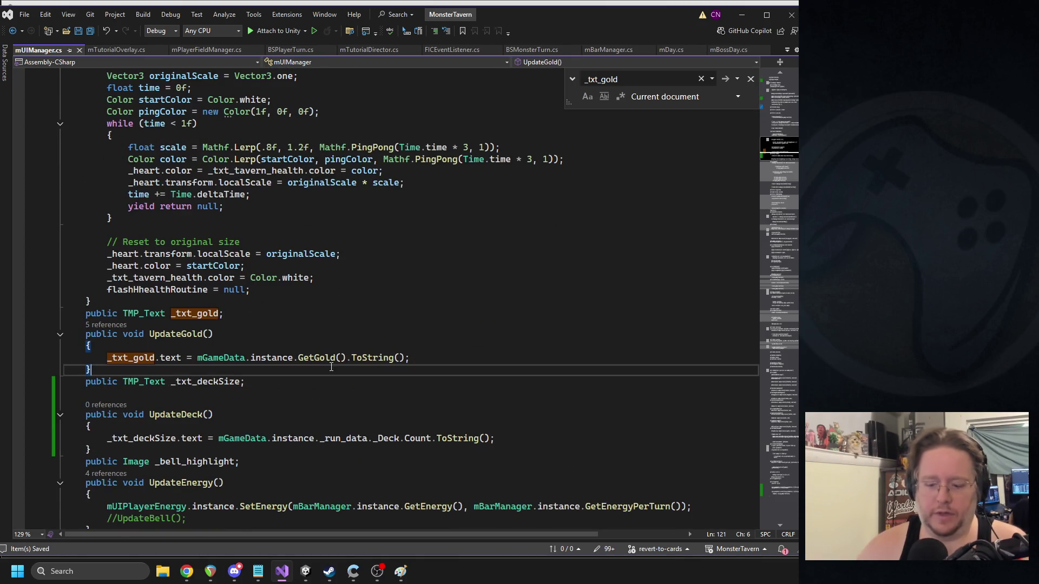
key(ctrl+f)
text(ondeck)
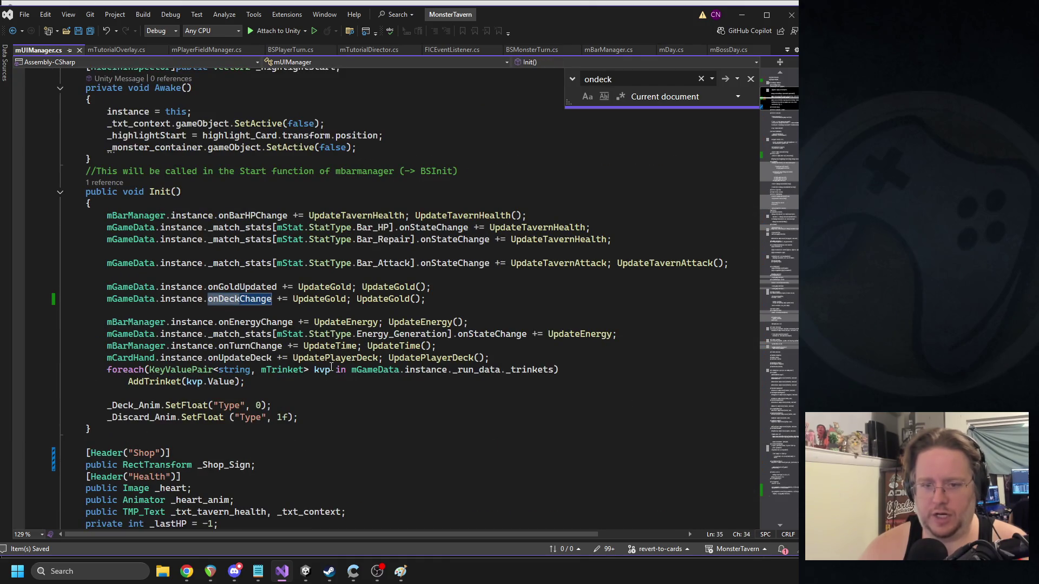
click(324, 299)
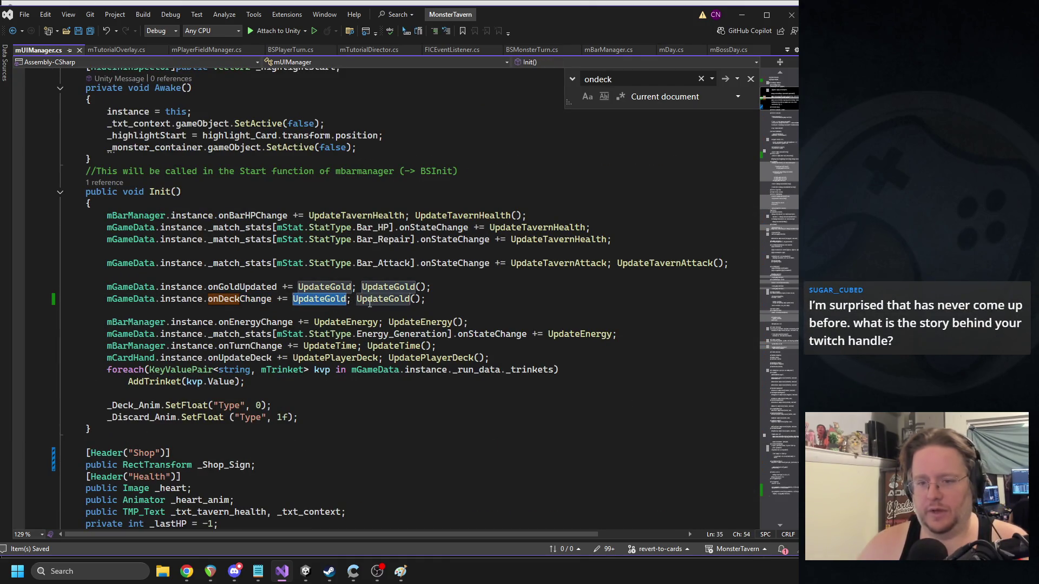